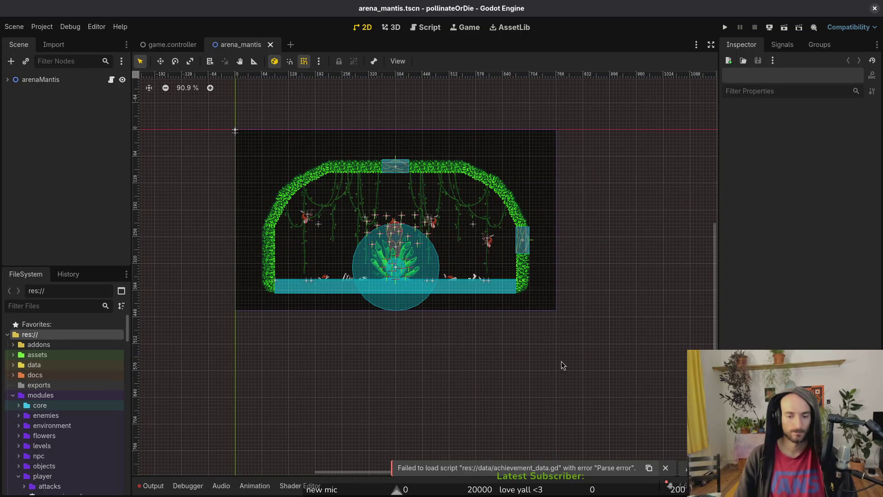
Dismiss the 'Failed to load script' error about achievement_data.gd in the Godot editor.
left_click(666, 468)
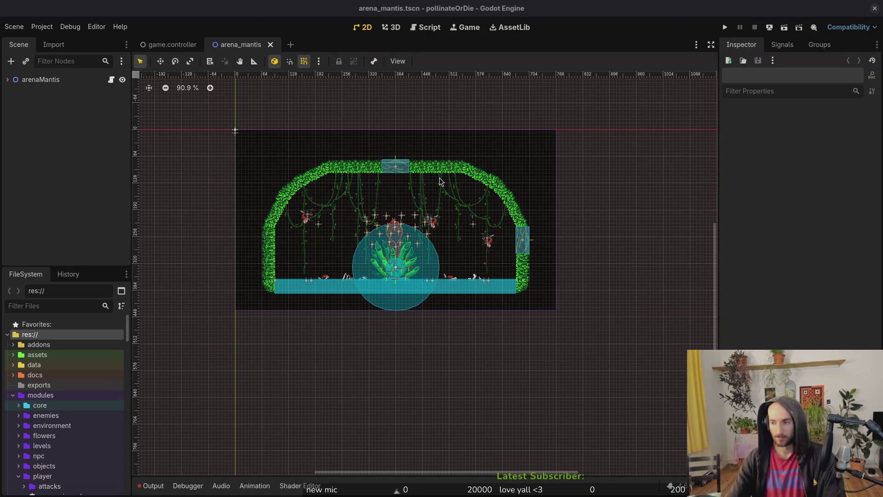
Switch to the terminal and change into the gamedev/pollinate-or-die folder.
key("alt+Tab")
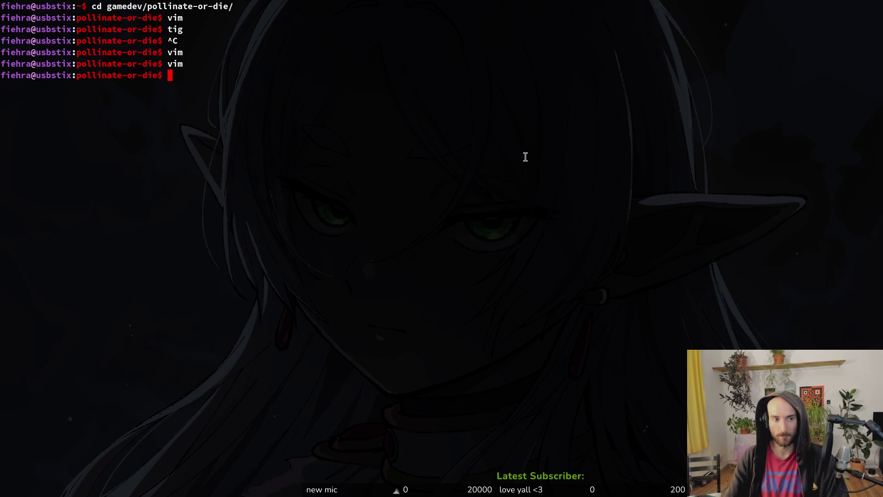
key("alt+Tab")
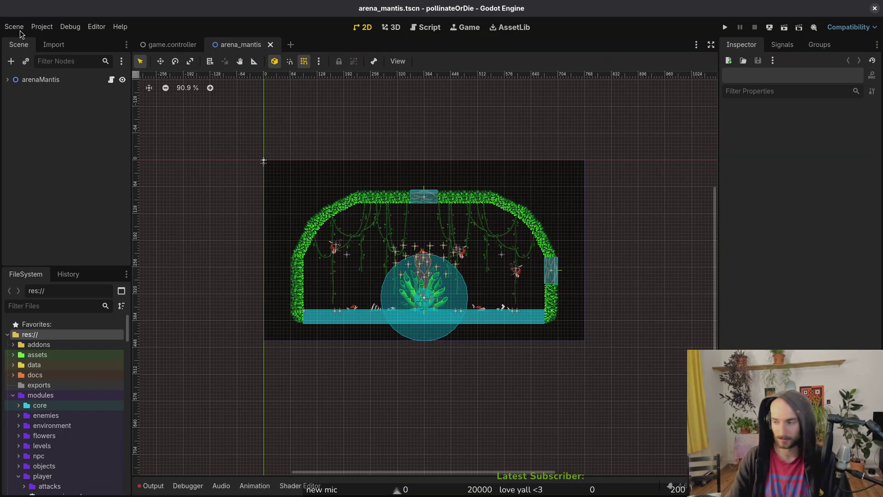
key("super+2")
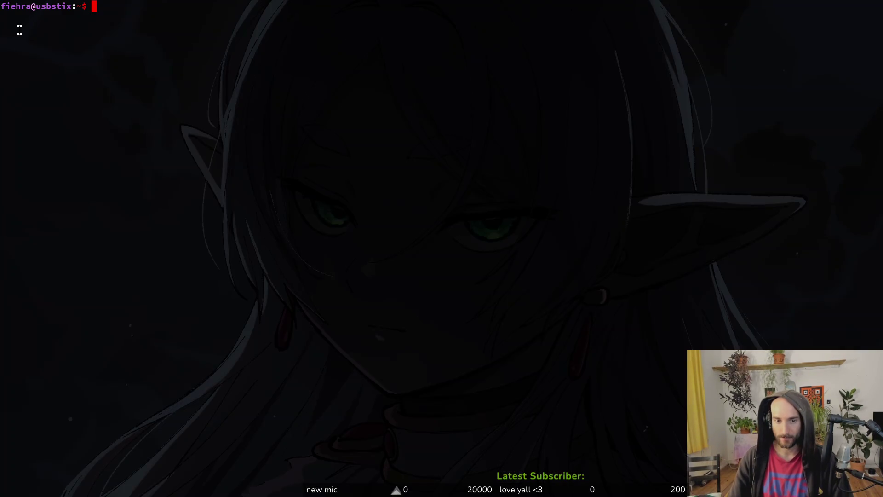
type("cd gam")
key("Tab")
type("pol")
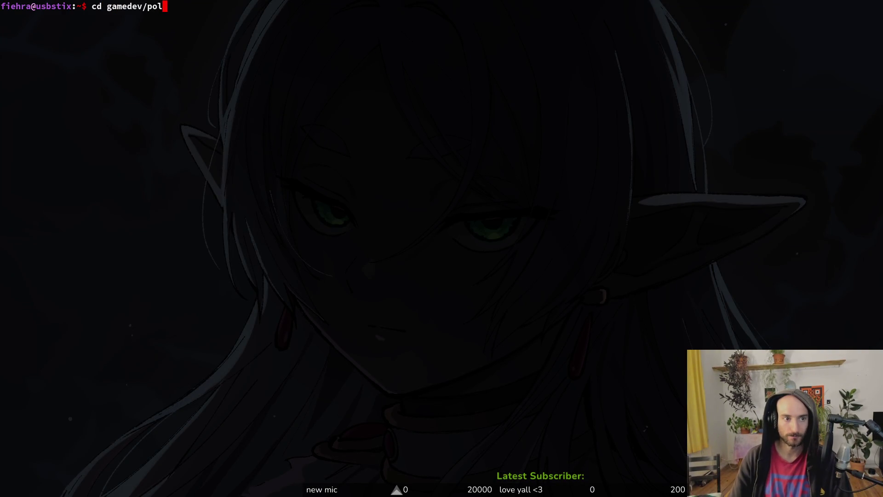
key("Tab")
key("Return")
Launch Neovim on the project folder with 'nvim .' and start the file search.
type("nvim .")
key("Return")
key("space")
Search project files for 'arch' instead of 'manager' and open archive.manager.gd.
key("f")
key("f")
type("ma")
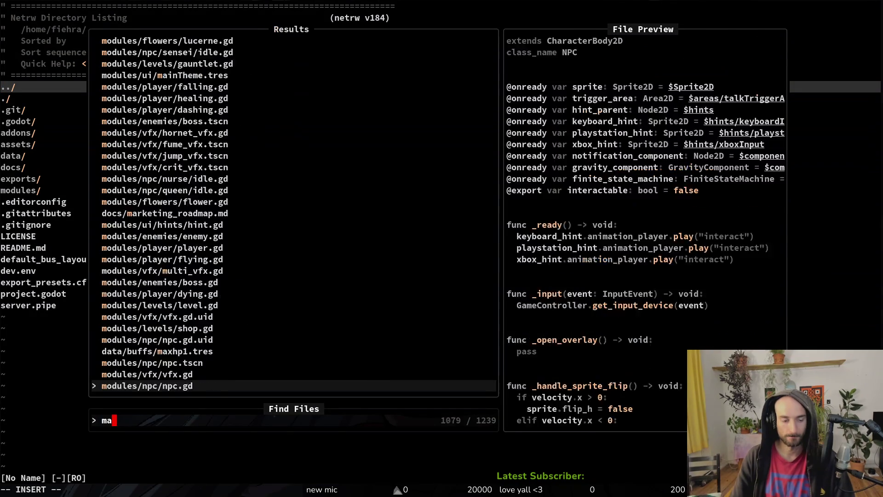
type("nager")
key("BackSpace")
key("BackSpace")
key("BackSpace")
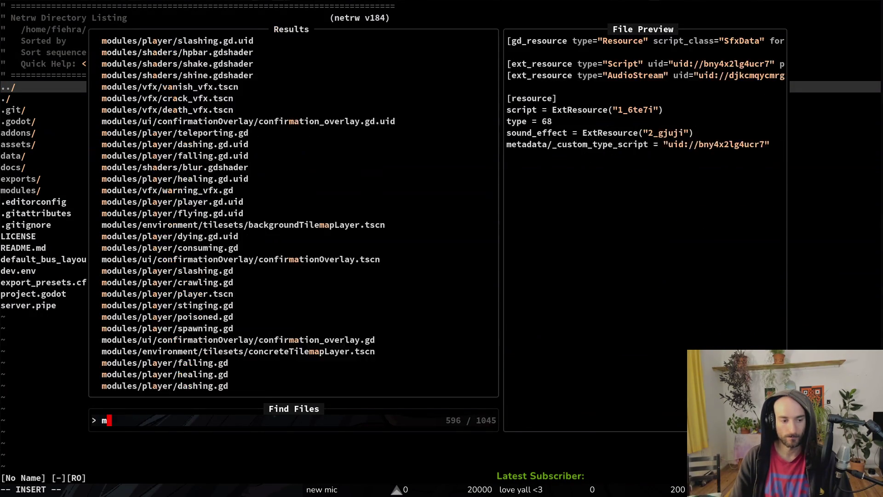
key("BackSpace")
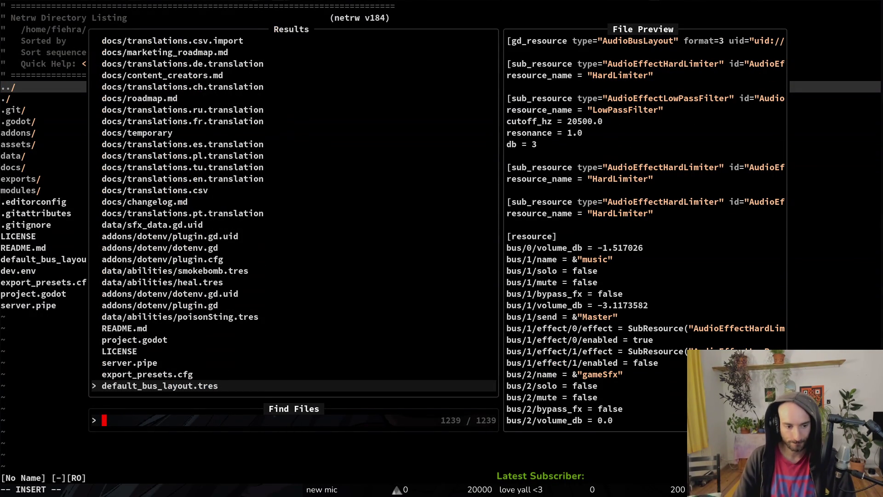
type("arch")
key("Return")
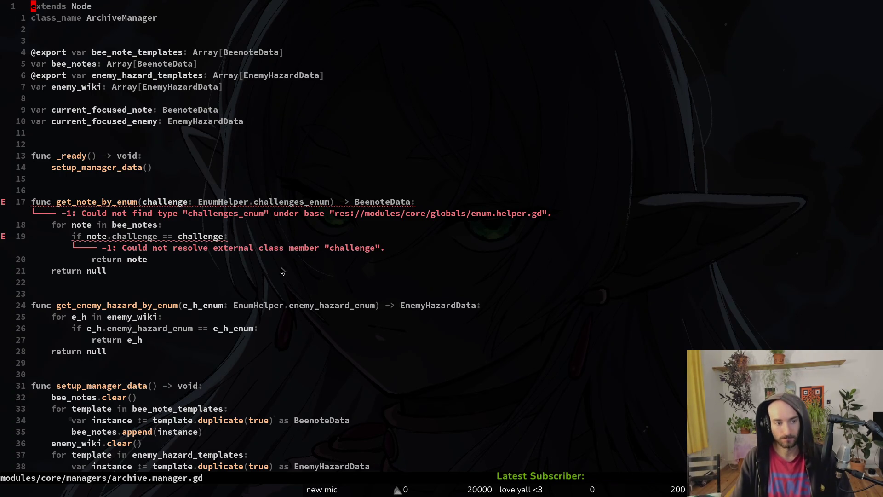
Look over the challenge, get_note_by_enum and bee_notes code, then save archive.manager.gd.
left_click(136, 246)
left_click(136, 239)
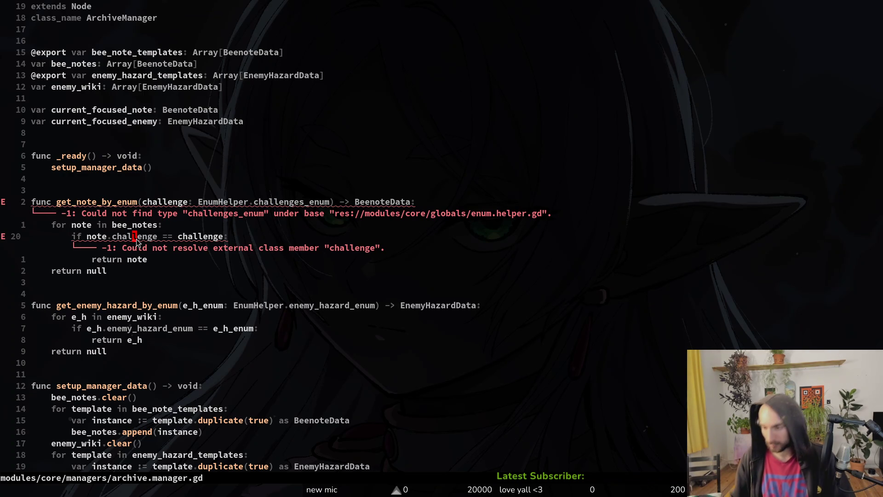
key("g")
key("g")
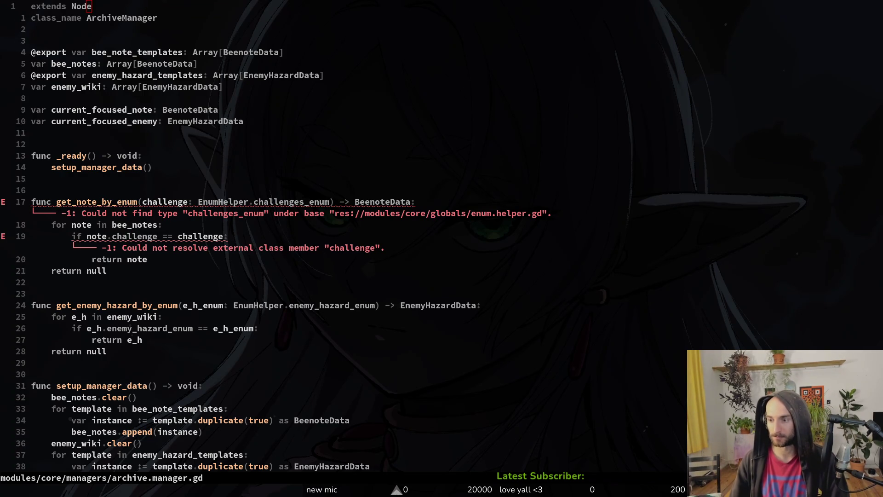
left_click(112, 203)
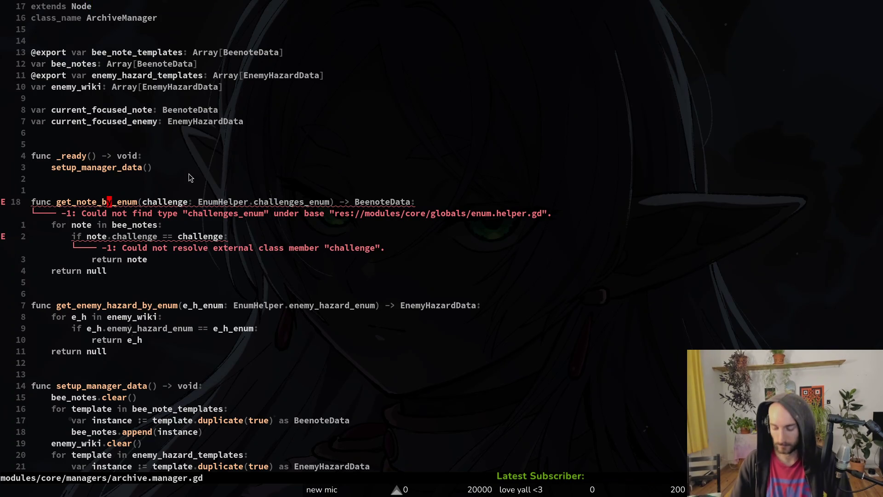
key("k")
key("k")
key("k")
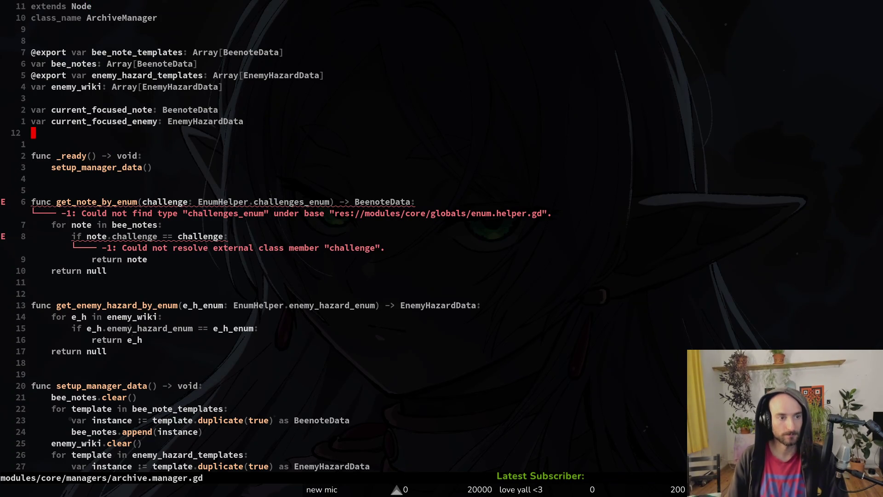
key("k")
key("k")
key("k")
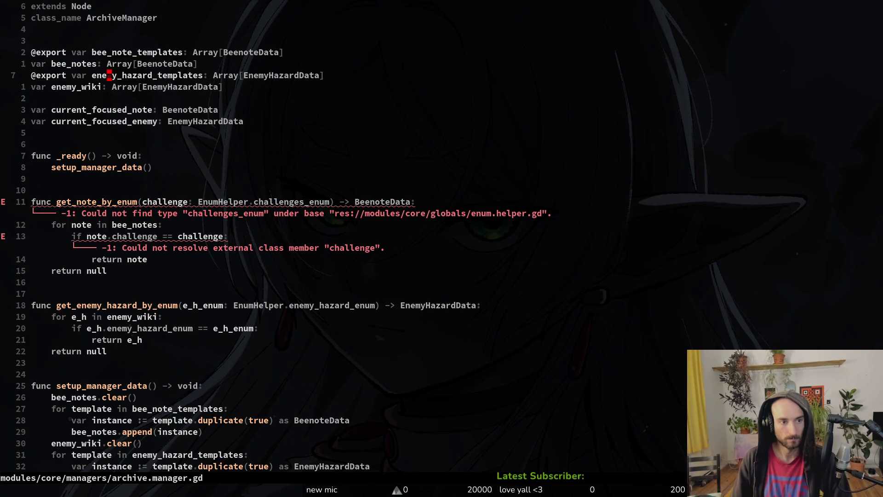
type(":w")
key("Return")
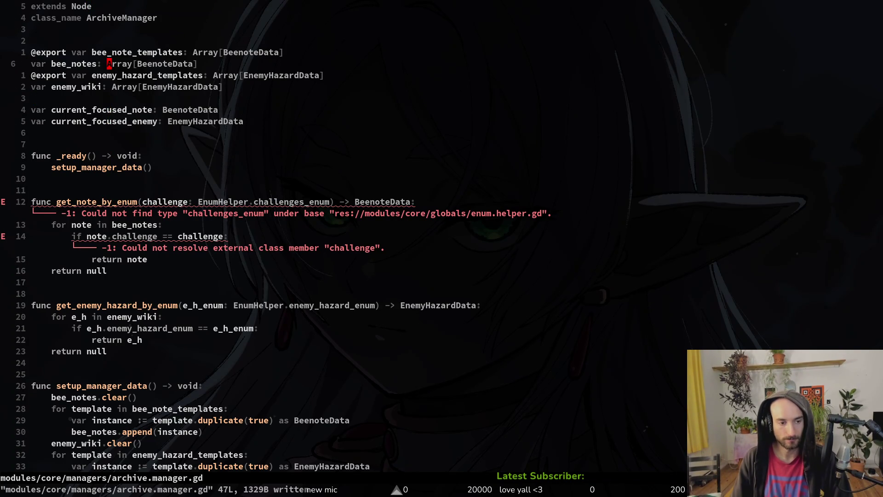
key("space")
Create a new file achievement.manager.gd in modules/core/managers.
key("p")
key("v")
key("percent")
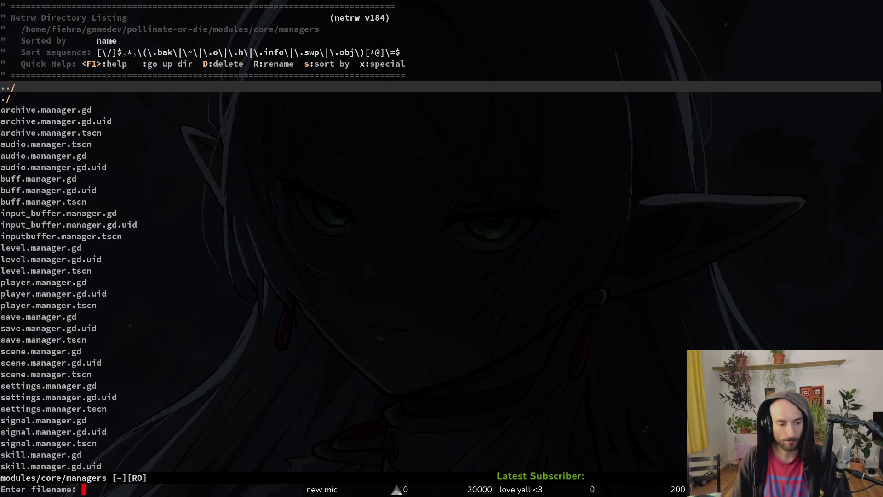
type("achie")
type("memen")
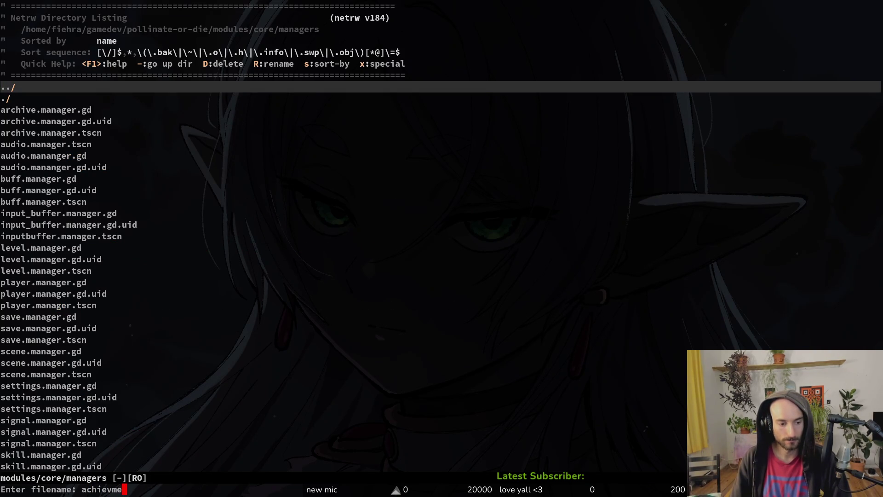
key("BackSpace")
key("BackSpace")
key("BackSpace")
type("vement.manager")
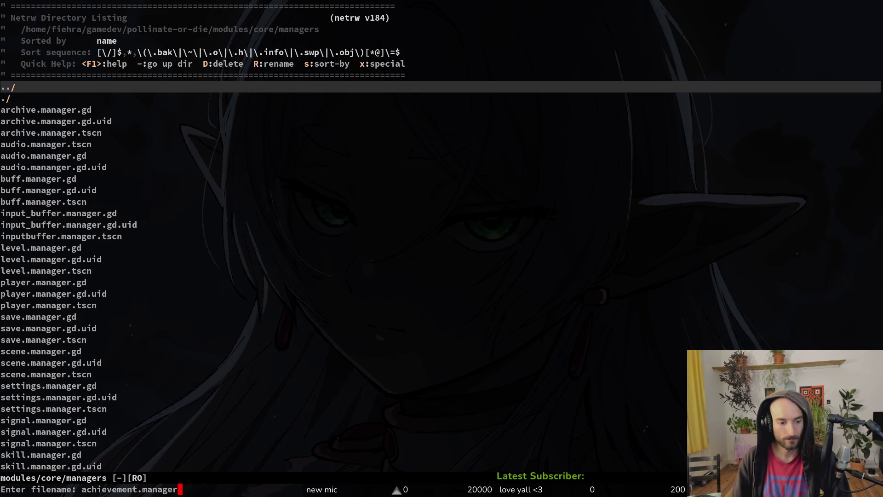
type(".gd")
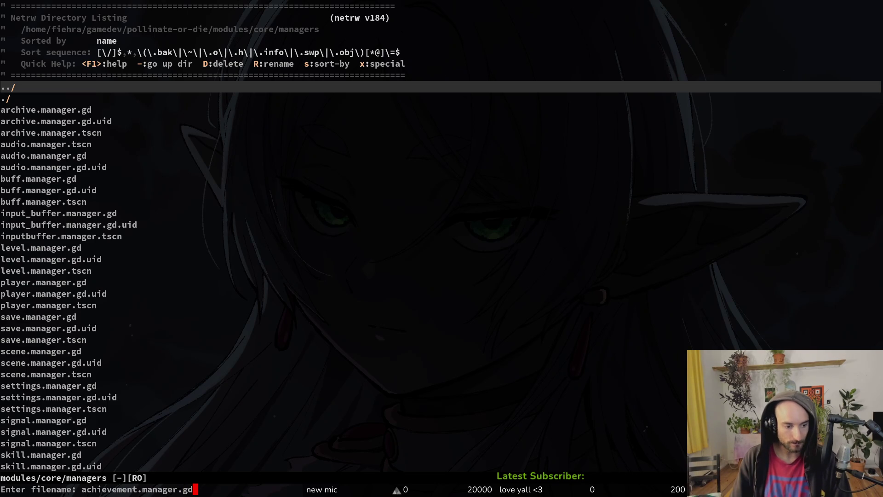
key("Return")
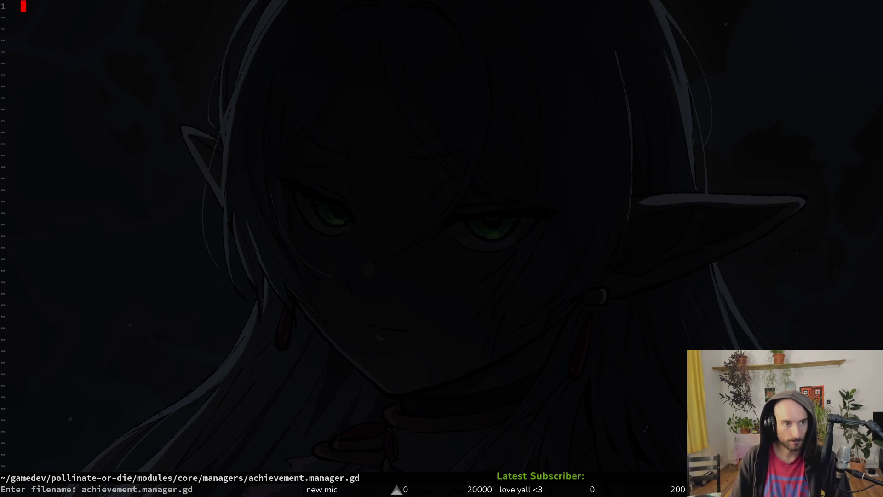
Copy all of archive.manager.gd into the new achievement.manager.gd buffer.
key("space")
type("pf")
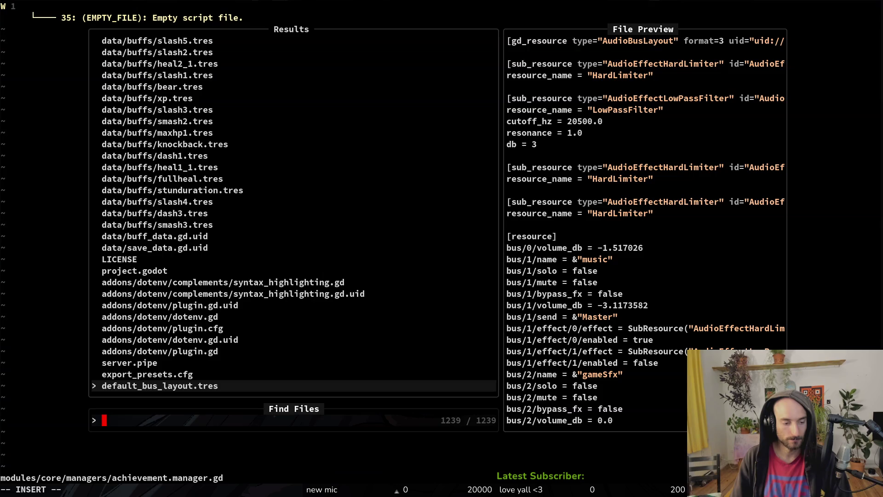
type("arche")
key("BackSpace")
key("BackSpace")
key("Return")
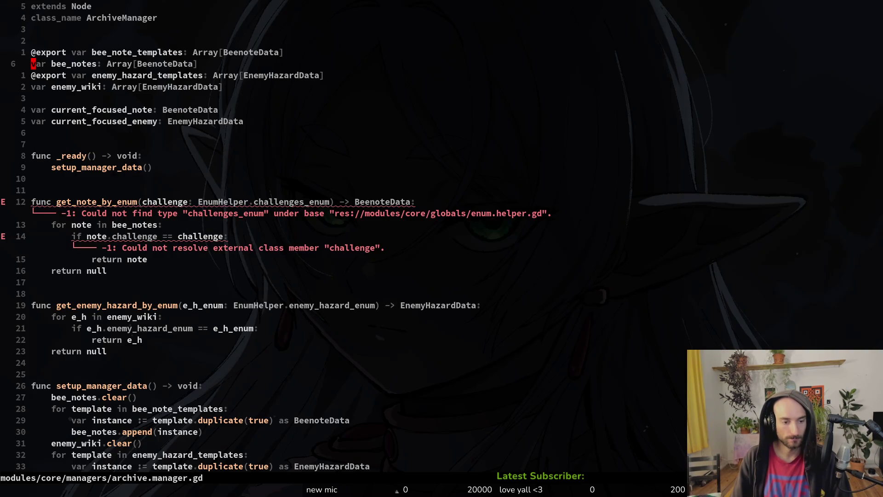
key("g")
key("g")
key("V")
key("G")
key("y")
key("ctrl+6")
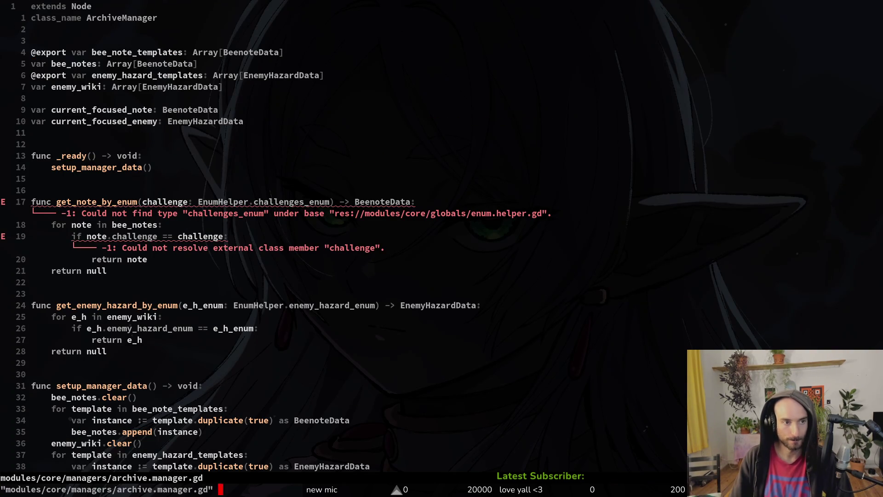
key("p")
key("k")
key("d")
key("d")
Save the new file and change its class_name to AchievementManager.
type(":w")
key("Return")
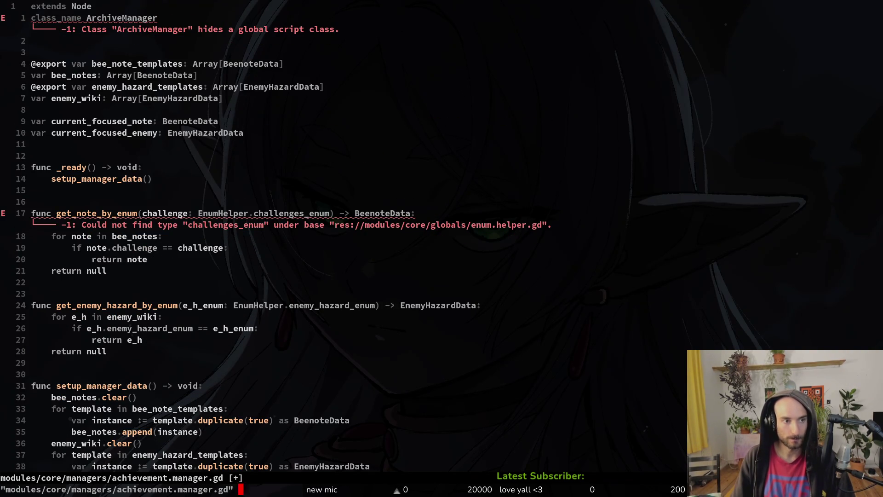
key("j")
key("j")
type("kwcwAchievemen")
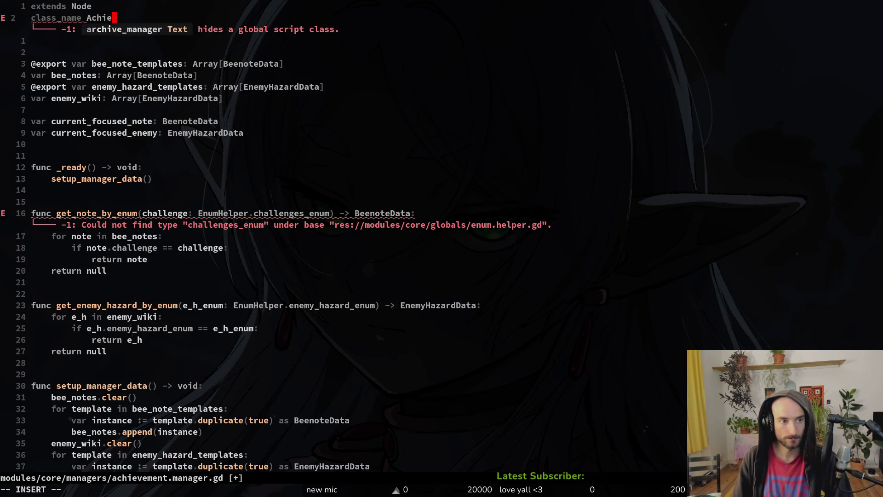
type("tManager")
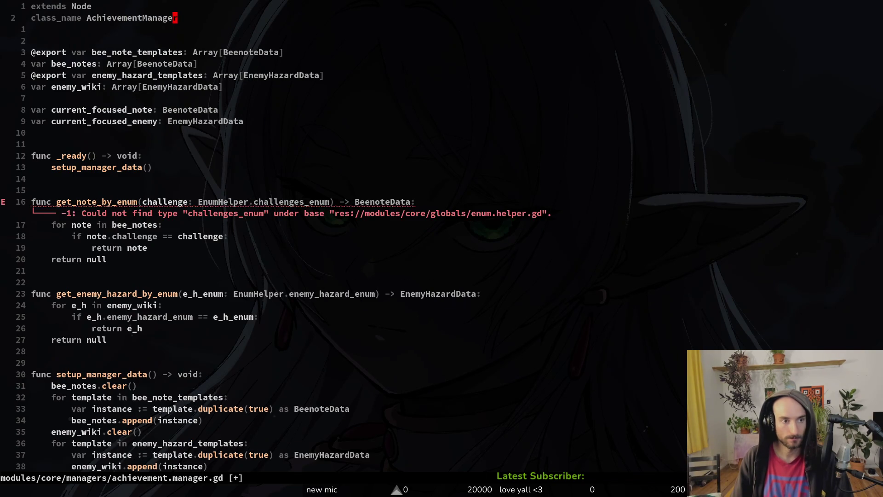
key("Escape")
Save, then rename get_note_by_enum to get_achievement_by_enum.
type(":write")
key("Return")
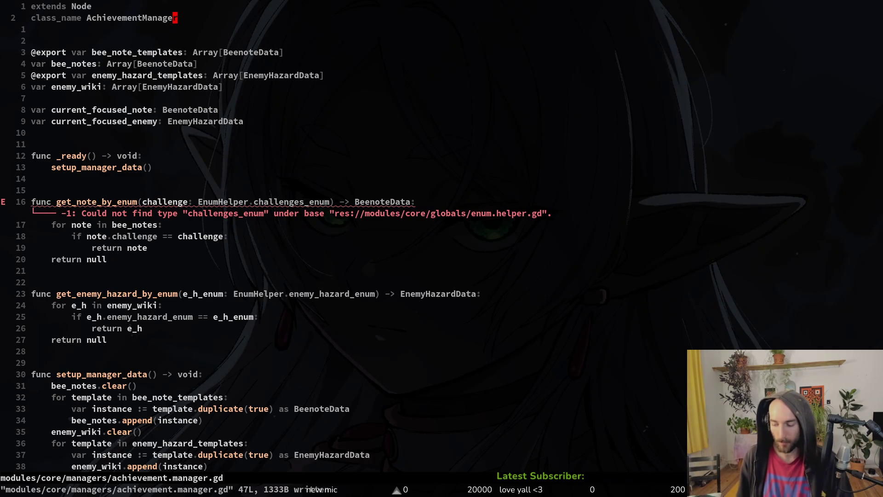
key("1")
key("3")
key("j")
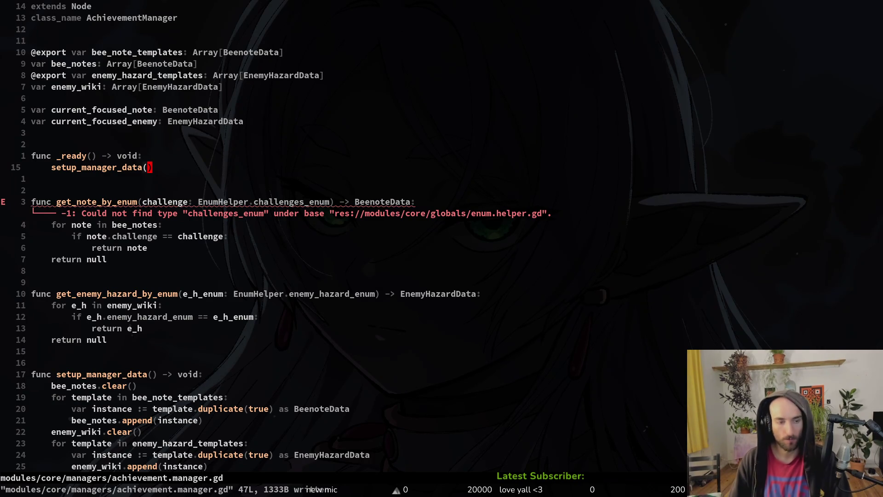
key("j")
key("j")
key("j")
key("b")
key("b")
key("b")
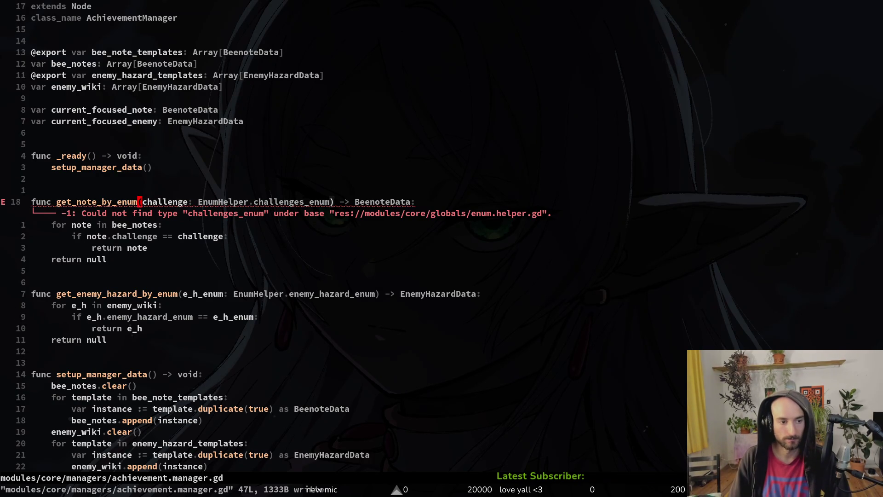
type("cwget_achie")
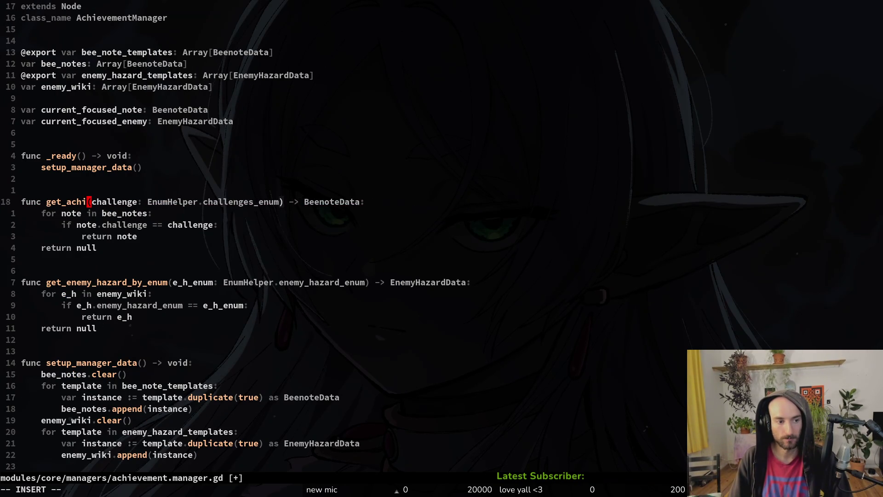
type("vement_by_enum")
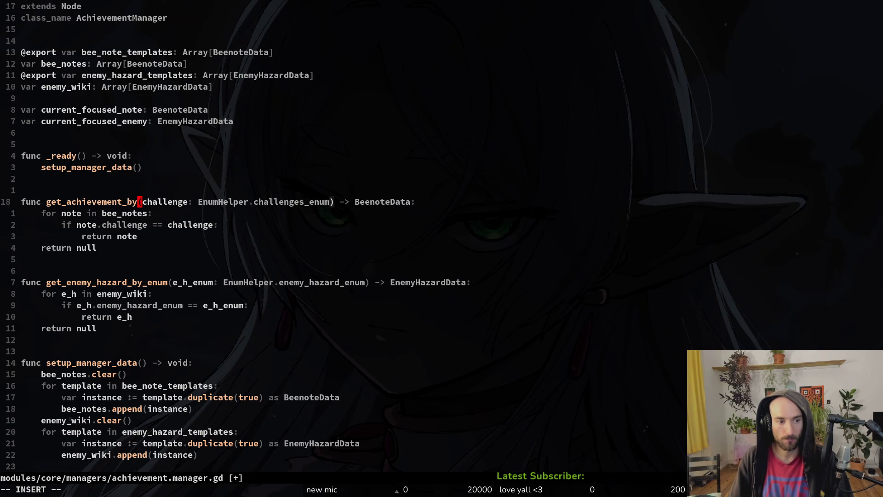
key("Escape")
Rename the parameter to achievement, typed achievements_enum, and save.
type(":write")
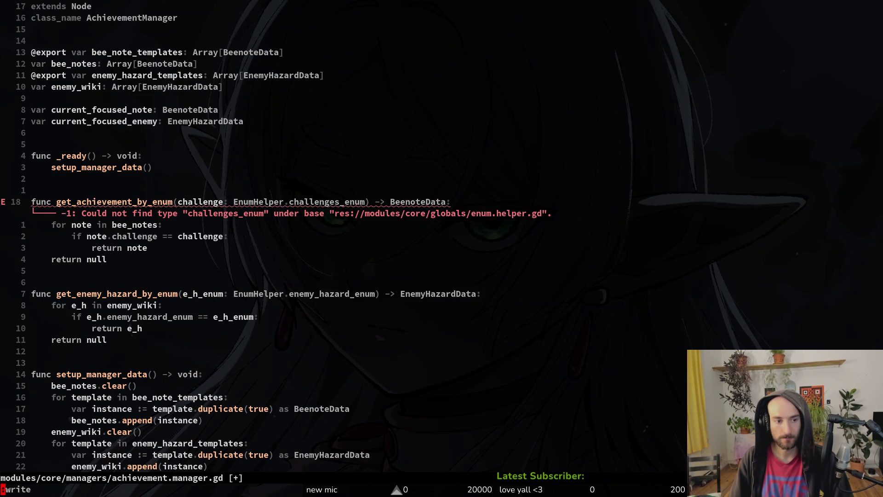
type("cwachievement")
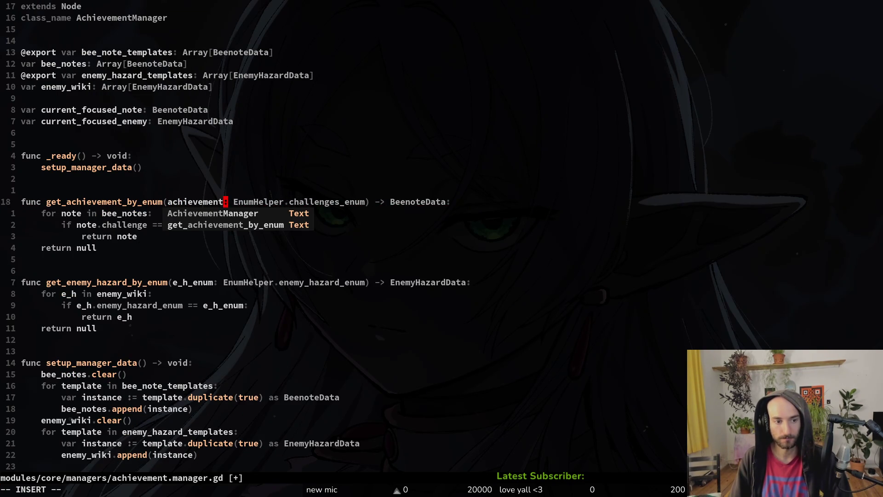
key("Escape")
key("w")
key("w")
key("w")
type("cwach")
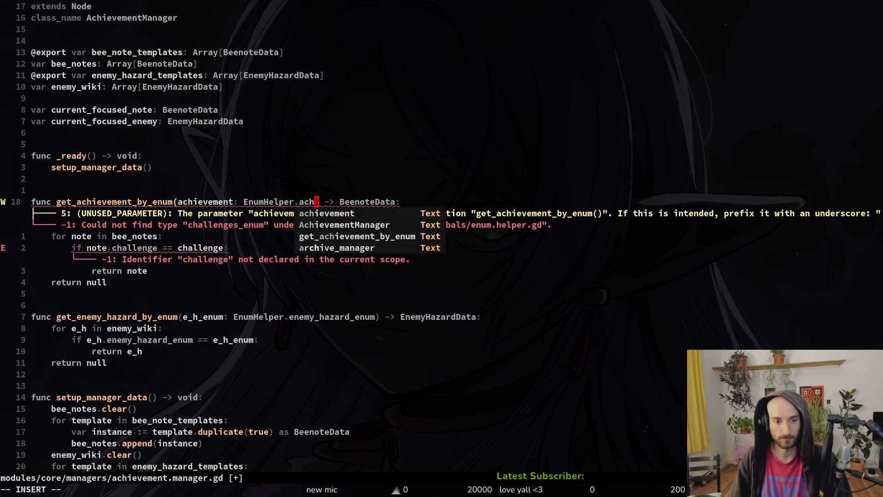
type("ie")
key("Tab")
key("Escape")
type(":write")
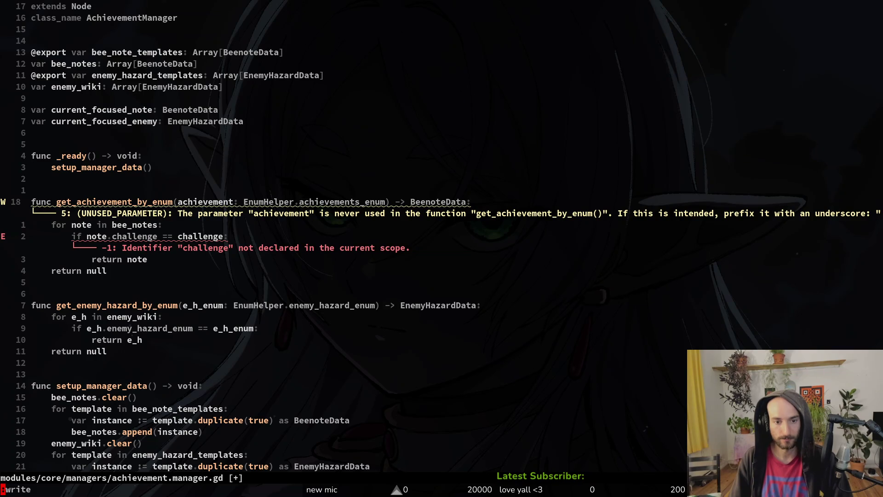
key("Return")
Set the function's return type to AchievementData and save, undoing a loop-list edit.
key("dollar")
type("bCA")
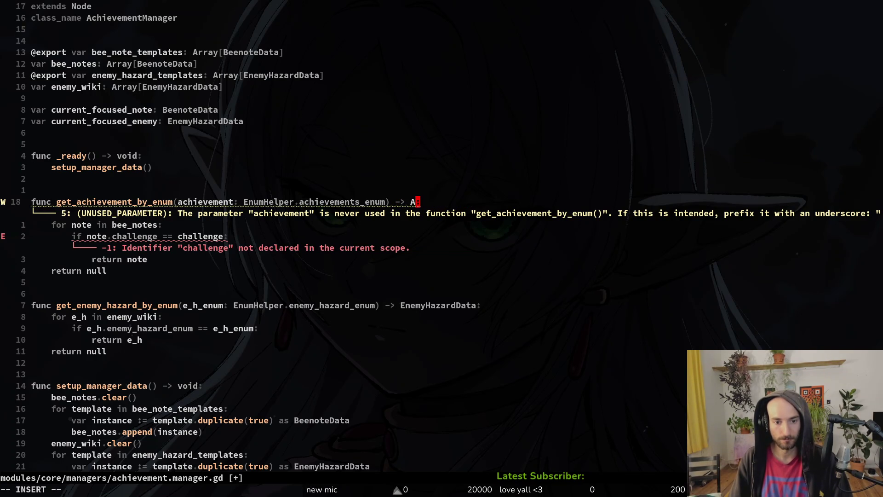
type("ch")
key("Tab")
key("Escape")
type(":write")
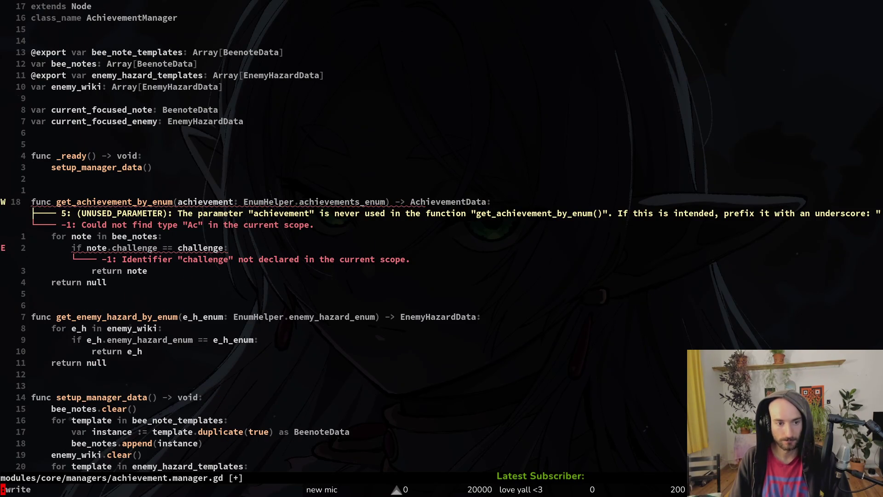
key("Return")
type("jhciwach")
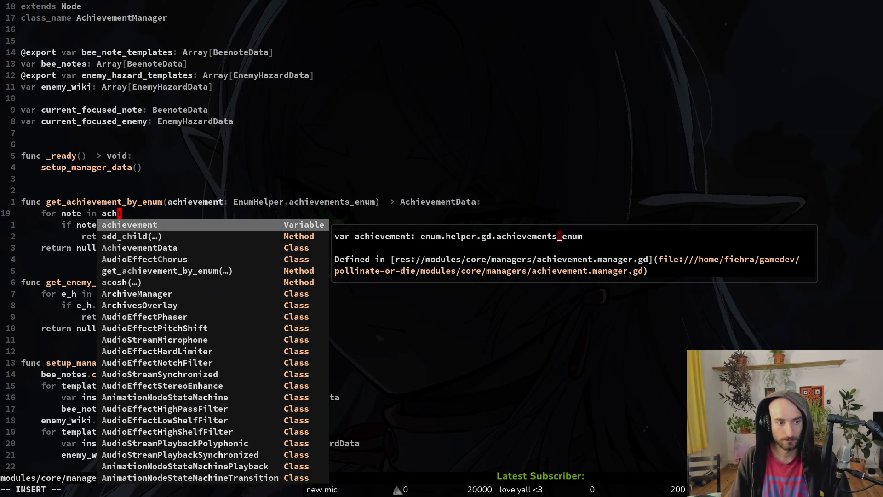
key("Escape")
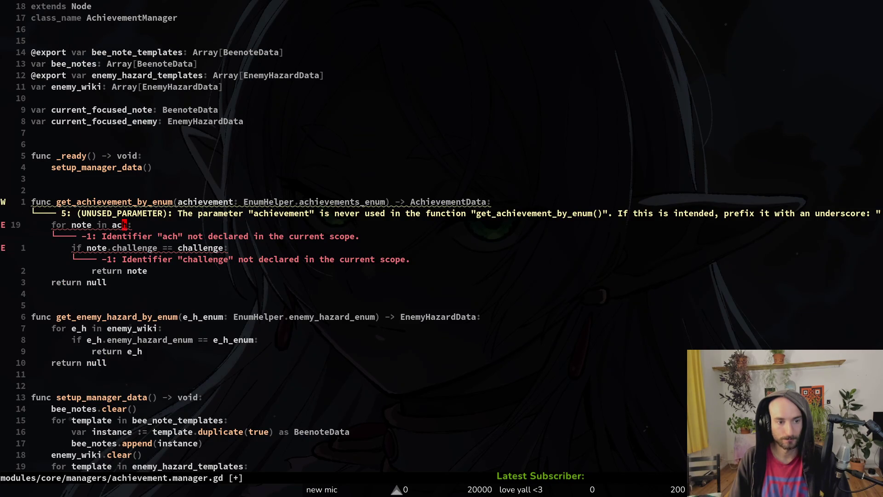
key("u")
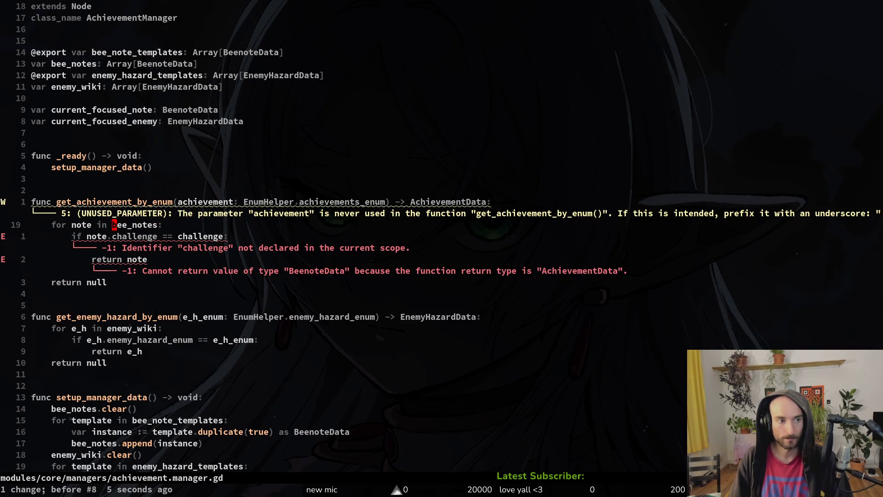
Rename bee_notes to achievements with AchievementData as its element type.
key("1")
key("3")
key("k")
key("b")
key("b")
key("b")
type("cwcach")
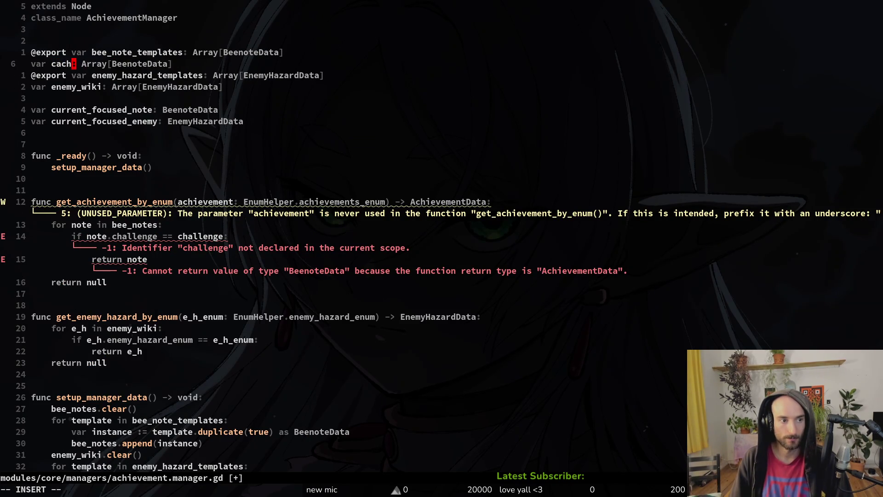
key("BackSpace")
key("BackSpace")
key("BackSpace")
type("achievements")
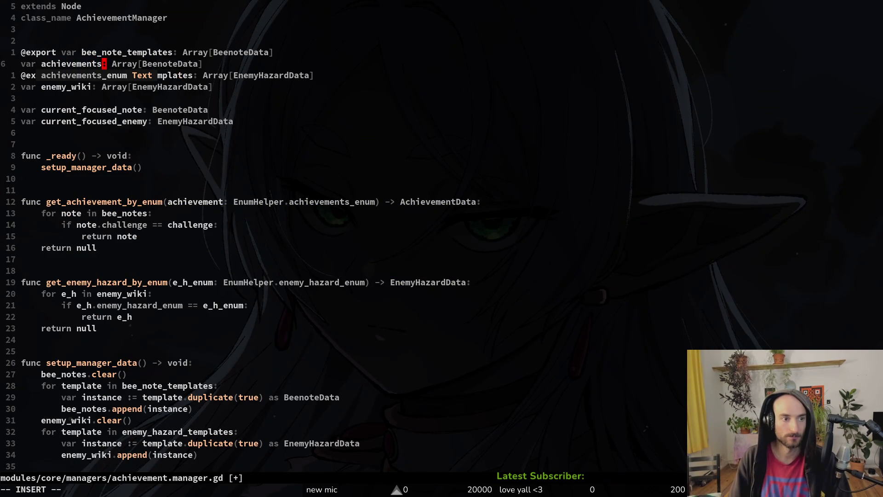
key("Escape")
key("w")
key("w")
key("w")
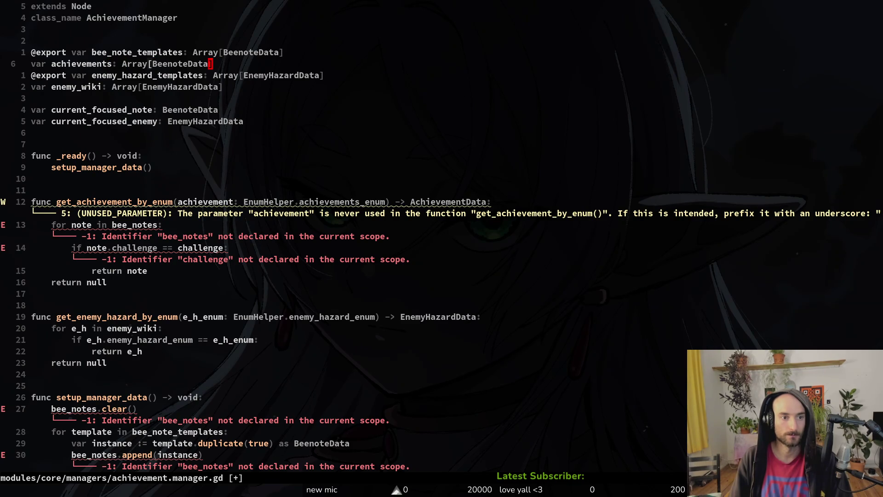
type("iic")
key("ctrl+w")
type("a")
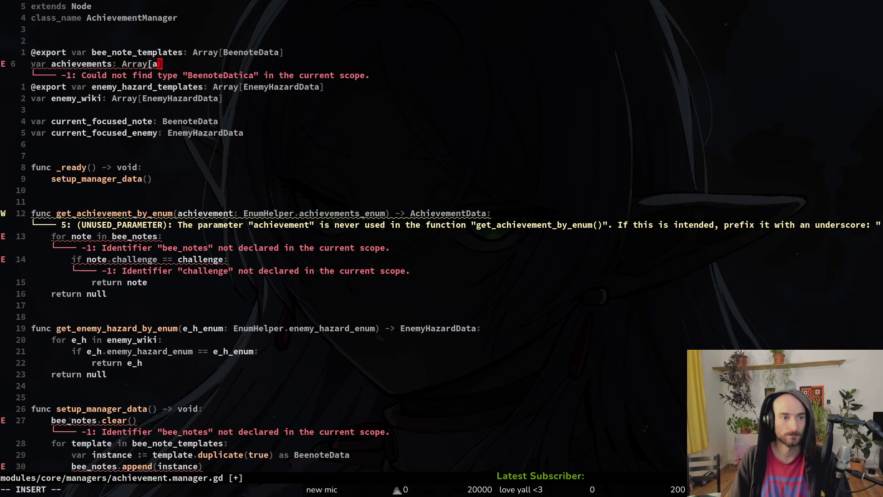
type("ch")
key("Return")
key("Escape")
Rename bee_note_templates to achievement_templates typed AchievementData, and save.
key("k")
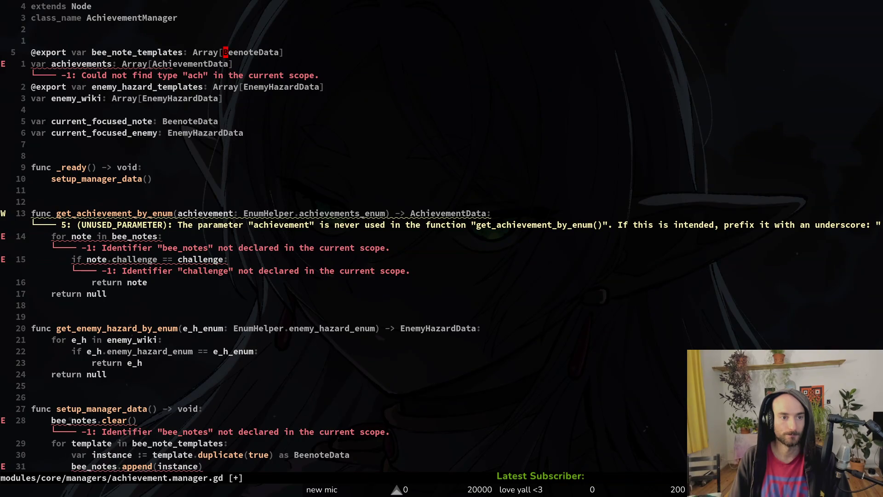
key("b")
key("b")
key("b")
key("b")
type("iw")
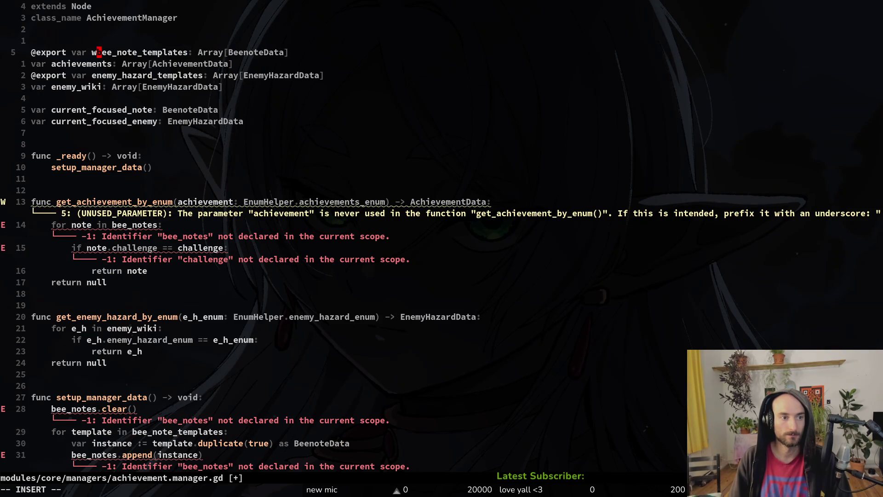
key("BackSpace")
key("Escape")
type("cwachievement_")
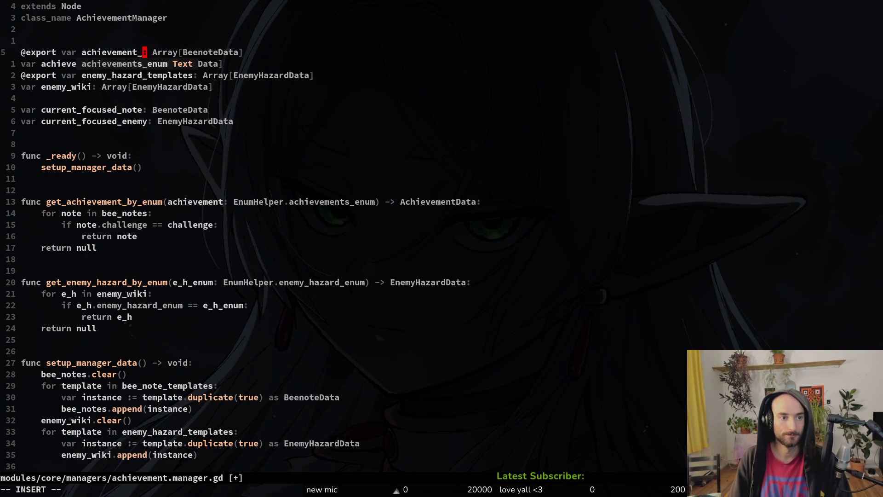
type("templates")
key("BackSpace")
key("BackSpace")
key("BackSpace")
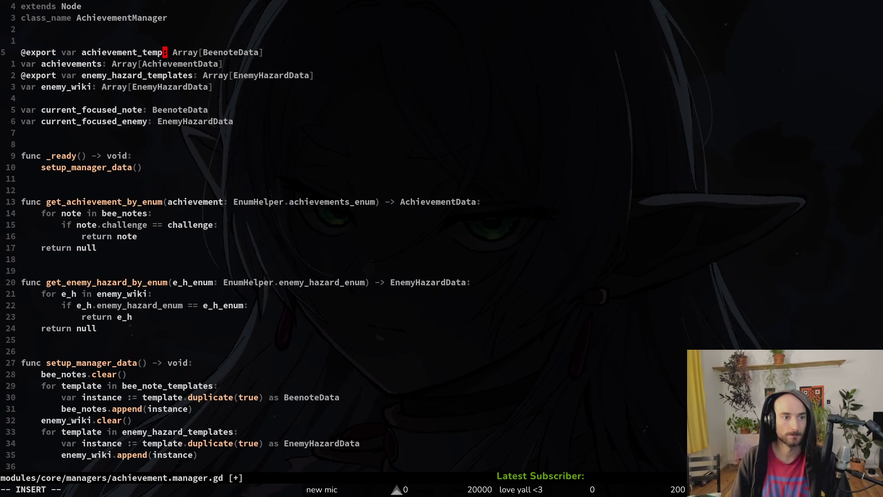
type("lates")
key("Escape")
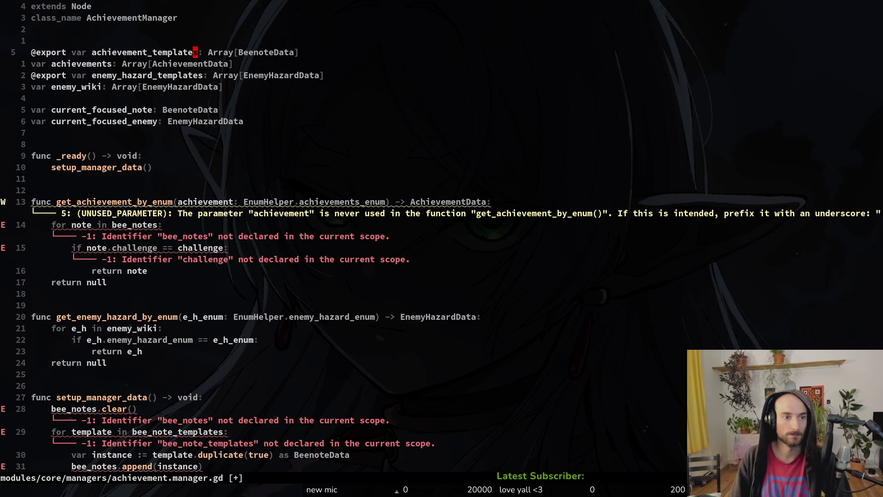
key("w")
key("w")
key("w")
type("cwAch")
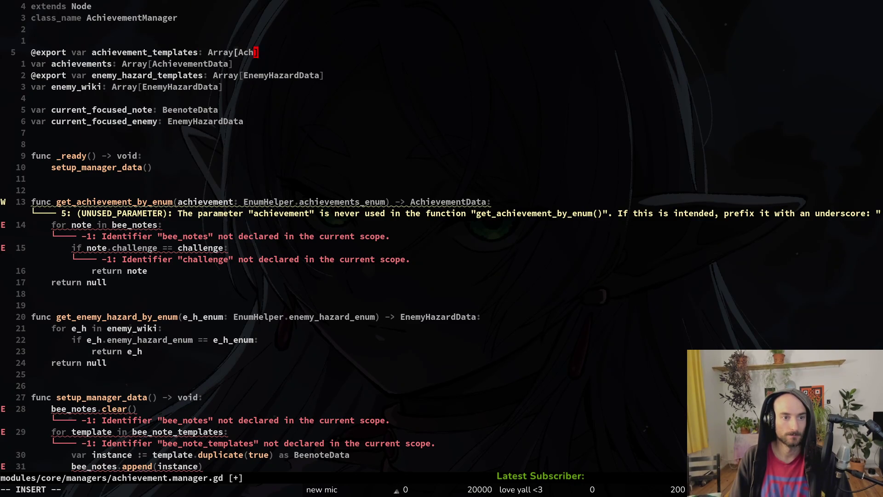
key("Return")
key("Escape")
type(":w")
key("Return")
Make the lookup loop iterate over the achievements list.
key("j")
key("j")
key("j")
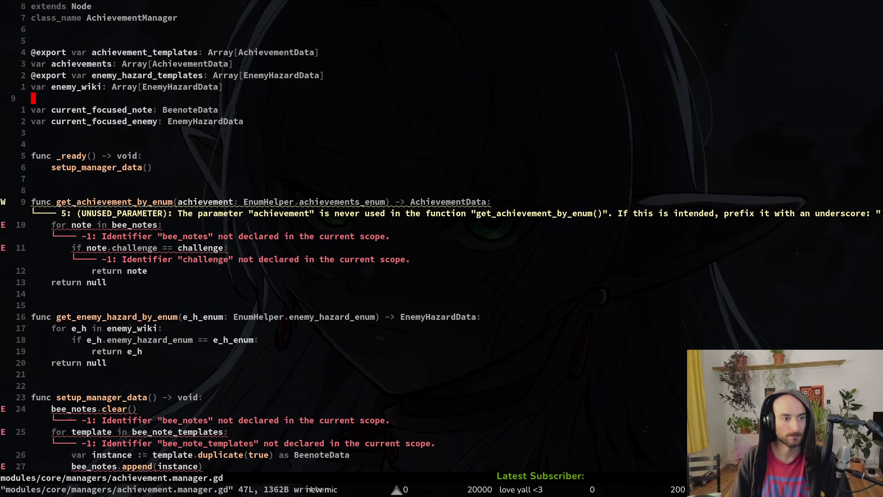
key("j")
key("j")
key("j")
type("k")
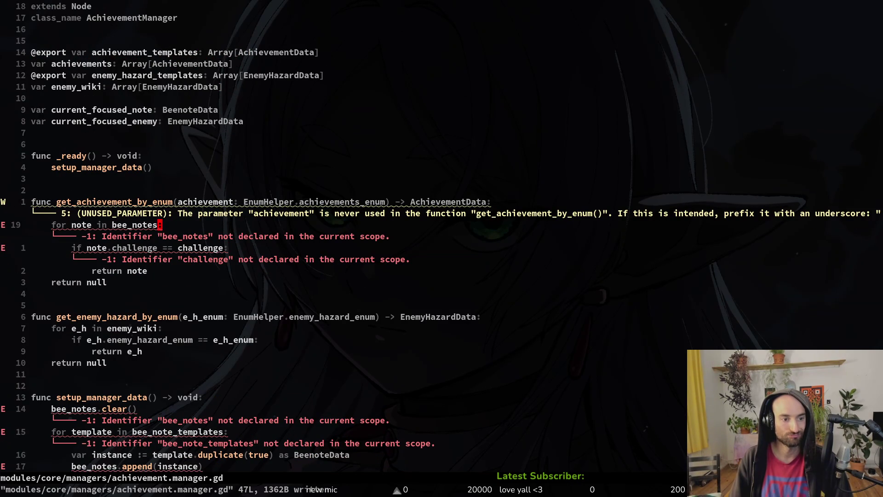
type("b")
type("cwache")
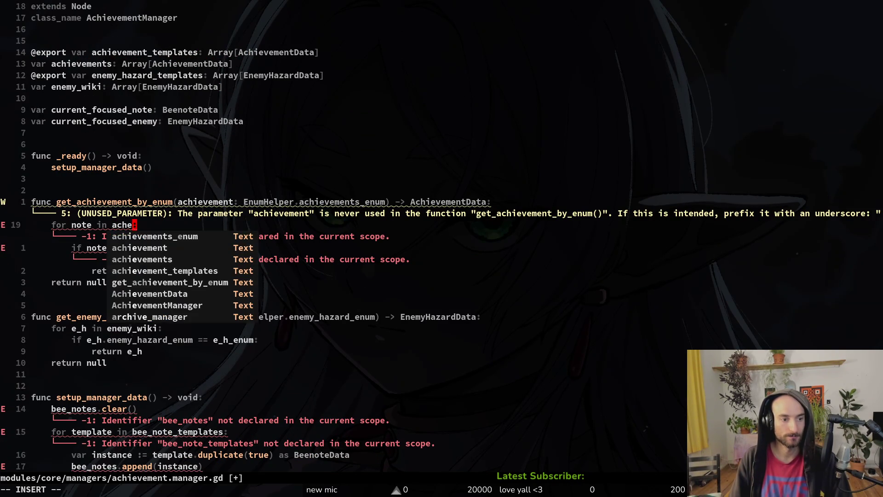
key("Tab")
key("Return")
key("Escape")
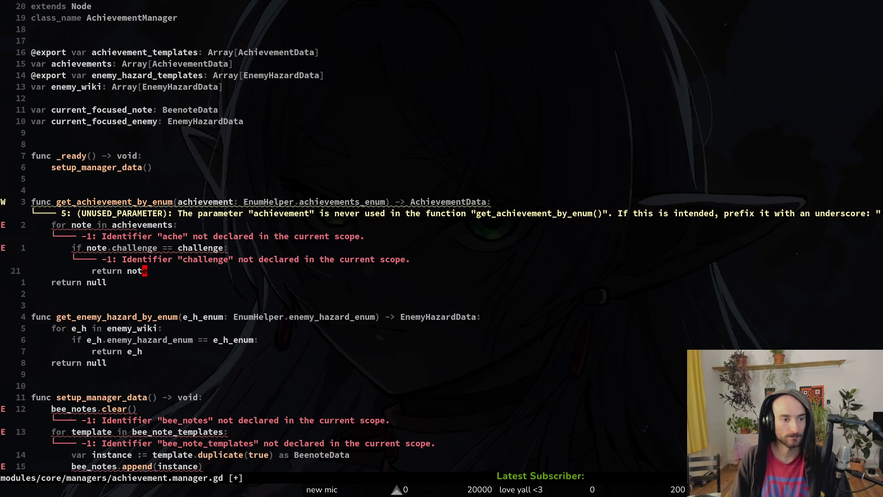
key("j")
Rename the condition's property and the loop variable to achievement.
key("h")
key("h")
key("h")
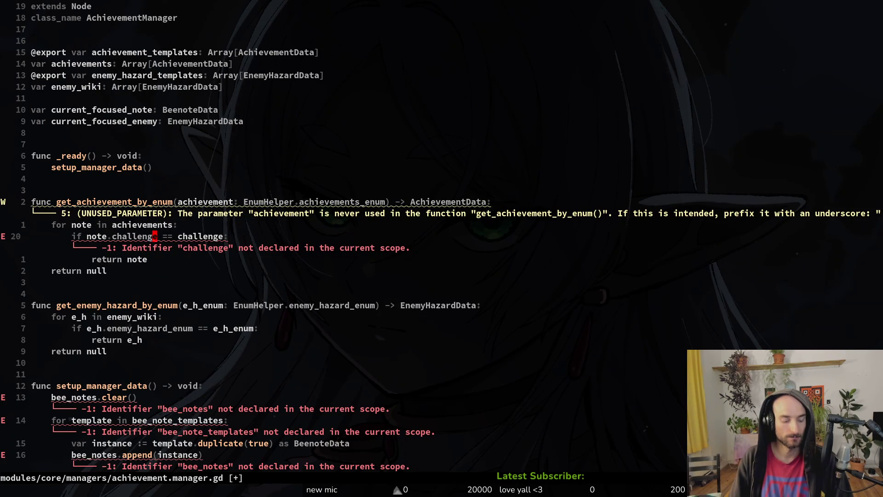
type("ciwachie")
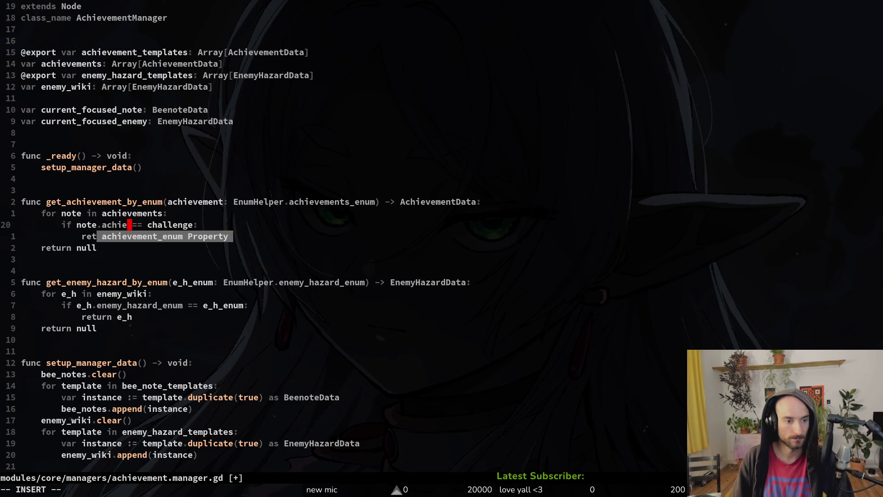
key("Escape")
key("k")
key("b")
key("b")
key("b")
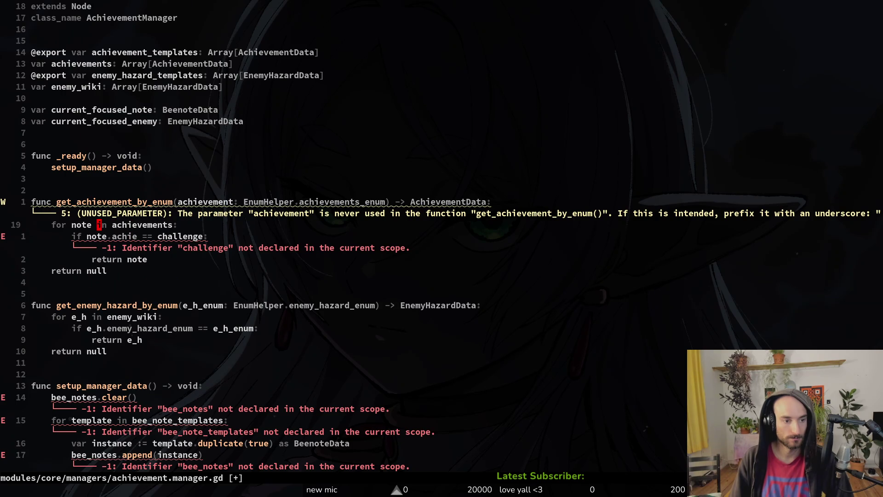
type("ciwac")
key("Tab")
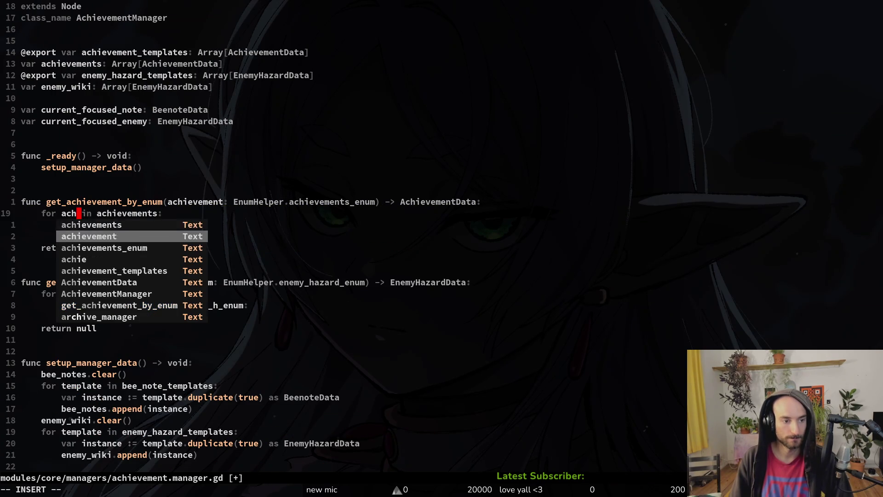
key("Escape")
Rewrite the condition to compare achievement.achievement_enum against achievement.
key("j")
type("b")
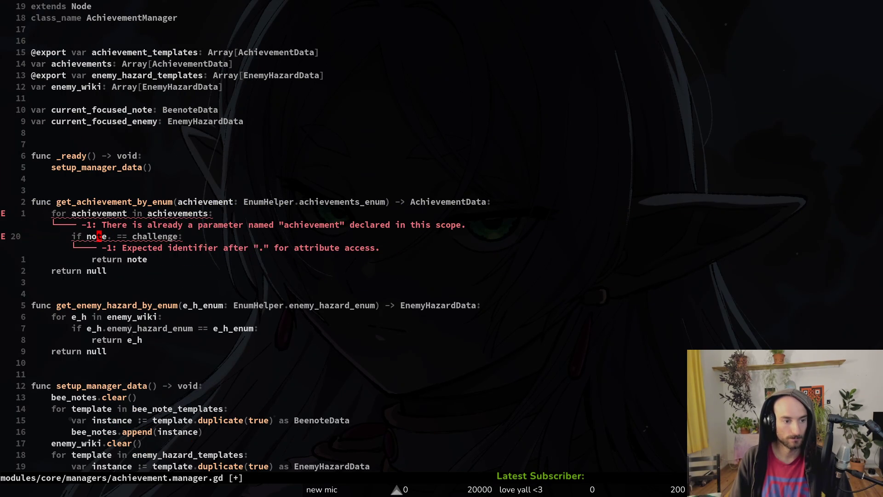
type("ciWach")
key("Tab")
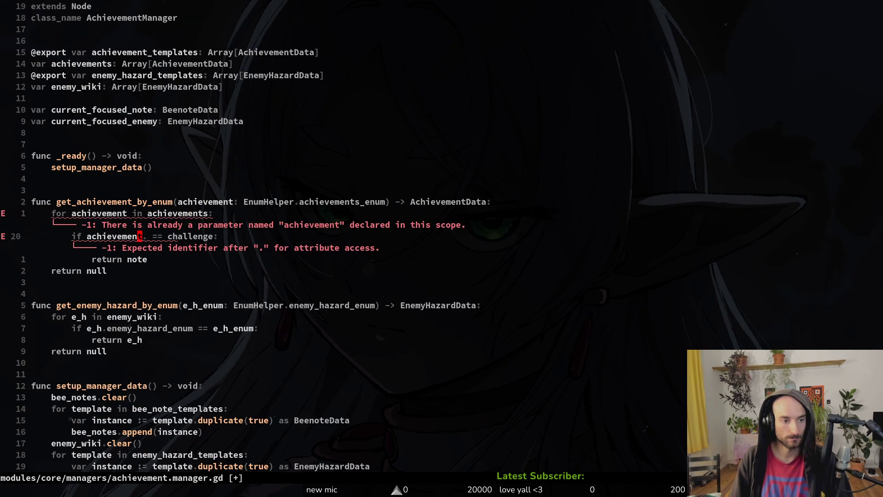
key("Right")
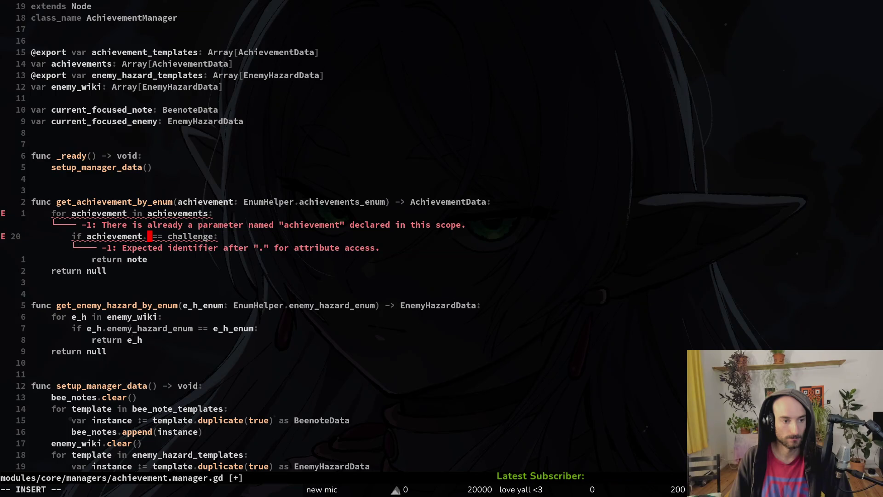
type("ach")
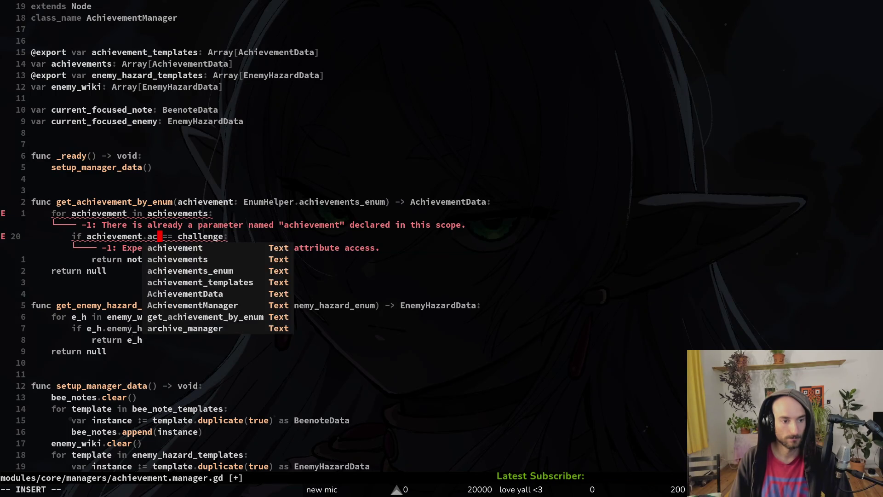
key("Tab")
key("Escape")
key("w")
key("w")
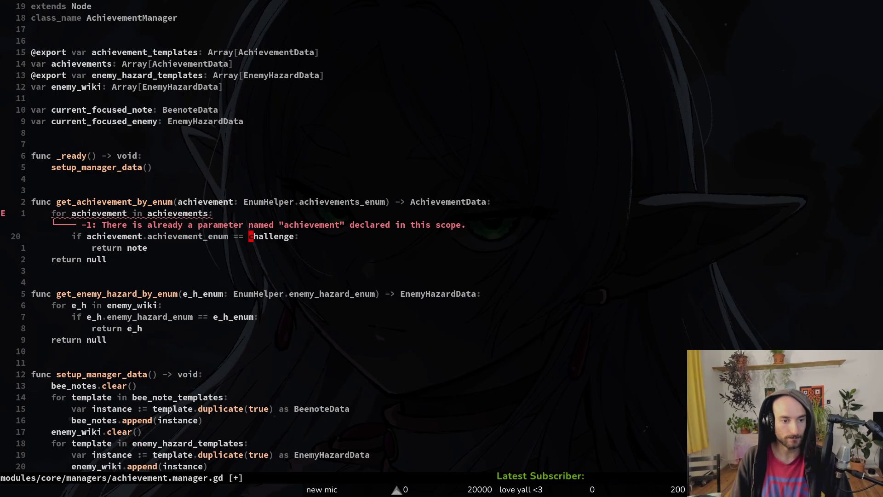
type("ciwach")
key("Tab")
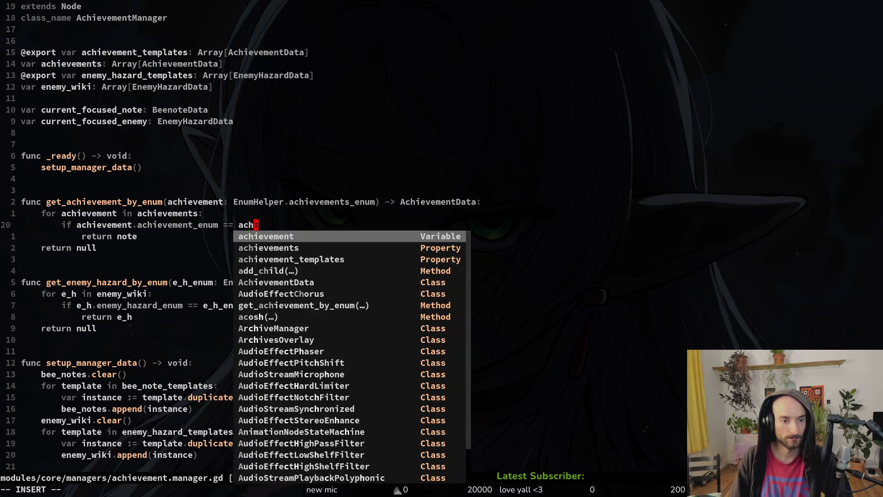
key("Escape")
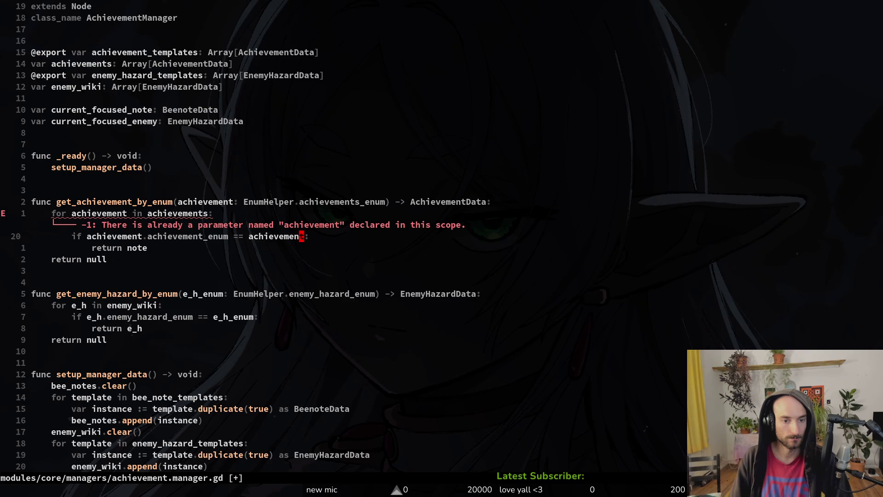
Clear the wrong compared word and rename the function parameter to achievement_enum.
key("c")
key("i")
key("w")
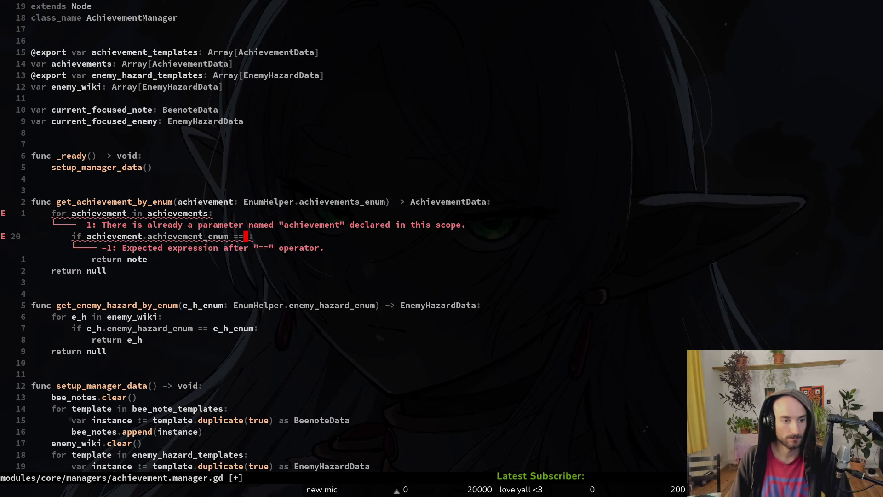
key("Escape")
key("k")
key("k")
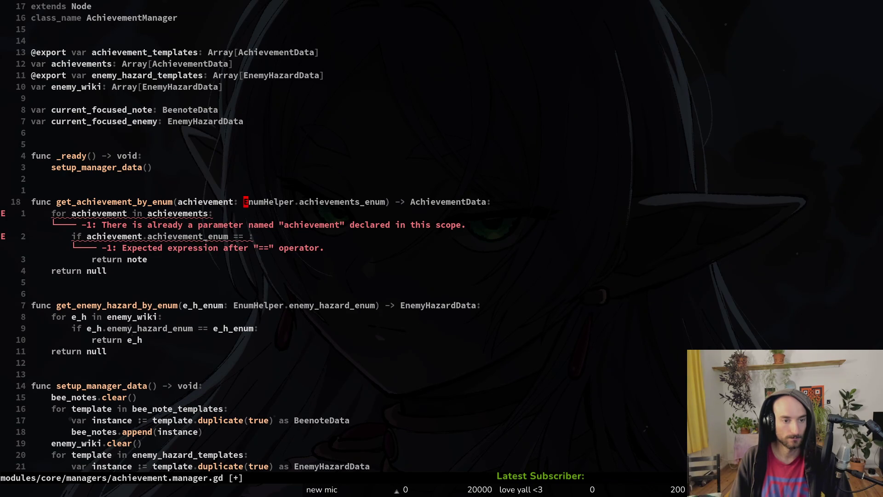
key("j")
type("klea")
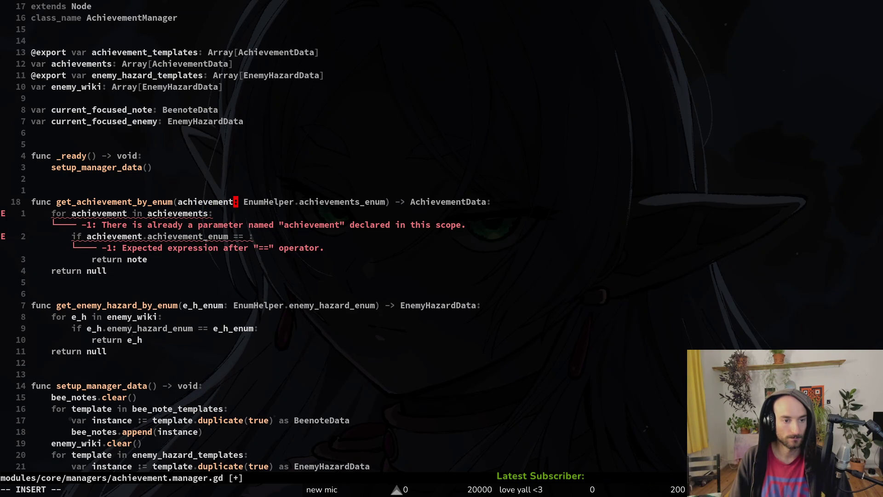
type("_enum")
key("Escape")
Compare against the achievement_enum parameter in the condition and save the script.
type("j")
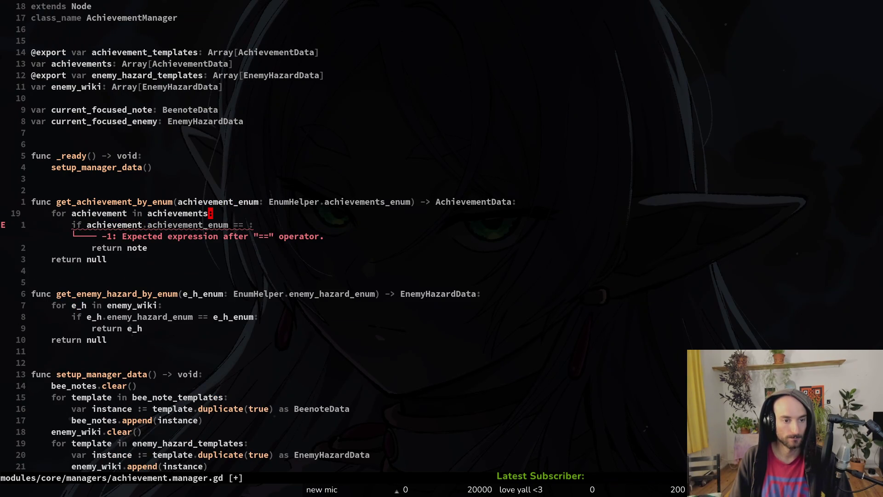
type("jiach")
key("Tab")
key("Tab")
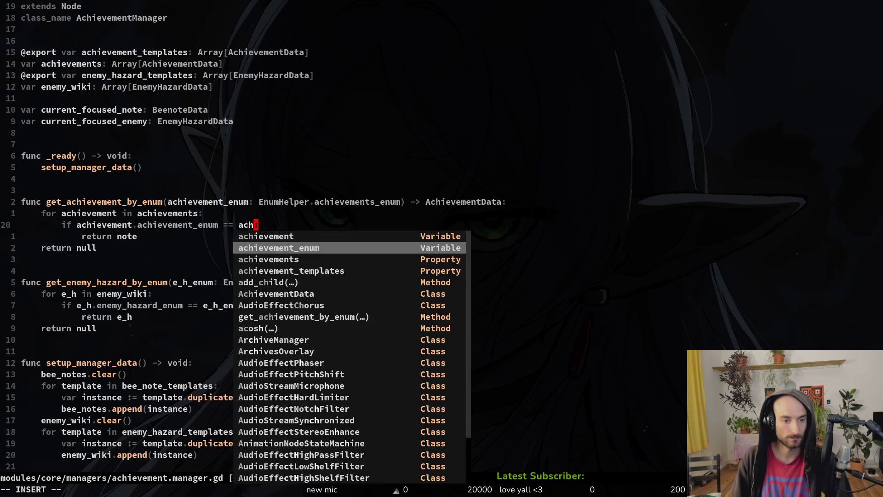
key("Escape")
type(":w")
key("Return")
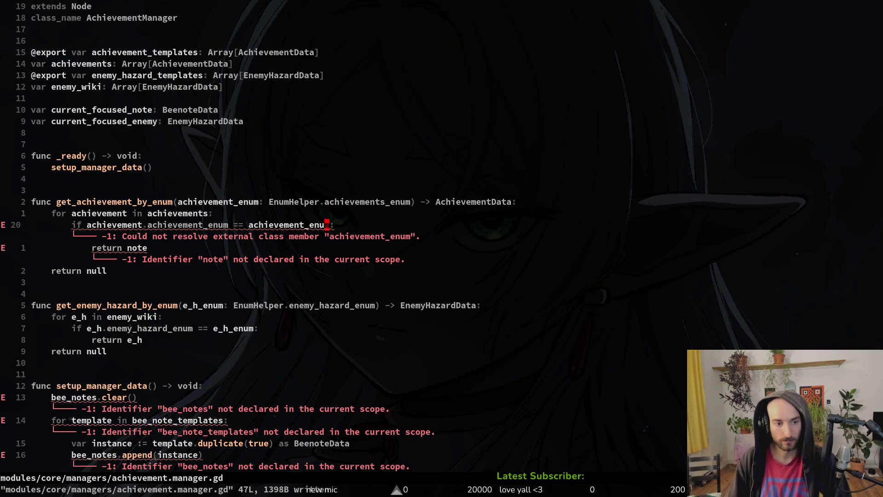
type(":write")
key("Return")
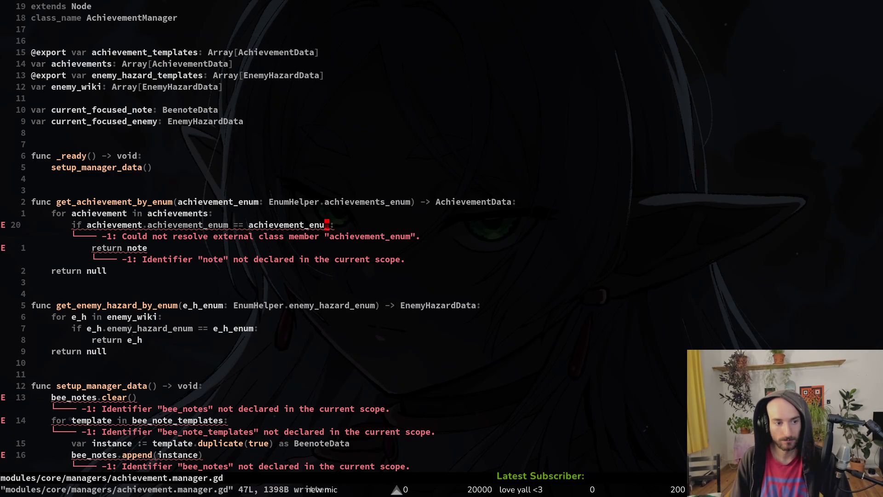
Return achievement from the lookup function and save.
type("jciw")
type("ach")
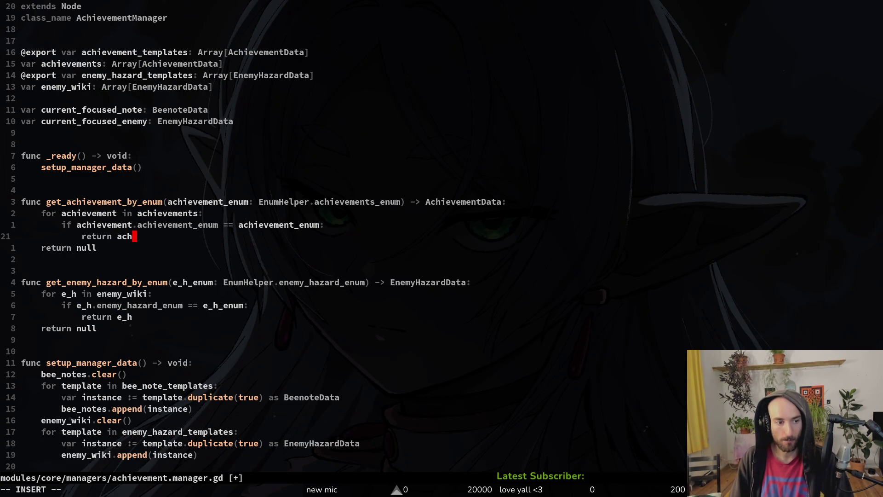
key("Down")
key("Return")
key("Escape")
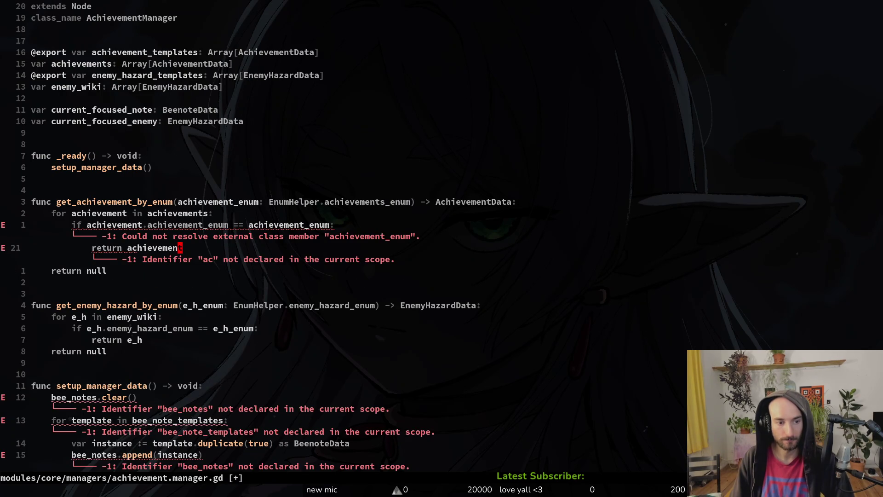
type(":w")
key("Return")
key("k")
key("w")
key("w")
Revisit the achievement_enum parameter and save the script with the recalled :w command.
key("k")
key("k")
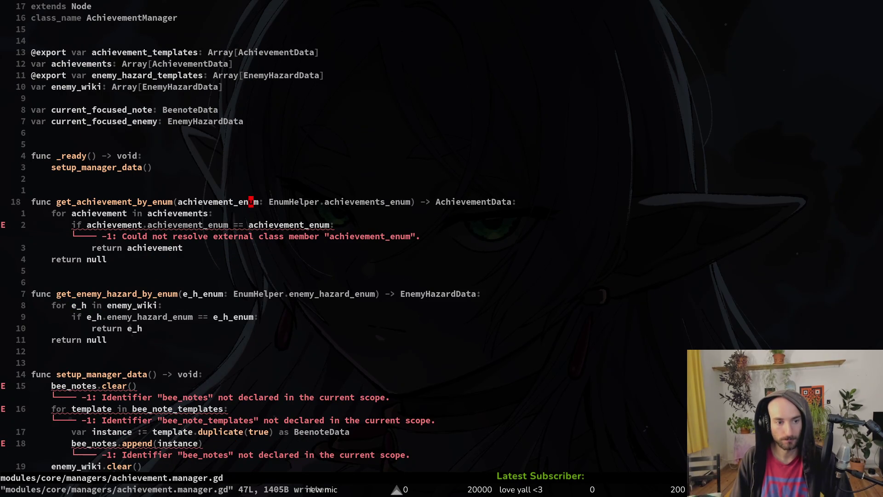
key("j")
key("j")
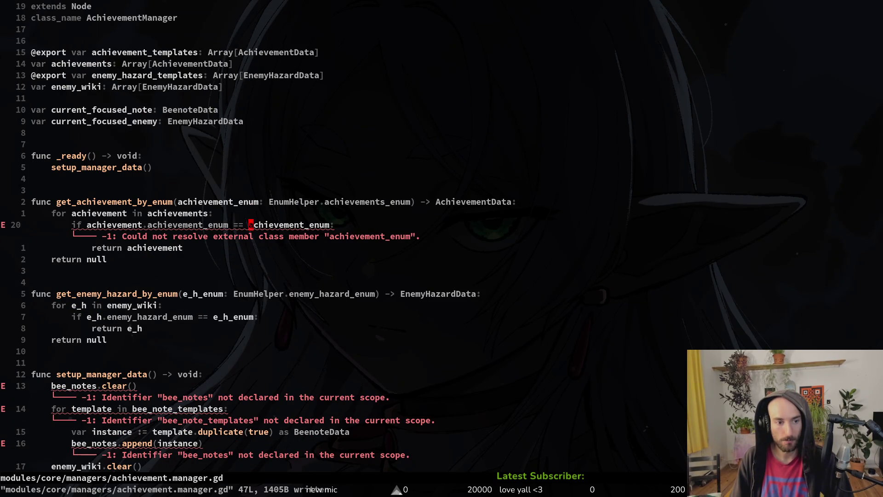
key("k")
key("k")
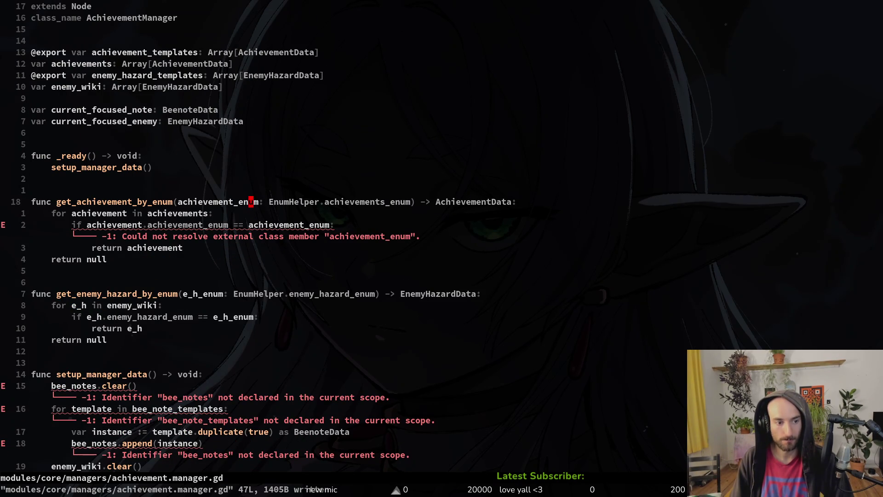
type("b:")
key("Up")
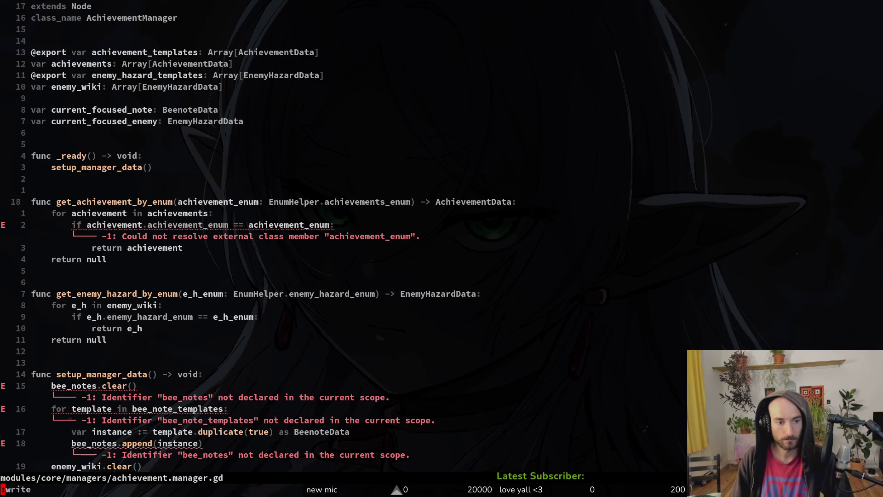
key("Return")
Check the achievements_enum type and the condition's compared value, saving again.
key("j")
key("j")
type("wwviwp:")
key("Up")
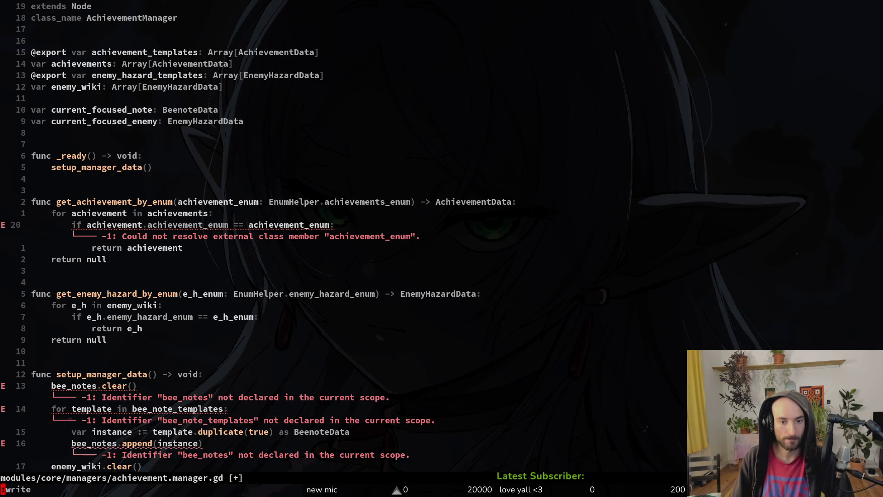
key("Return")
key("k")
key("k")
key("w")
key("w")
key("w")
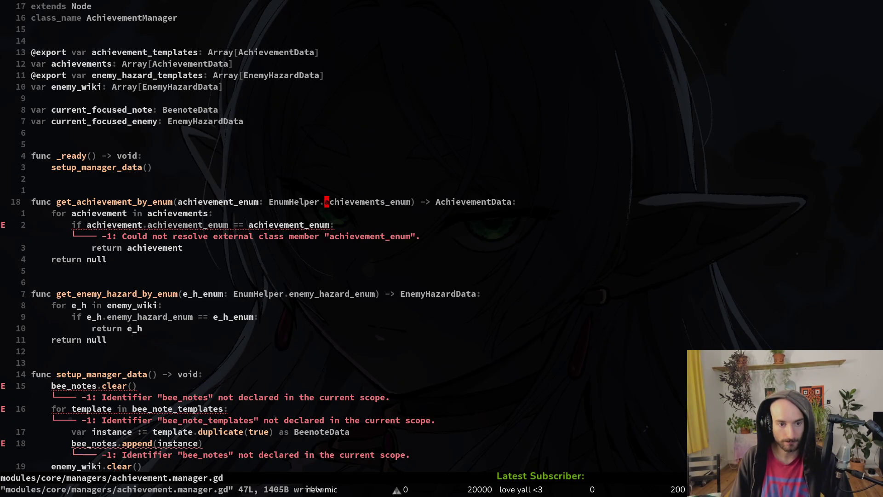
key("j")
key("j")
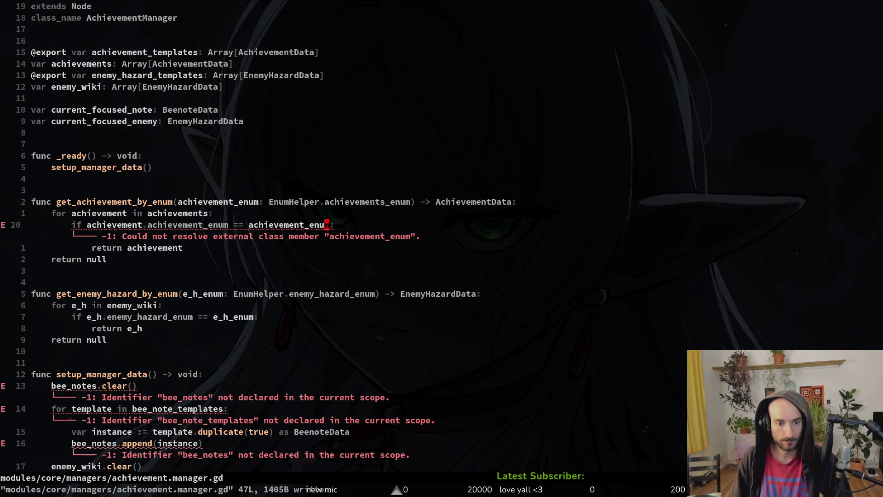
type(":")
key("Up")
key("Return")
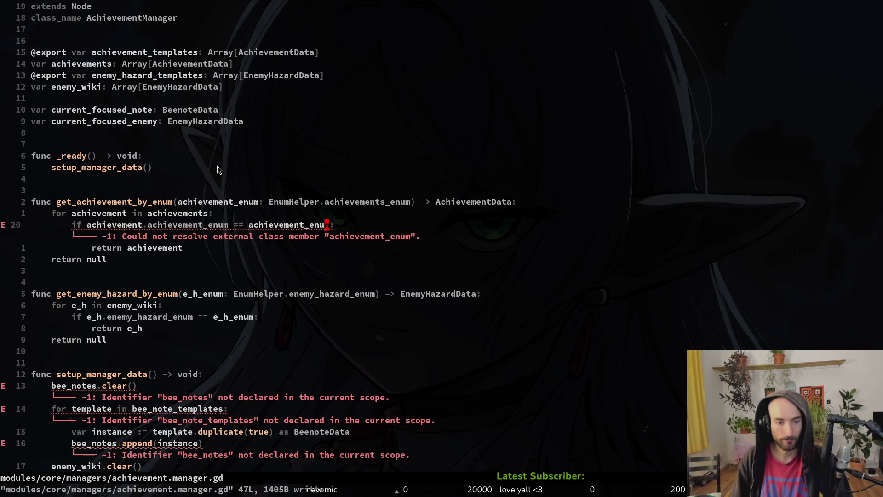
Check the script in Godot, then undo and redo the lookup function edits.
key("alt+Tab")
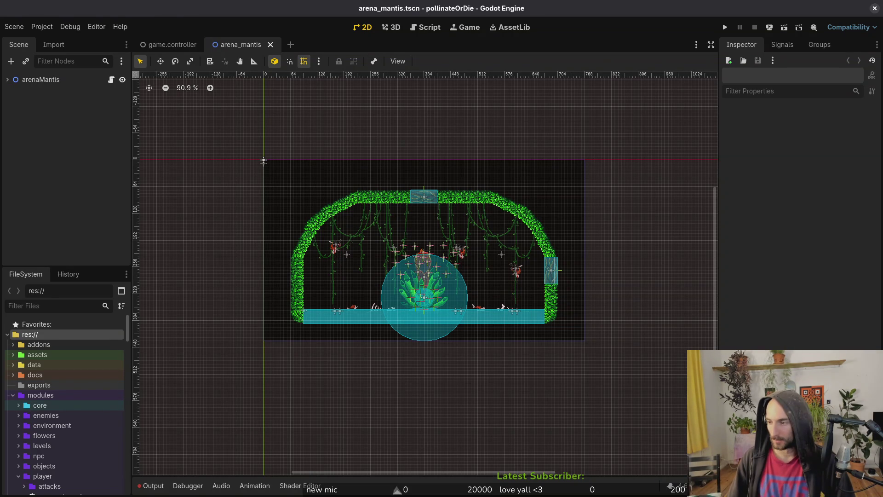
key("alt+Tab")
left_click(172, 217)
left_click(163, 225)
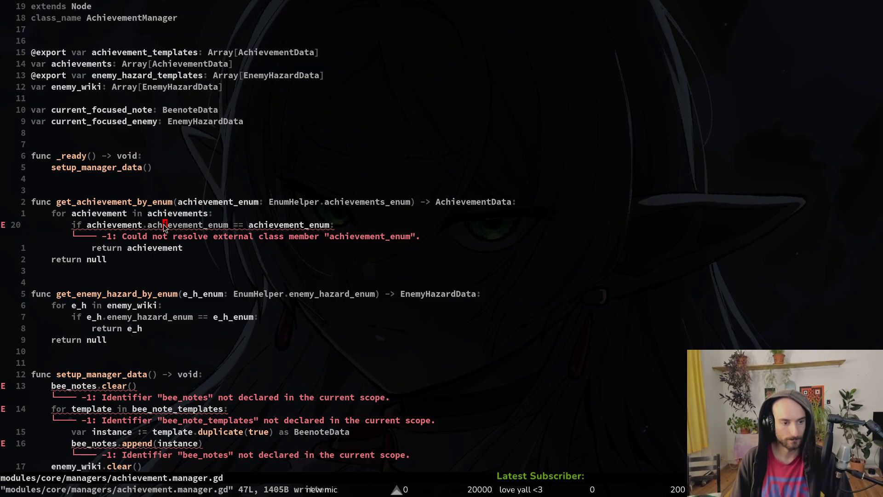
key("u")
key("u")
key("u")
key("u")
key("u")
key("u")
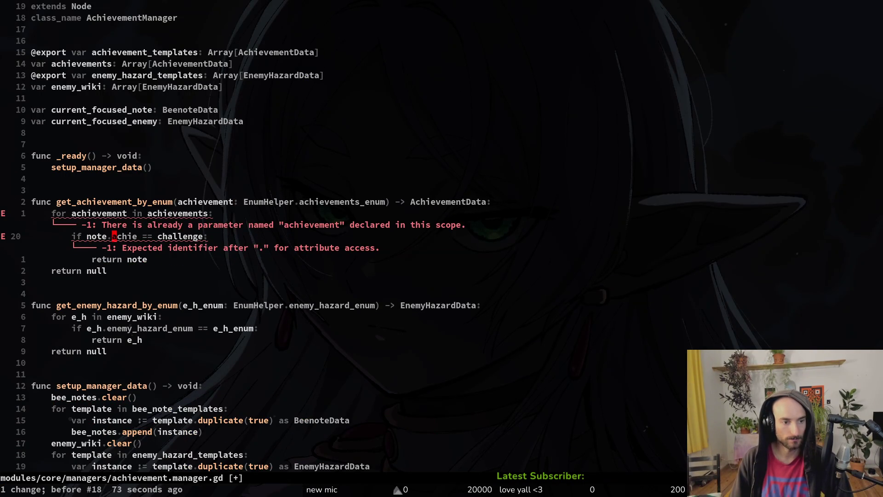
key("u")
key("u")
key("u")
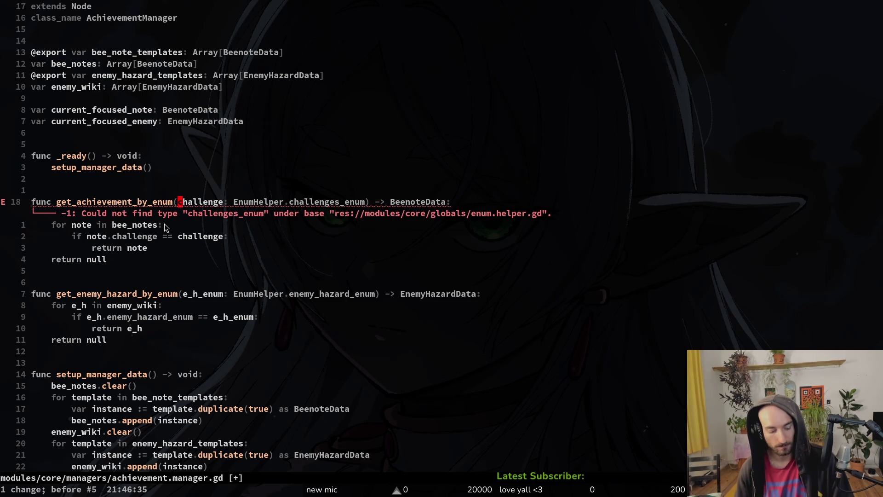
key("ctrl+r")
key("ctrl+r")
key("ctrl+r")
key("ctrl+r")
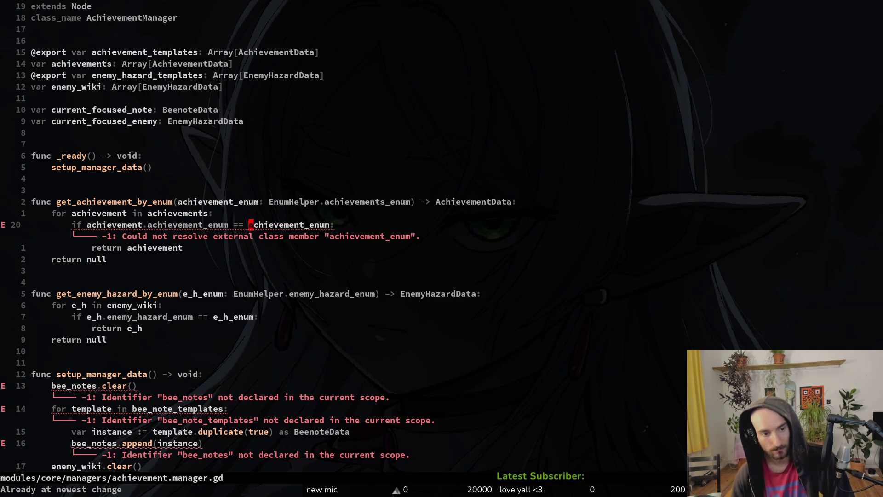
Rename the parameter to enum, compare against enum, and save.
key("k")
key("k")
key("d")
key("T")
key("parenleft")
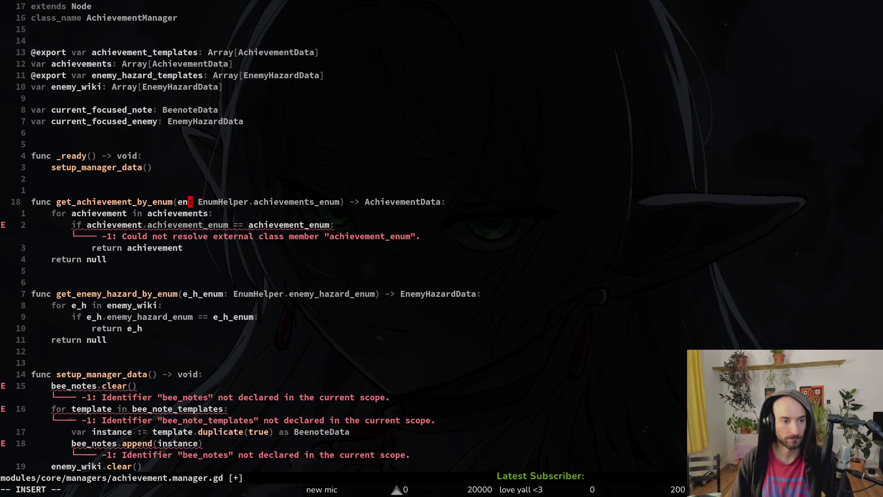
key("j")
key("j")
key("k")
type("j")
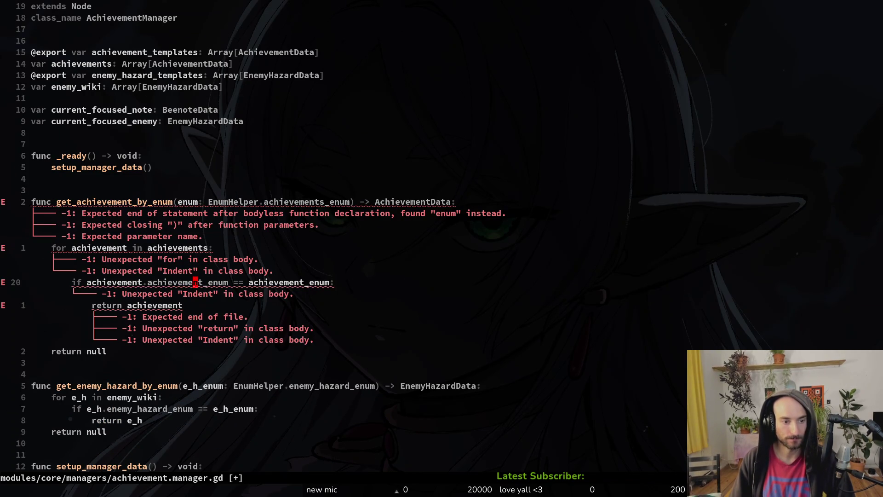
type("wwcwenum")
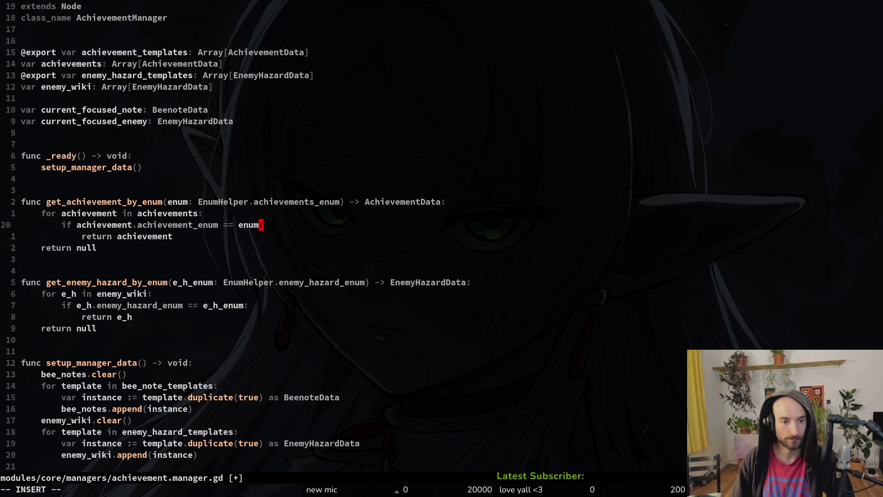
key("Escape")
type(":w")
key("Return")
Rename the parameter to achieve, paste achieve into the comparison, and save.
key("k")
key("k")
key("k")
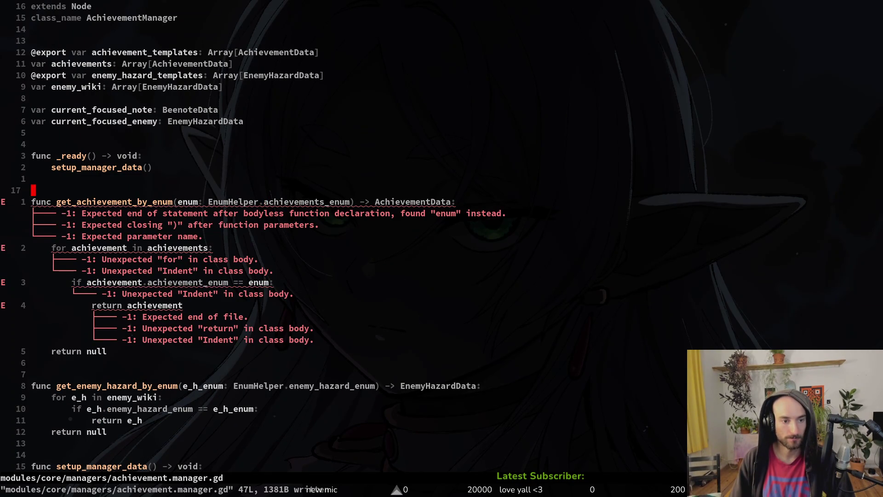
key("j")
key("B")
key("h")
key("h")
key("h")
key("h")
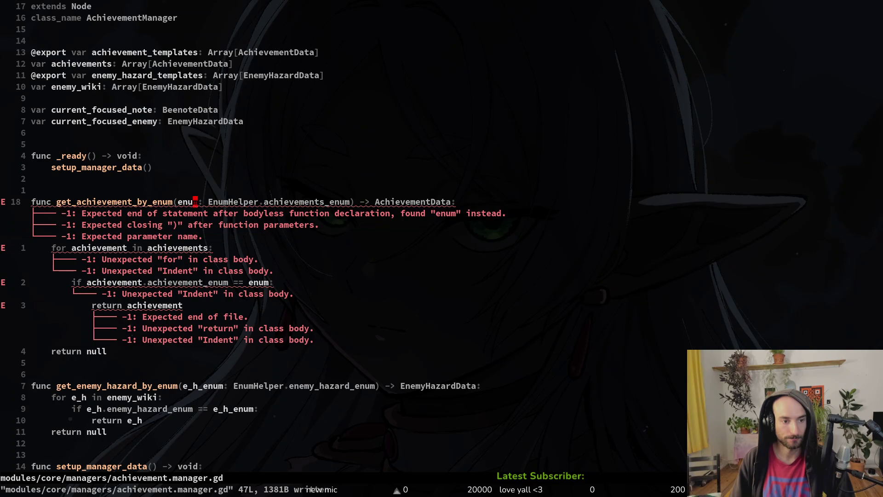
type("ciwachieve")
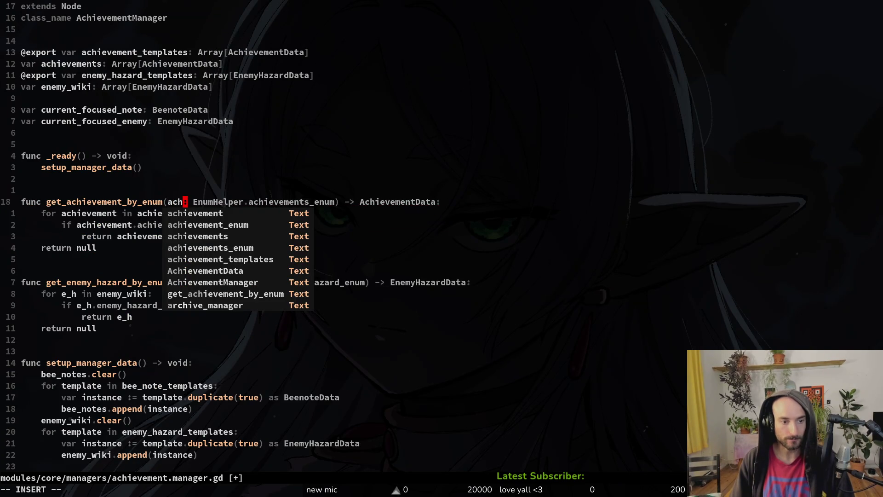
key("Escape")
key("v")
key("i")
key("w")
key("y")
type("jW")
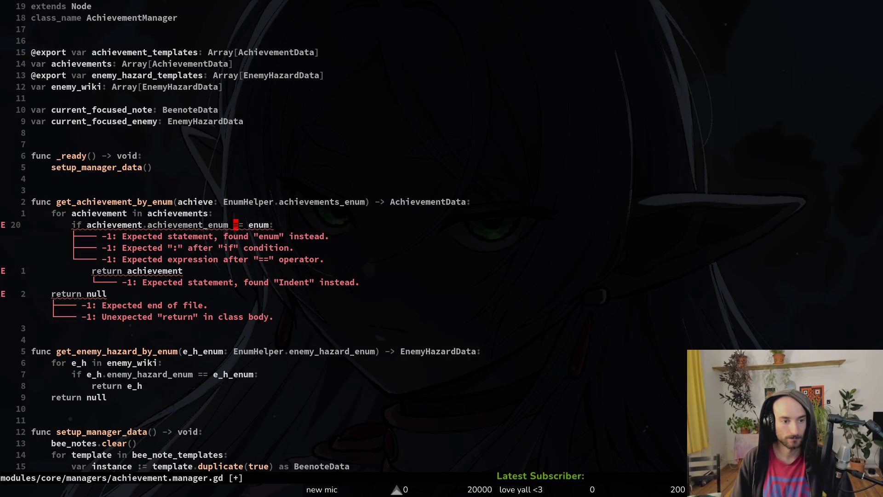
type("Wviwp:w")
key("Return")
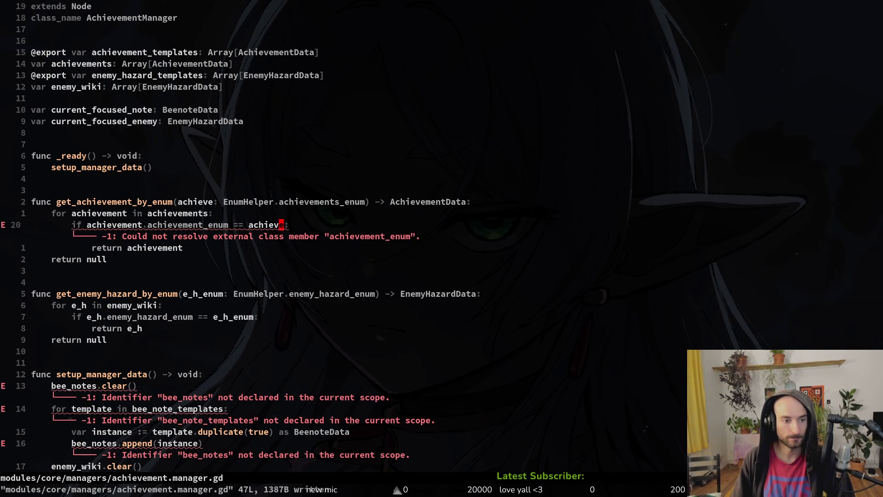
Delete the achievement_enum property name from the comparison and bring up the file search.
key("b")
key("b")
key("b")
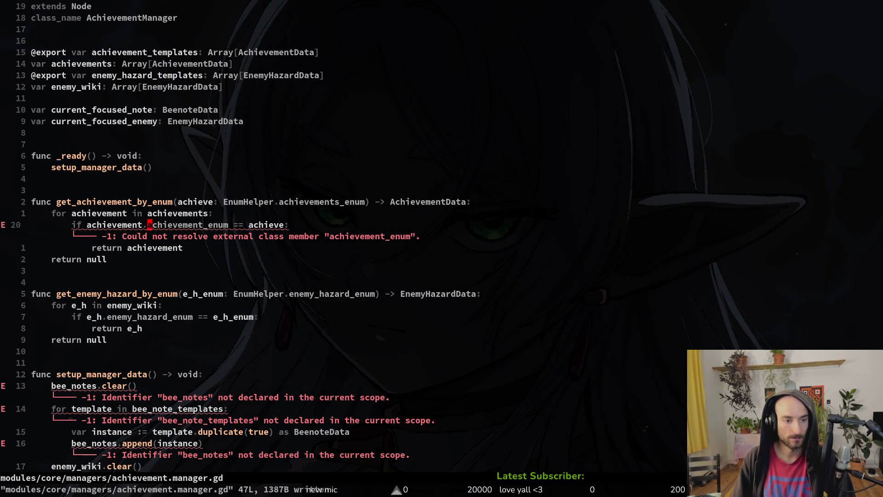
key("c")
key("i")
key("w")
key("ctrl+p")
Open achievement_data.gd via the file search and move to its achievement_enum field.
type("acdata")
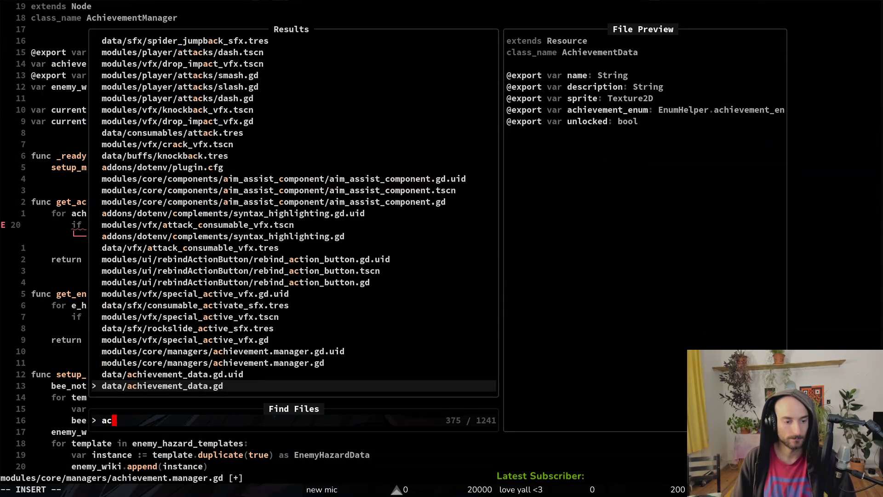
key("Return")
key("j")
key("j")
key("j")
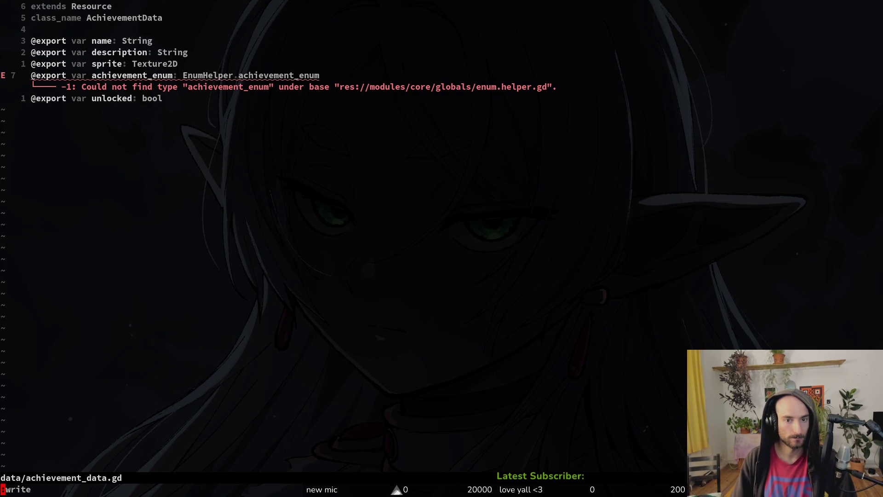
In enum.helper.gd, rename the achievements_enum enum to achievement_enum and save.
key("ctrl+p")
type("enhe")
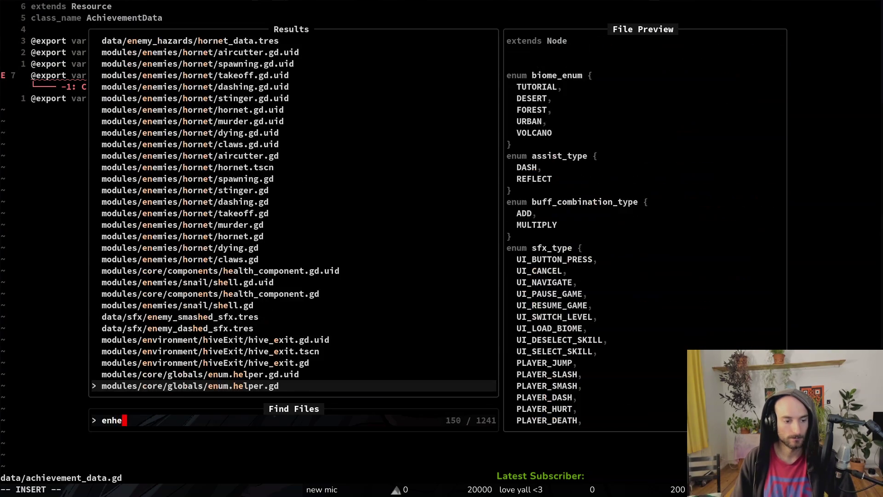
key("Return")
key("shift+g")
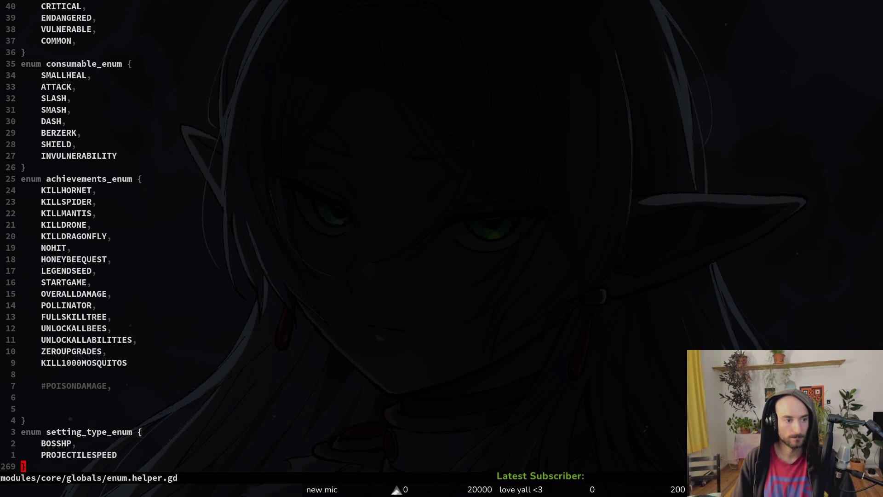
type("24k")
type("kwcwa")
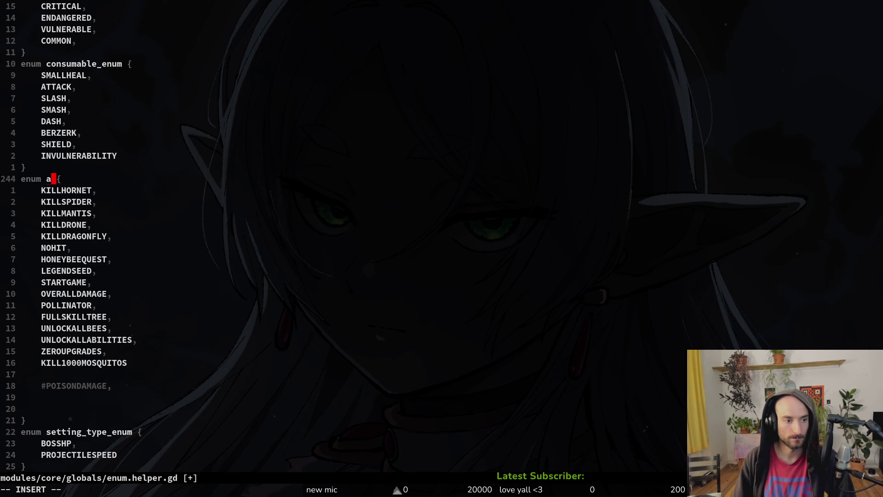
type("vement_enum")
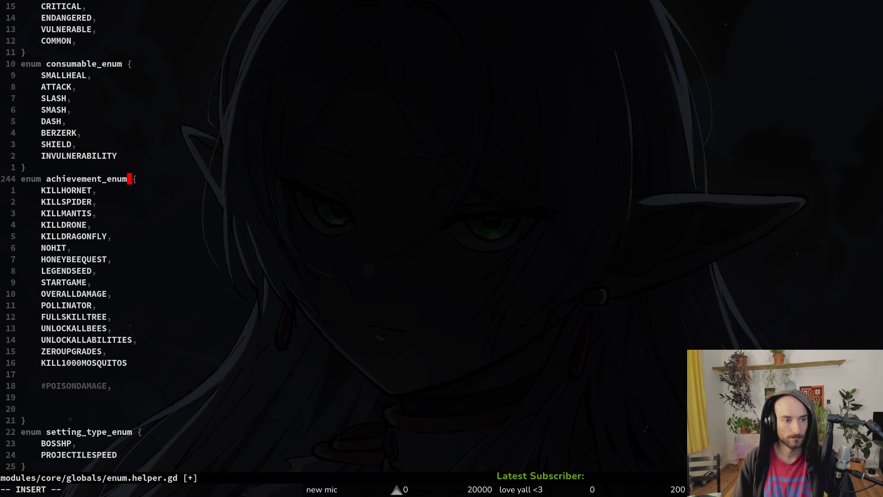
key("Escape")
type(":write")
key("Return")
Return to achievement_data.gd, save it, and check Godot for errors.
key("ctrl+o")
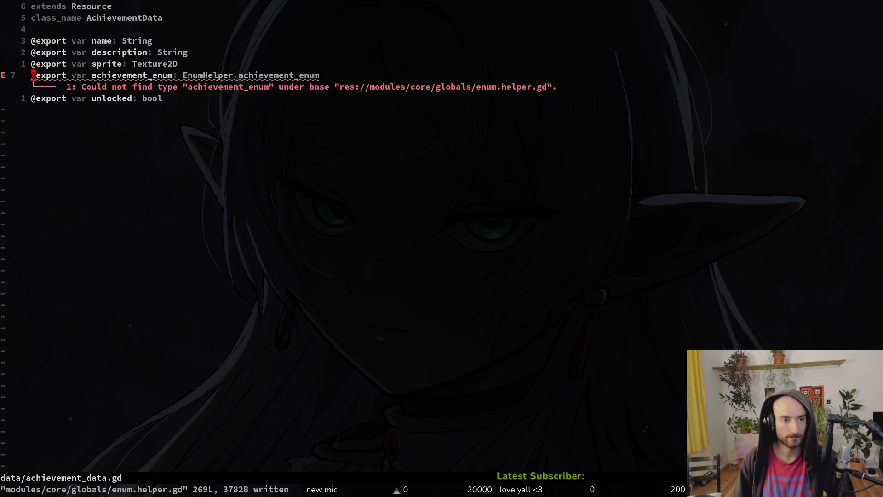
key("ctrl+s")
key("alt+Tab")
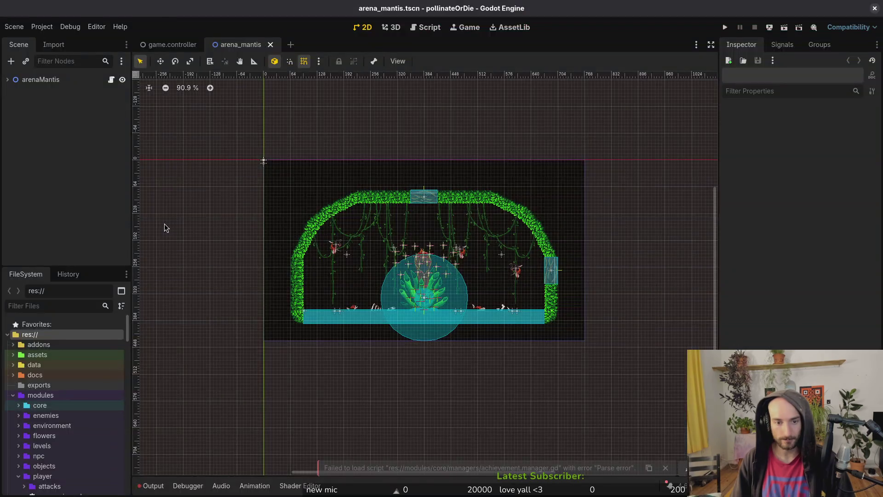
key("alt+Tab")
Close achievement_data.gd, then correct the signature's parameter name to 'achievement' and save.
type(":")
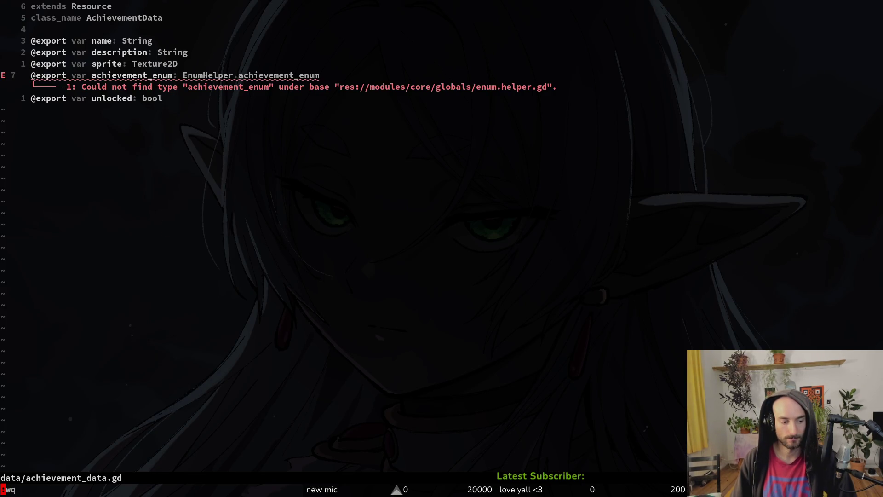
key("Return")
key("Return")
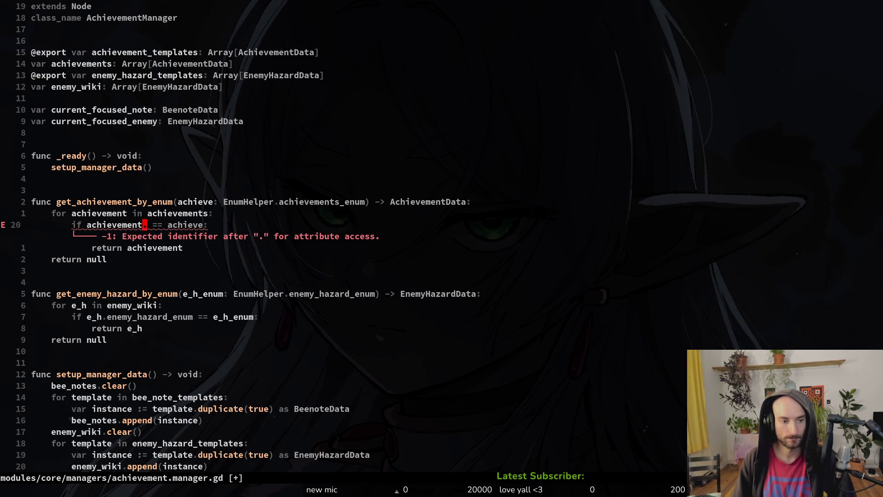
key("k")
key("k")
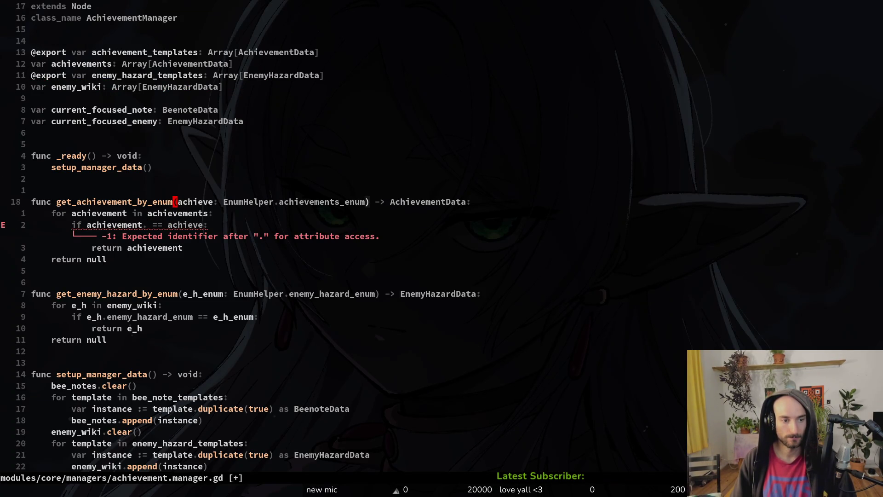
type("cwachie")
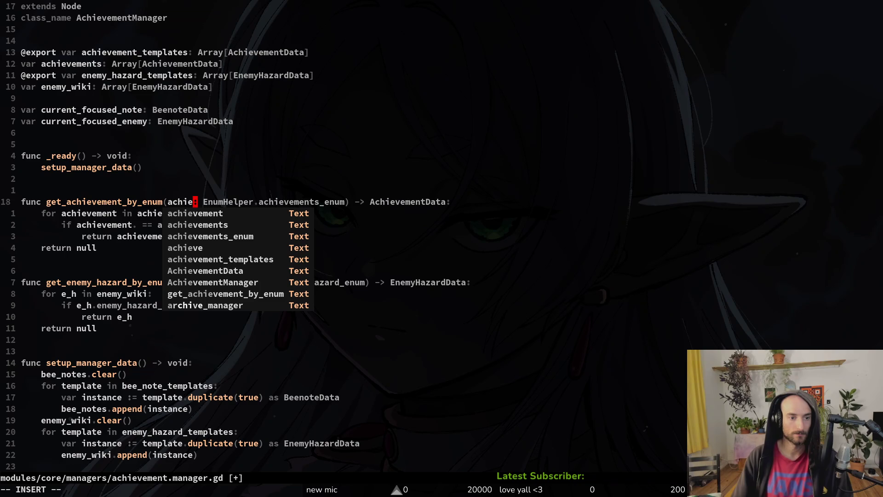
type("vmen")
key("Escape")
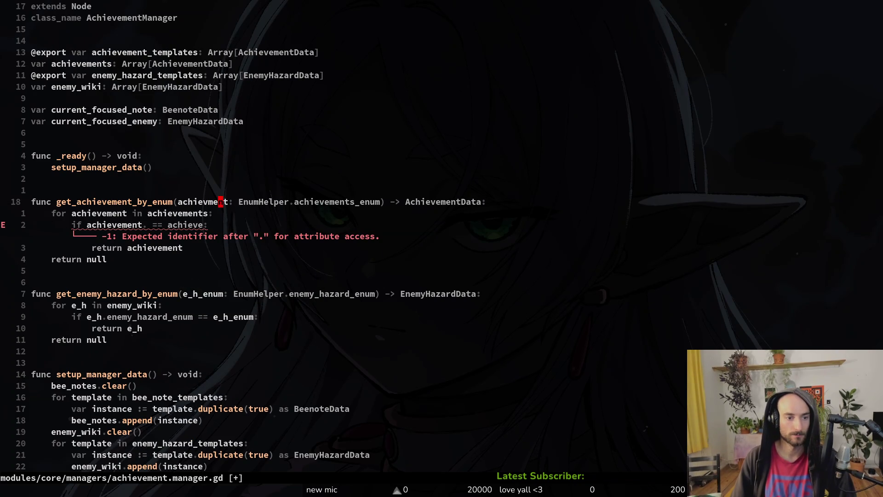
type("ie")
key("Escape")
key("ctrl+s")
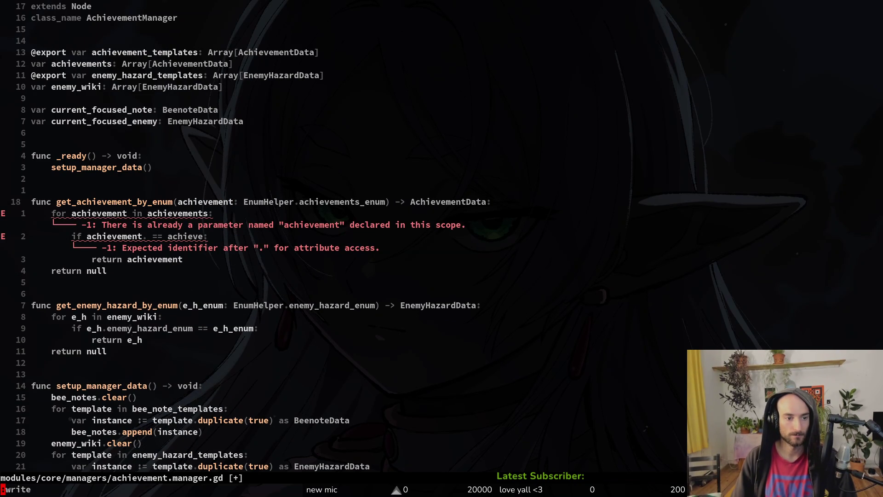
Rename the loop variable to element and compare against element.achievement_enum.
type("jciwelement")
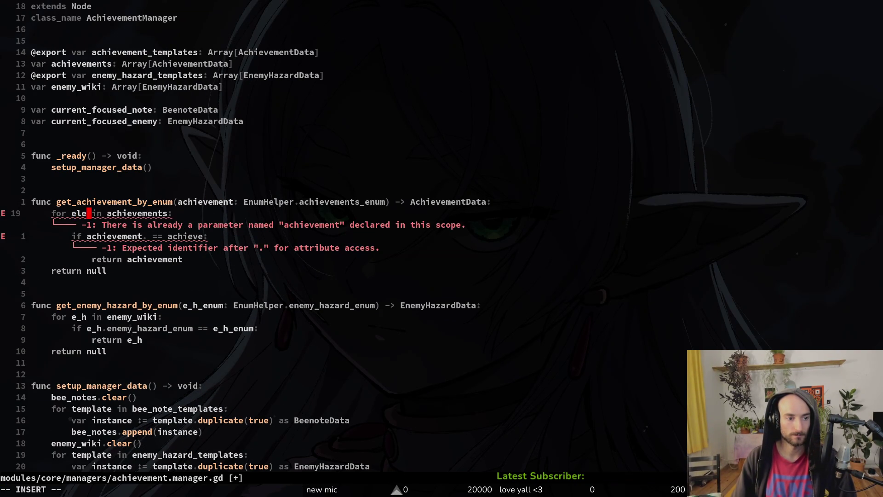
key("Escape")
key("j")
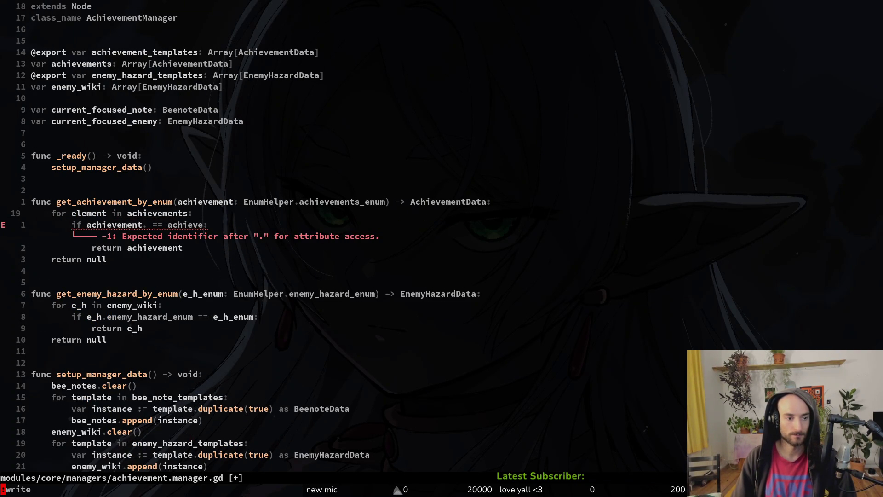
key("ctrl+s")
type("ciWelement.ach")
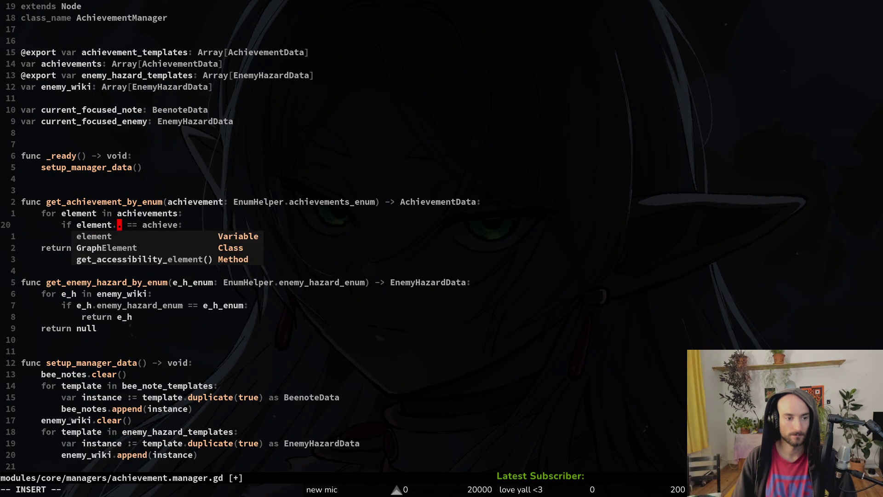
key("Tab")
key("Tab")
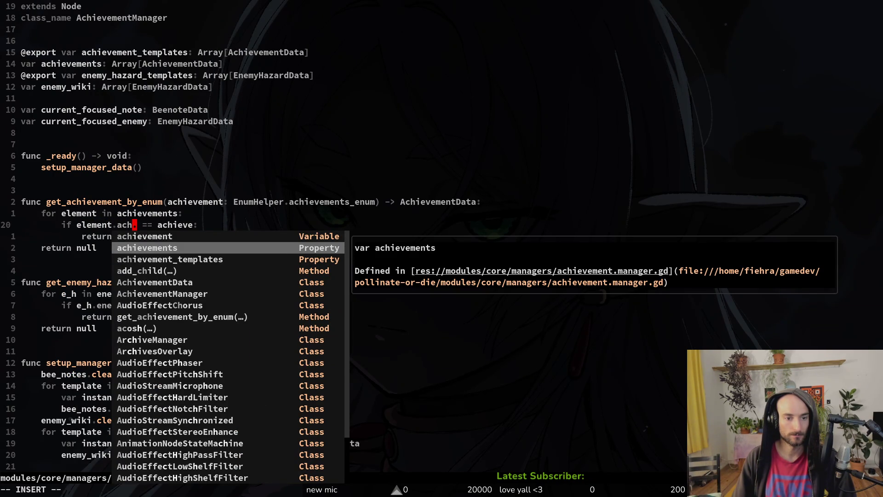
key("shift+Tab")
key("Return")
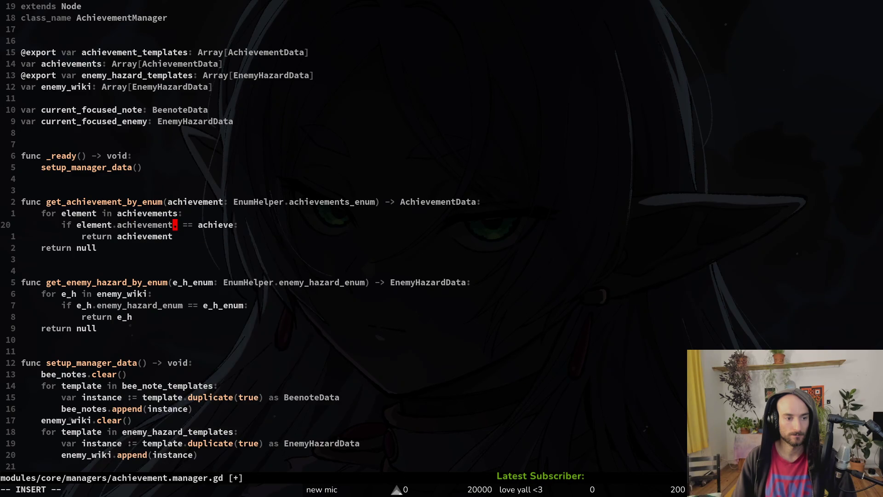
type("_enum")
key("Escape")
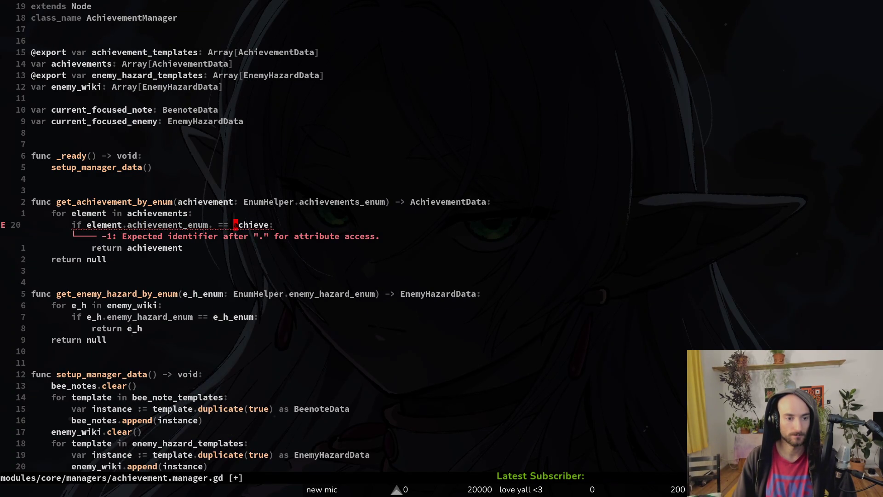
Remove the stray dot, change the compared word to achievement, and save.
key("F.")
key("x")
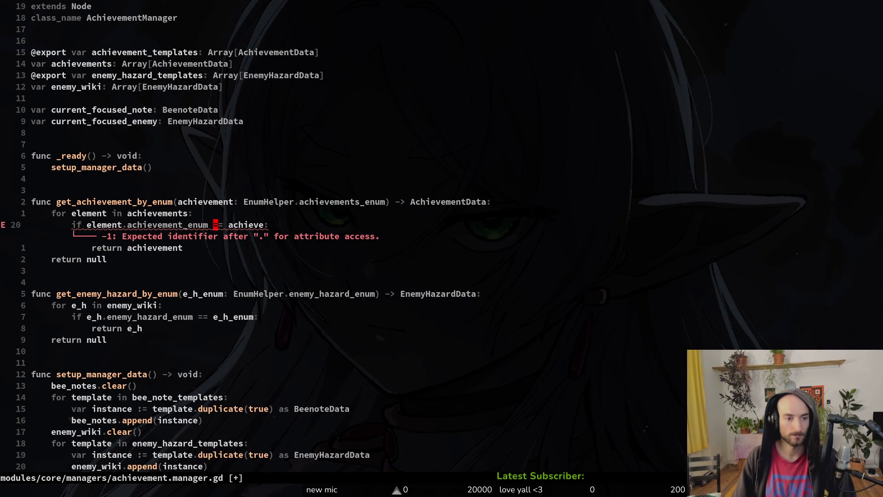
key("w")
key("w")
type("ciw")
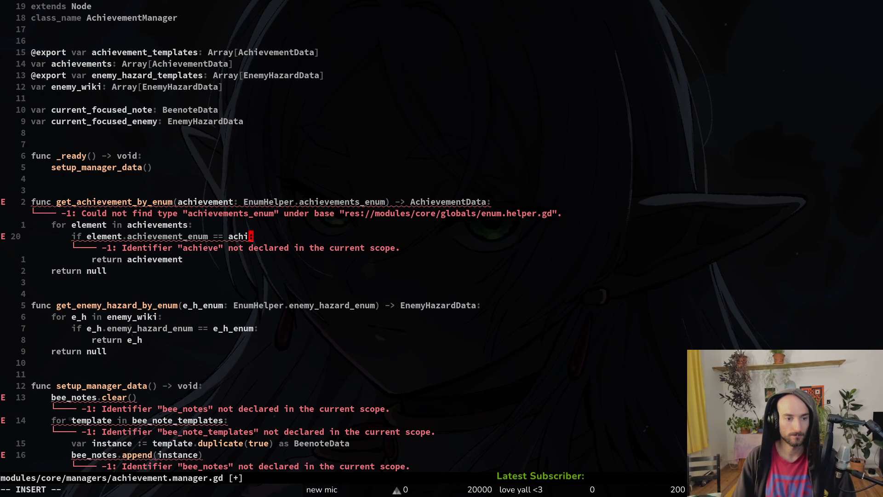
type("e")
key("Tab")
key("Return")
key("Escape")
type(":w")
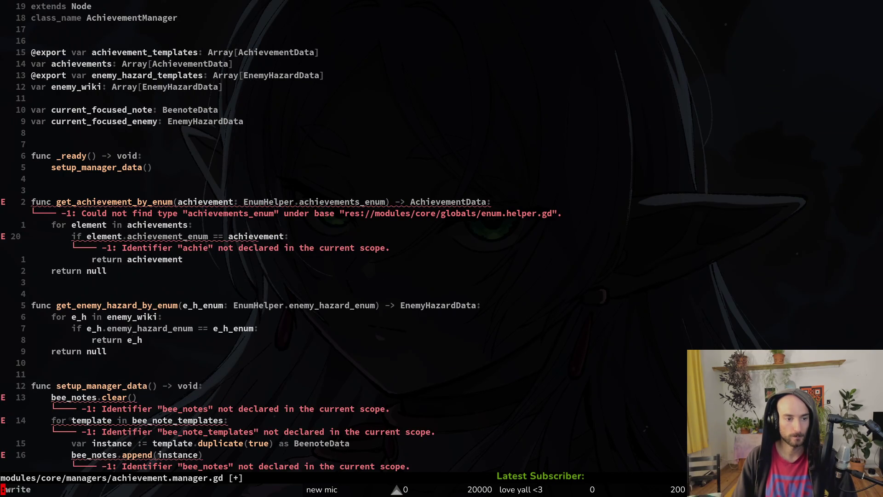
key("Return")
Type the parameter as achievement_enum in the function signature and save.
key("k")
key("k")
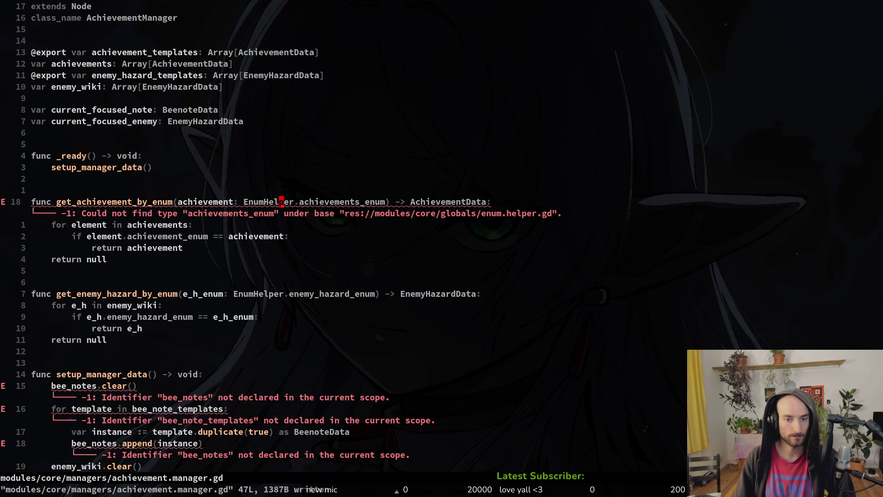
type(":write")
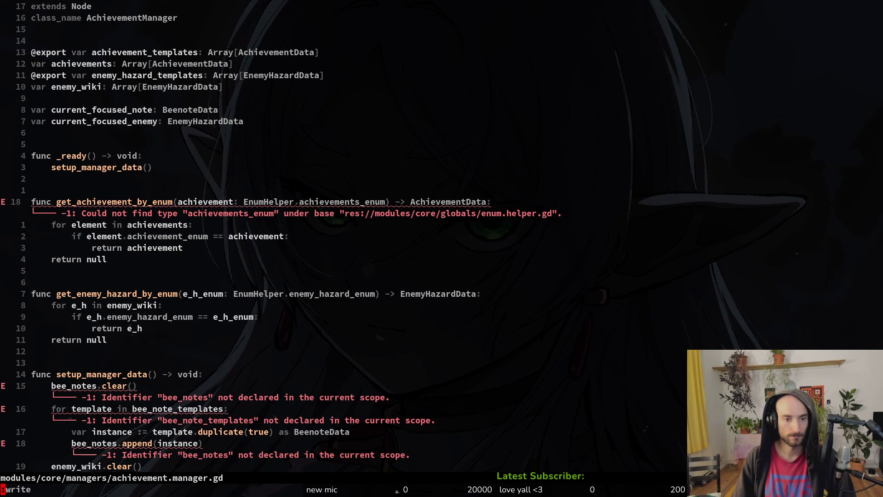
key("Return")
type("ciwach")
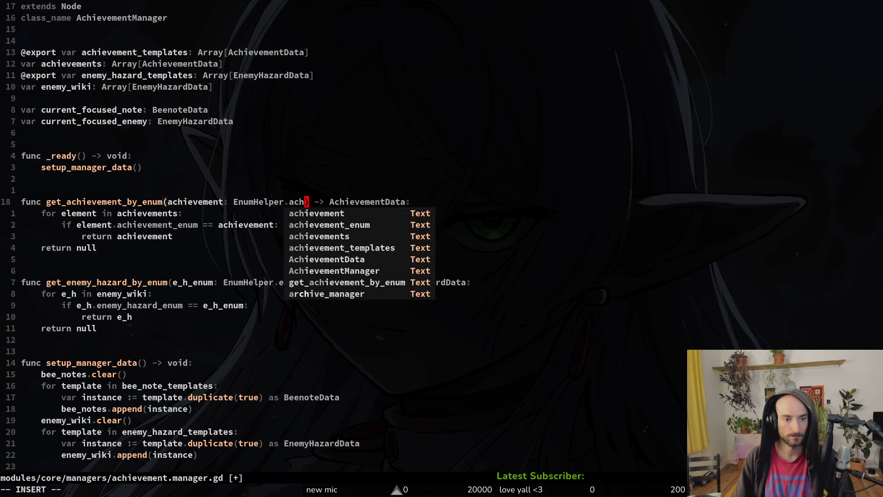
type("e")
key("Tab")
key("Escape")
type(":w")
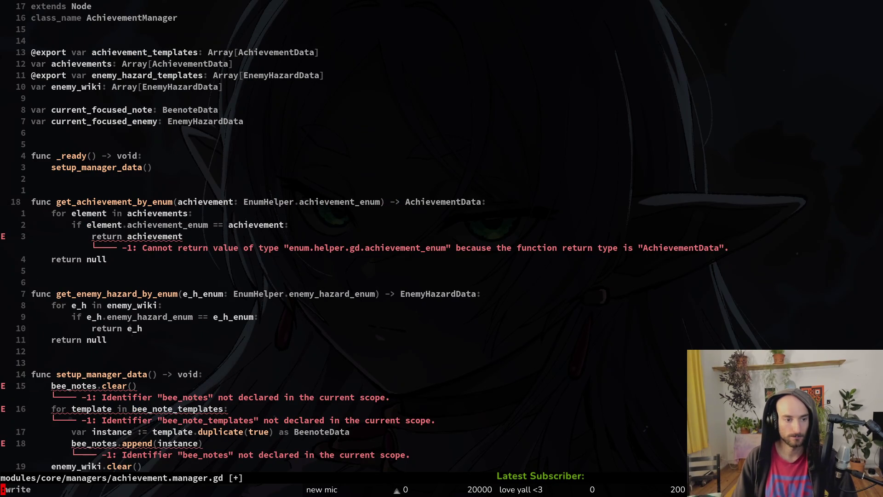
key("Return")
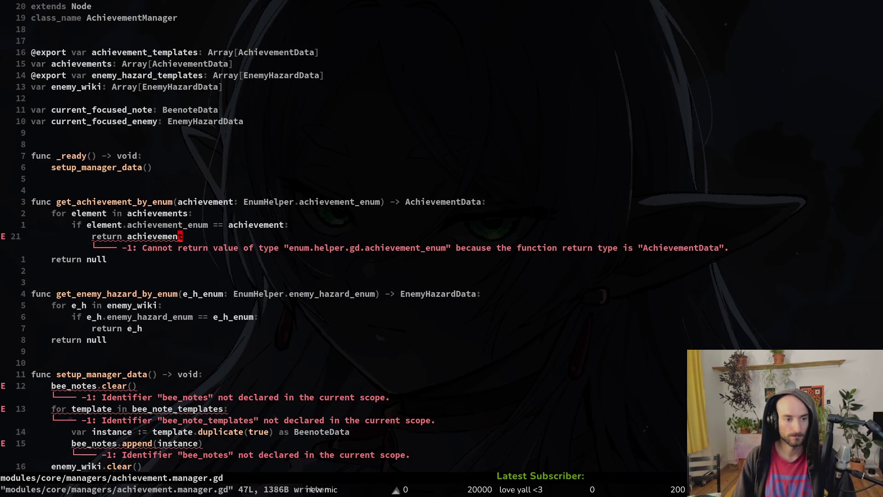
Make the return statement return element instead of achievement, then :write.
type("ciw")
type("el")
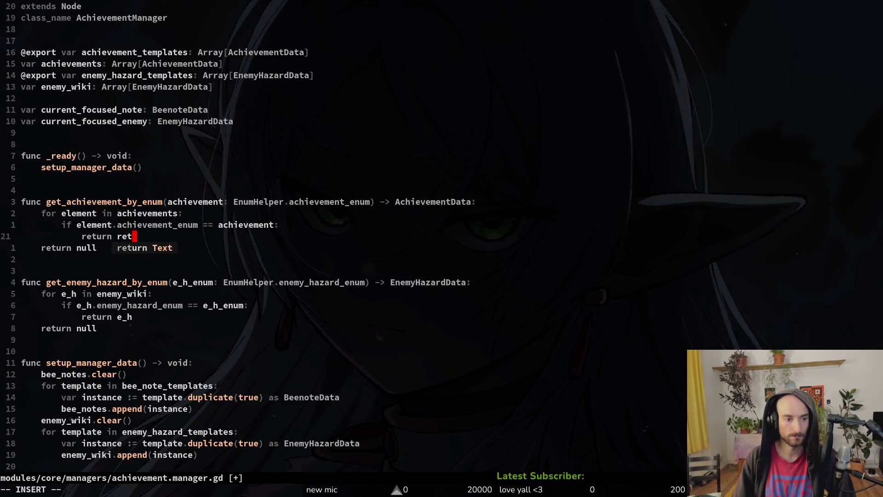
key("Tab")
key("Escape")
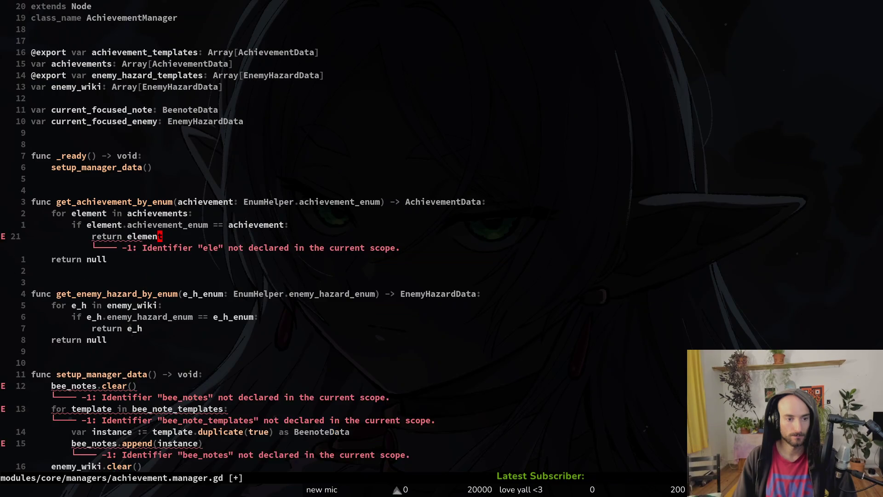
type(":write")
key("Return")
key("k")
key("k")
key("k")
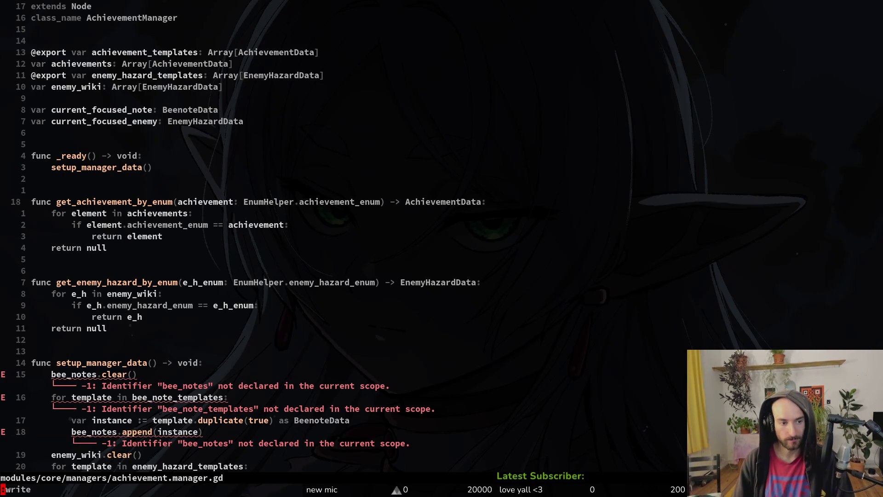
key("j")
key("j")
key("j")
key("j")
key("j")
key("j")
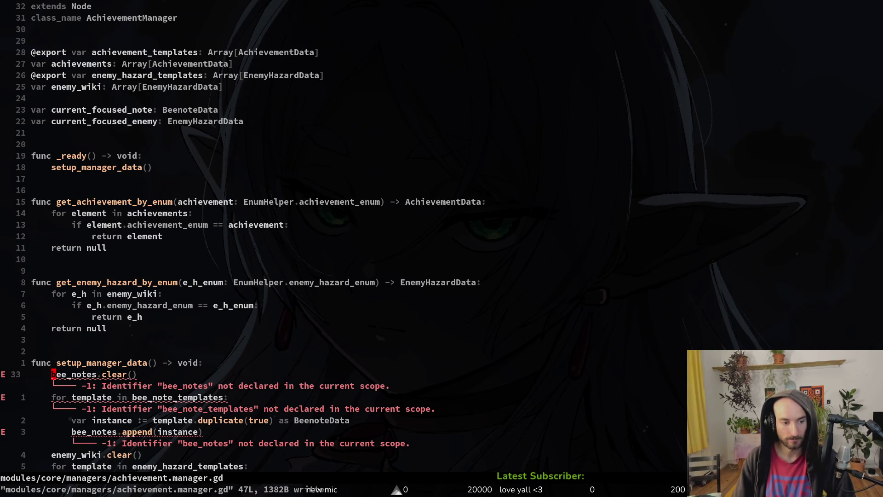
Clear achievements instead of bee_notes and loop over achievement_templates, then save.
type("cwachie")
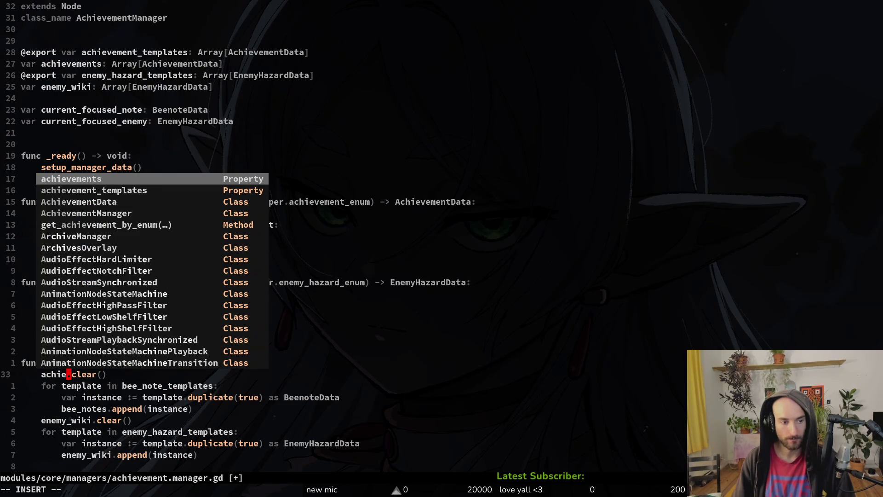
key("Return")
key("Escape")
key("j")
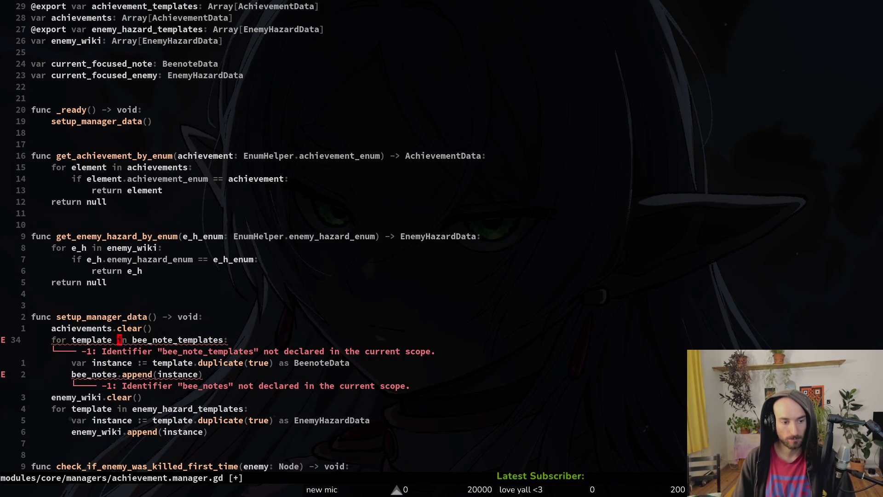
key("w")
key("shift+c")
type("emp")
key("Return")
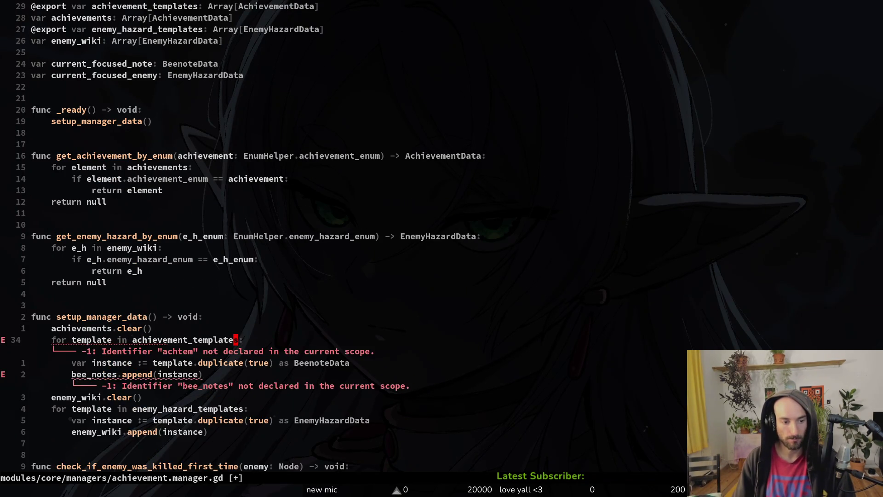
key("Escape")
type("j:w")
key("Return")
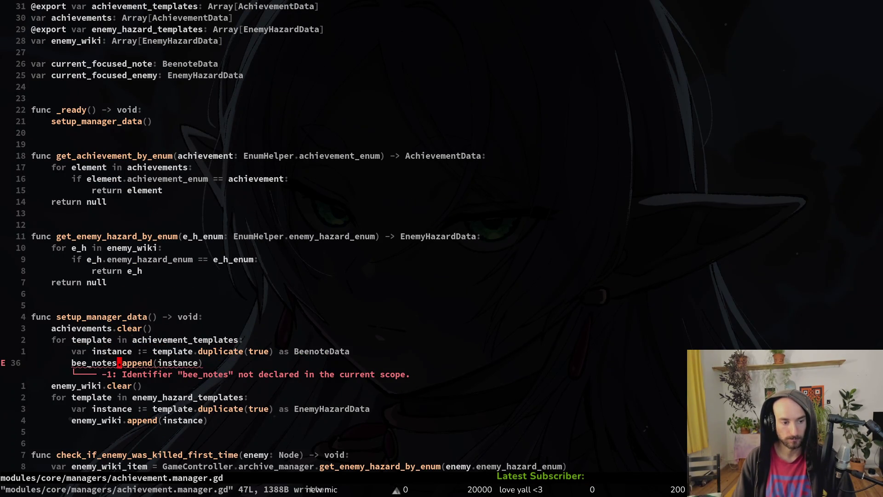
Cast to AchievementData, append to achievements, save, and start selecting the enemy_wiki lines.
key("k")
key("dollar")
type("ciwa")
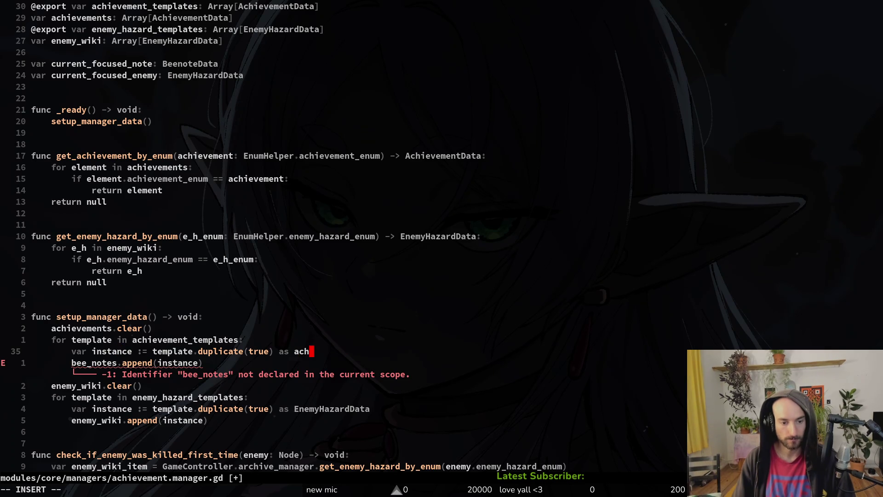
type("data")
key("Return")
key("Escape")
key("j")
key("asciicircum")
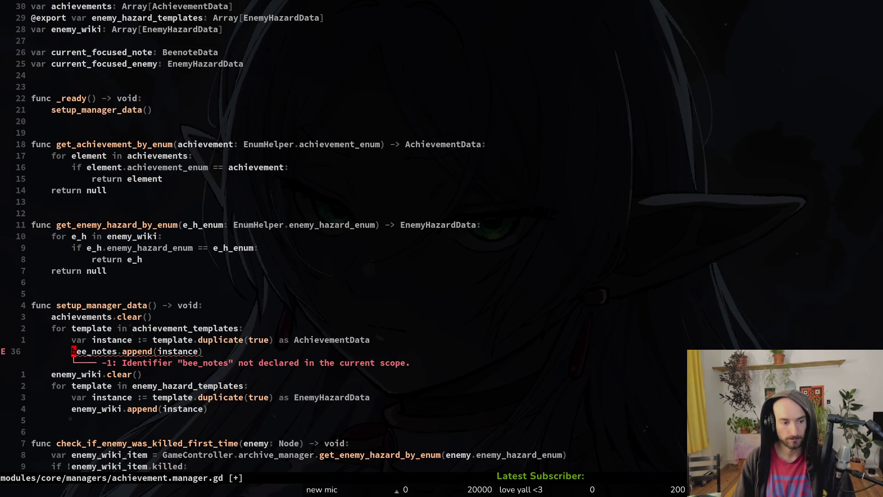
type("ciwach")
key("Down")
key("Return")
key("Escape")
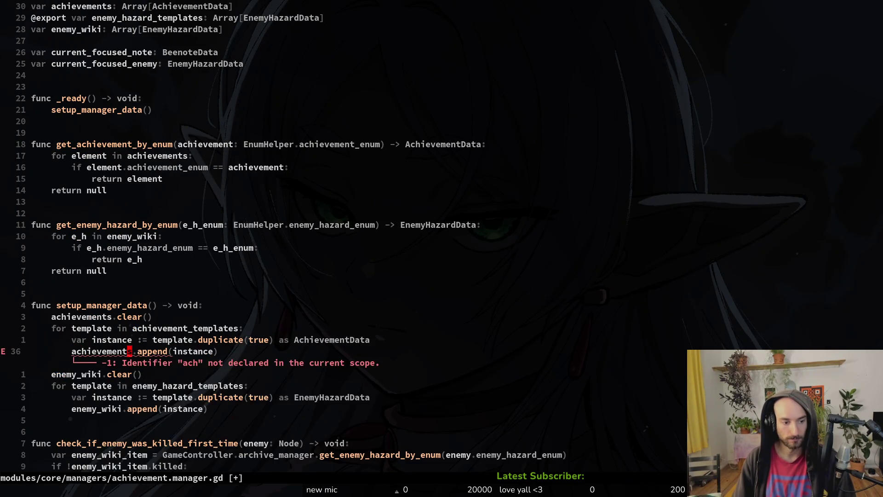
type(":write")
key("Return")
key("j")
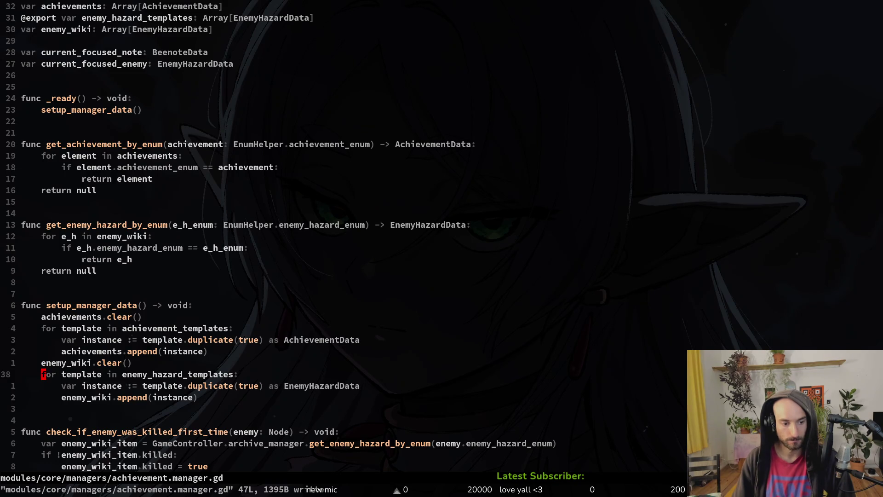
key("shift+v")
Delete the enemy_wiki setup block and save.
key("j")
key("j")
key("j")
type("d")
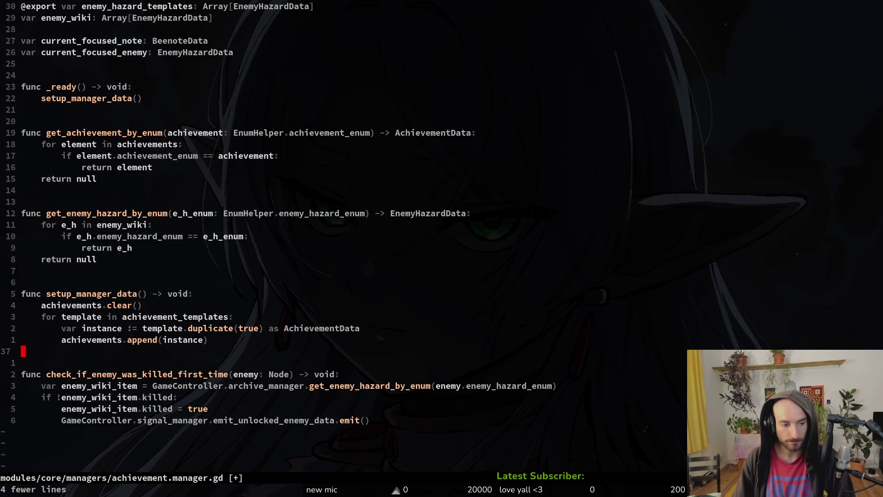
type(":write")
key("Return")
Delete the check_if_enemy_was_killed_first_time function and save.
key("j")
key("j")
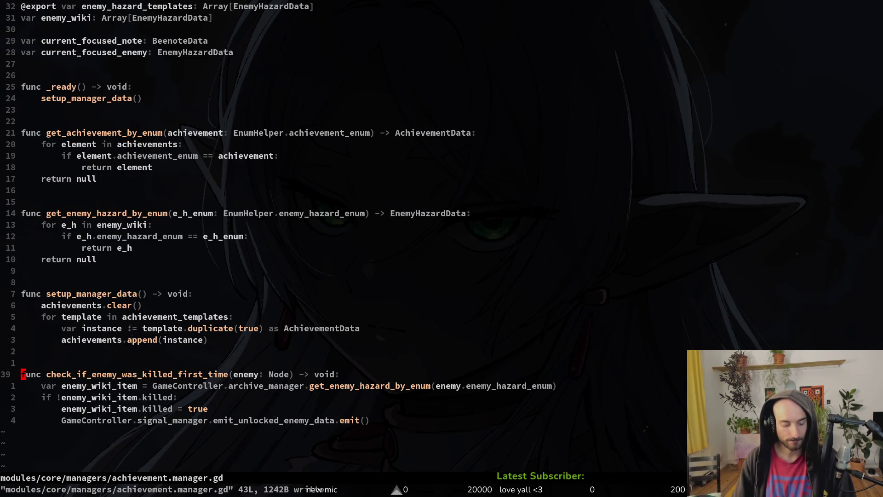
key("shift+d")
key("j")
key("j")
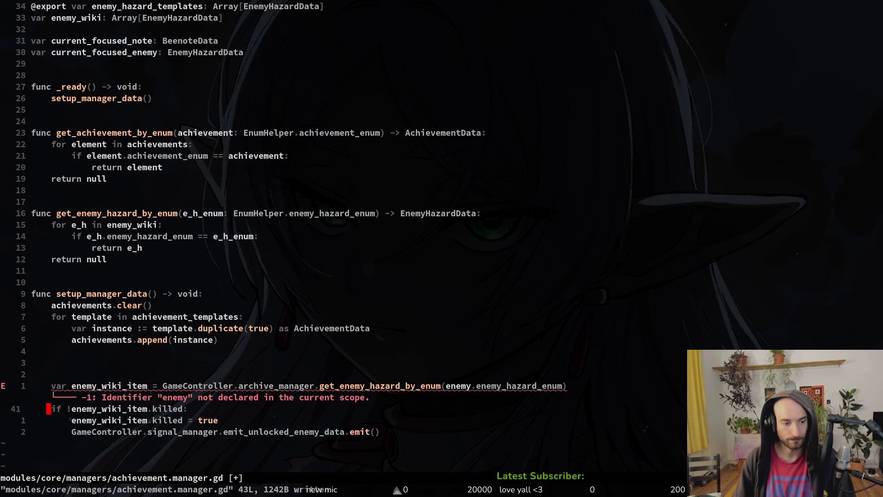
key("j")
key("k")
Delete the get_enemy_hazard_by_enum function.
key("k")
key("k")
key("shift+v")
key("j")
key("j")
key("j")
type("d")
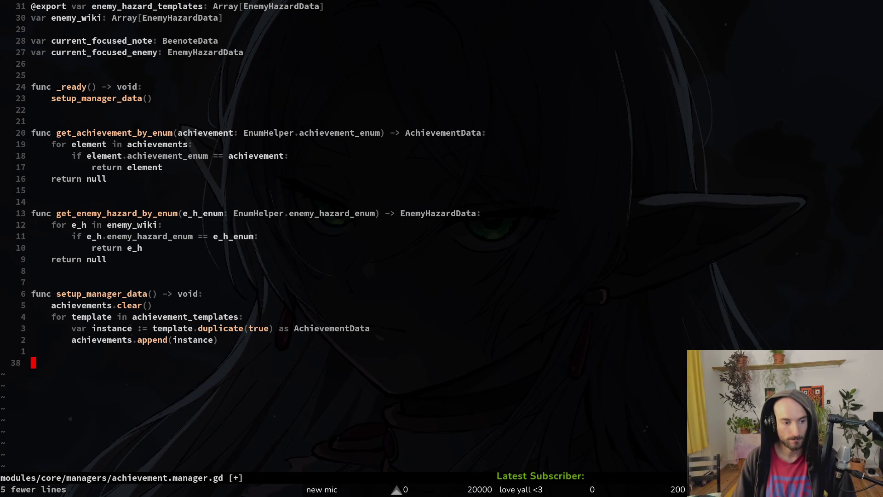
type(":write")
key("Return")
key("k")
key("k")
key("k")
key("k")
key("shift+v")
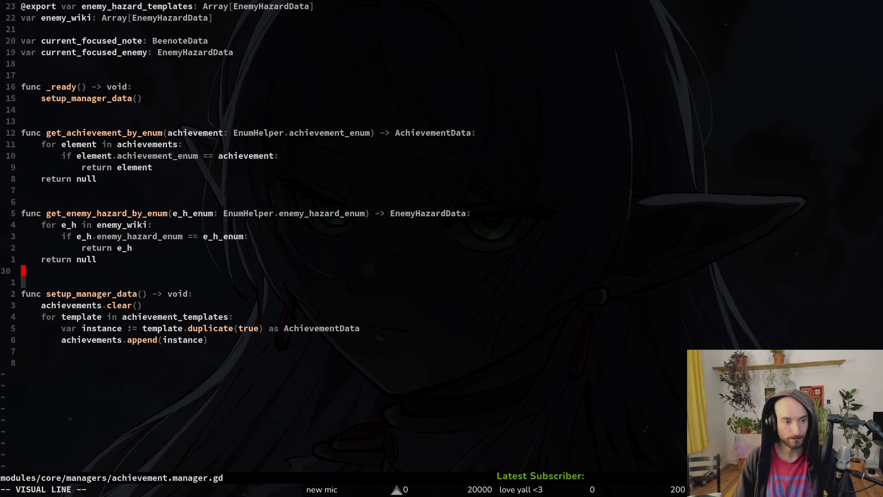
key("k")
key("k")
key("k")
key("k")
key("k")
type("d:write")
key("Return")
key("k")
key("k")
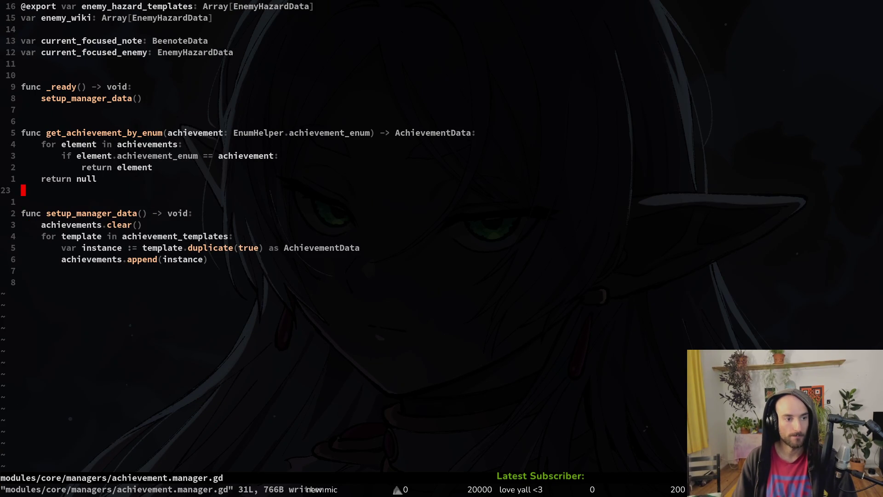
key("k")
key("k")
key("k")
key("k")
key("k")
Cut get_achievement_by_enum and paste it below setup_manager_data.
key("shift+v")
key("j")
key("j")
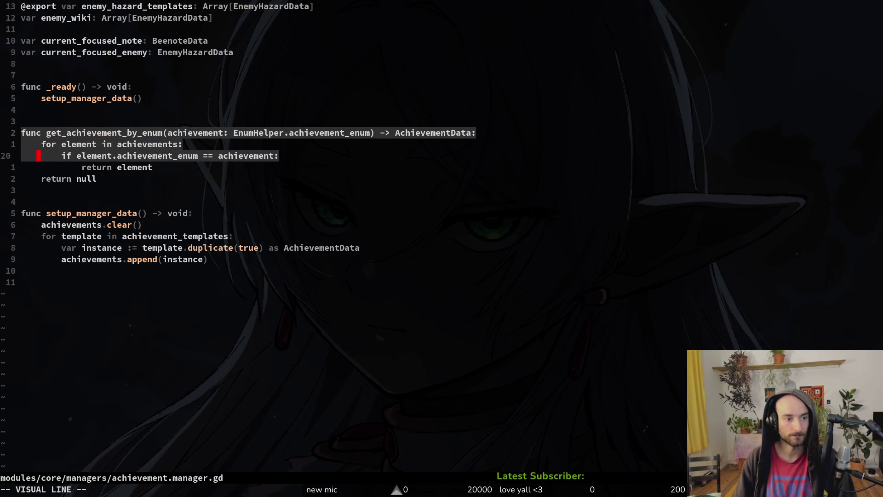
key("j")
key("j")
key("j")
key("d")
key("j")
key("j")
key("j")
key("p")
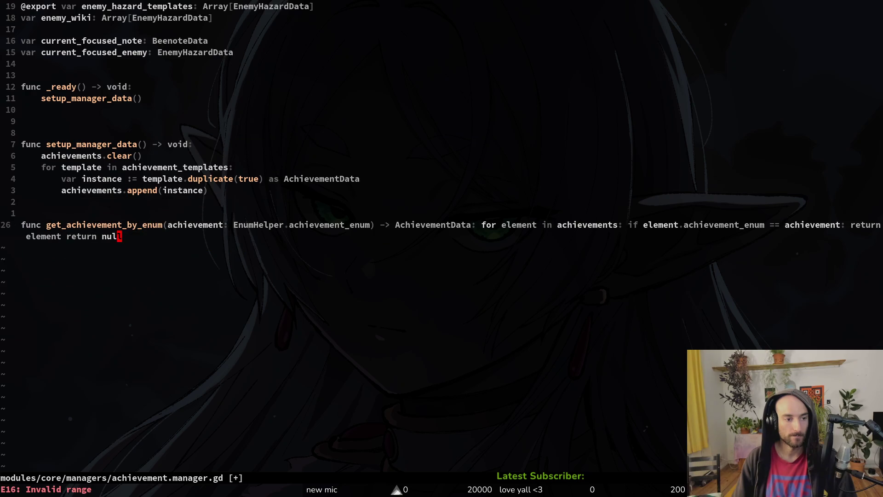
key("u")
key("u")
key("u")
key("u")
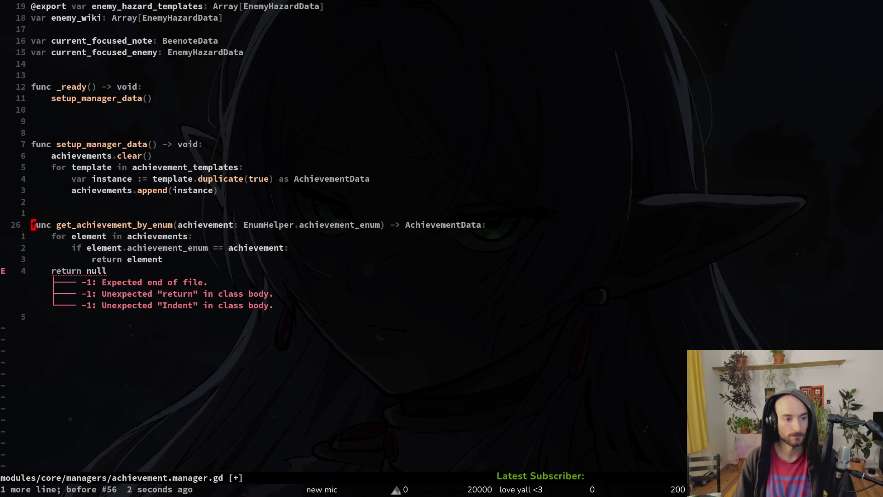
Tidy the blank lines around setup_manager_data, save, and switch to achievement_data.gd.
key("o")
key("Return")
key("Escape")
key("k")
key("k")
key("k")
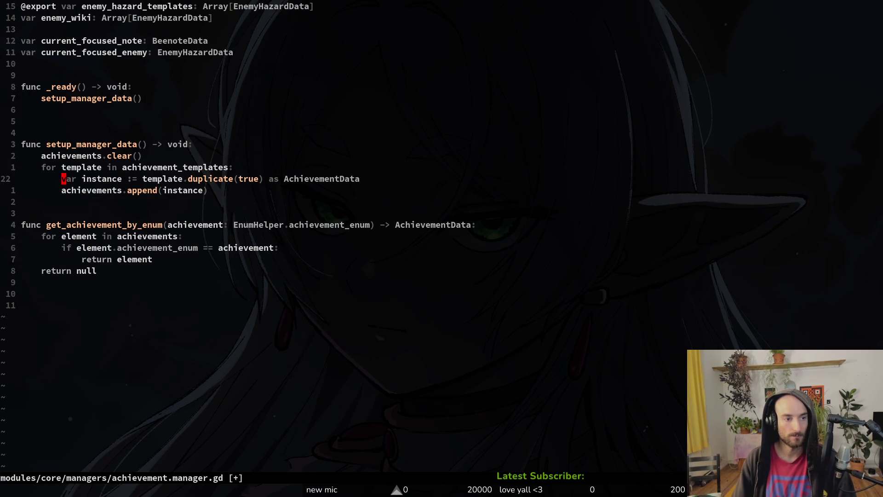
key("d")
key("d")
type(":write")
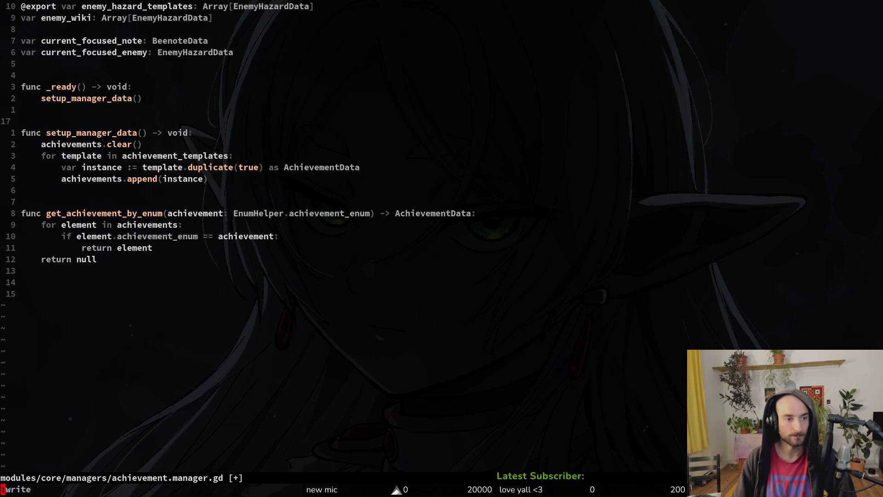
key("Return")
key("ctrl+6")
key("ctrl+6")
key("ctrl+6")
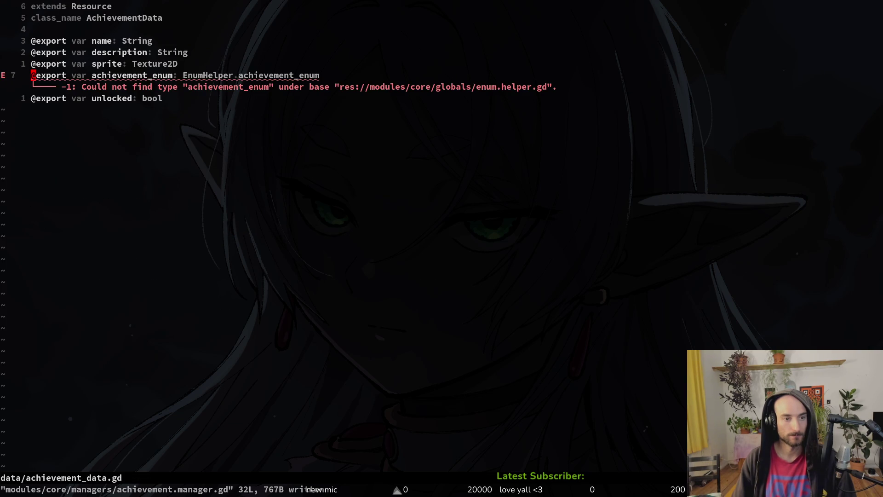
Save achievement_data.gd, quit, reopen it through the file finder with 'achdata', and save again.
type(":write")
key("Return")
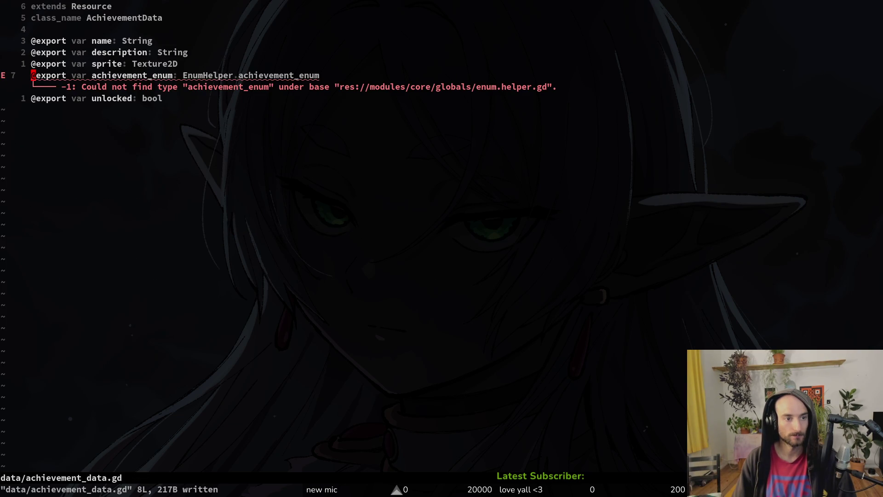
key("ctrl+6")
key("alt+Tab")
key("alt+Tab")
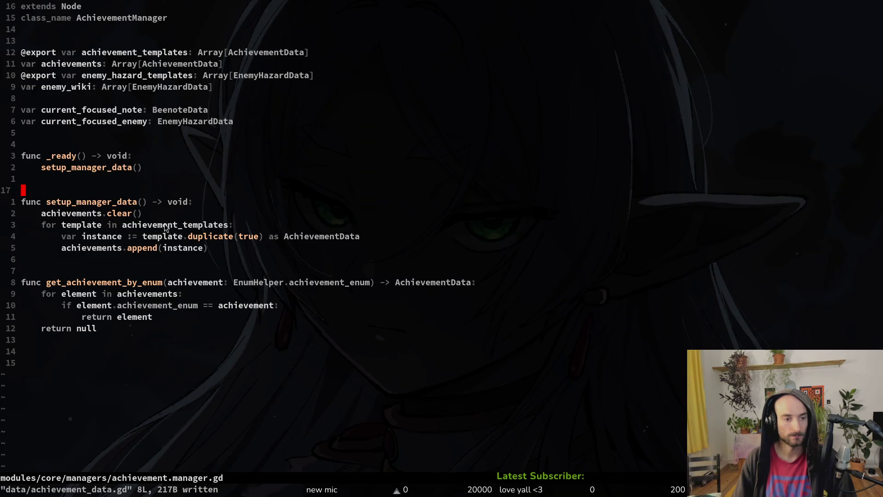
type(":q")
key("Return")
key("Return")
key("ctrl+p")
type("achd")
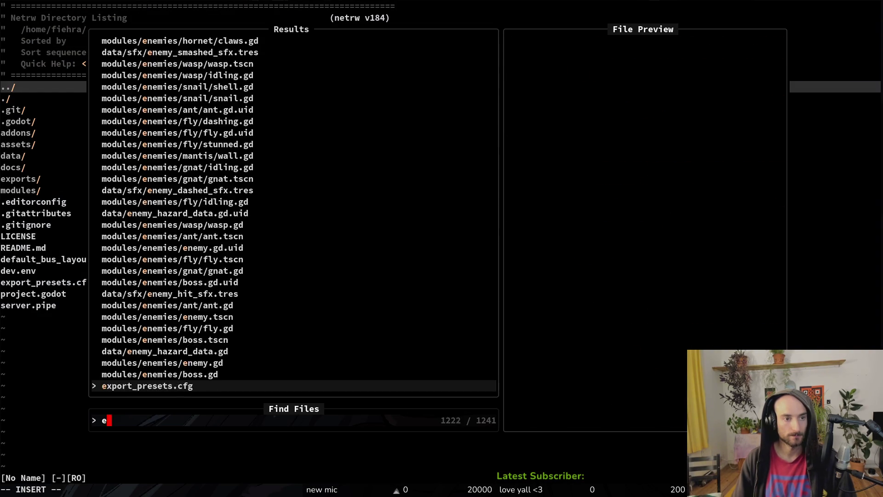
type("ata")
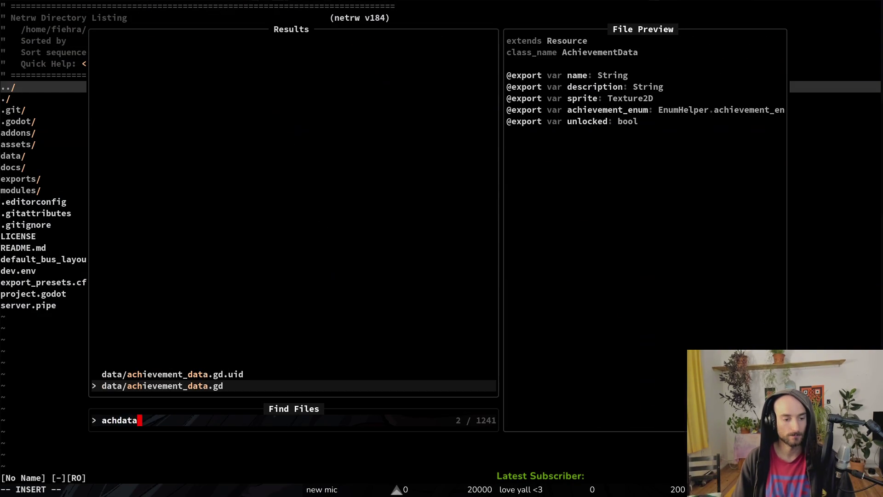
key("Return")
type(":write")
key("Return")
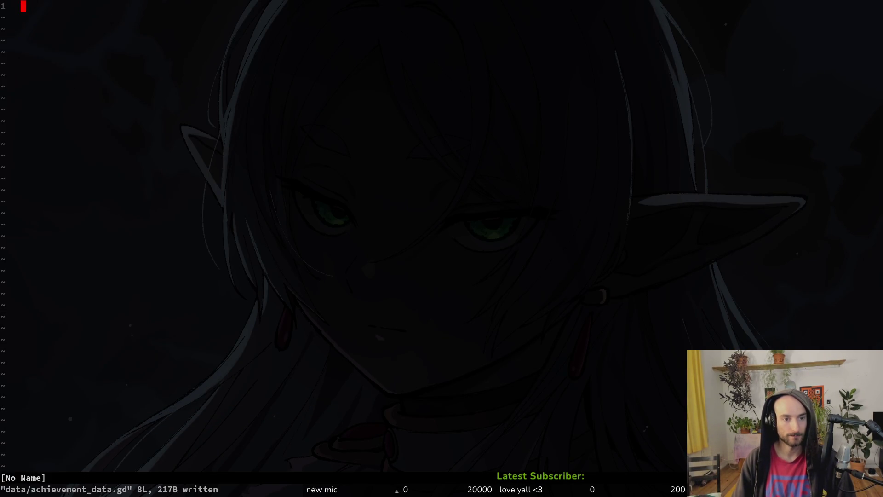
Open archive.manager.gd through the file finder with the query 'arhma'.
key("alt+Tab")
key("alt+Tab")
key("ctrl+p")
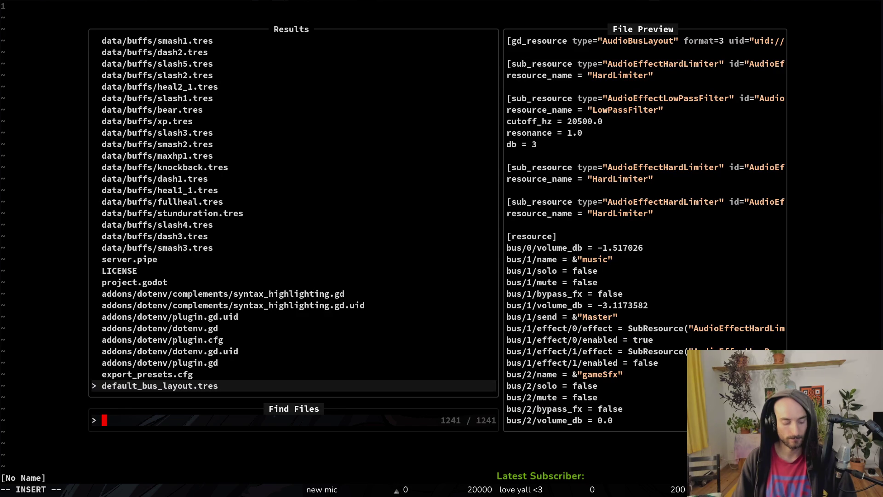
type("ar")
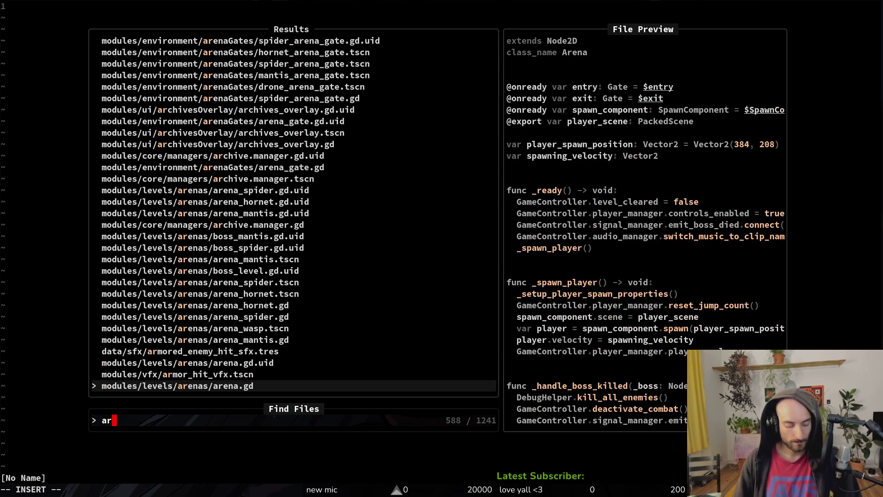
type("hma")
key("Return")
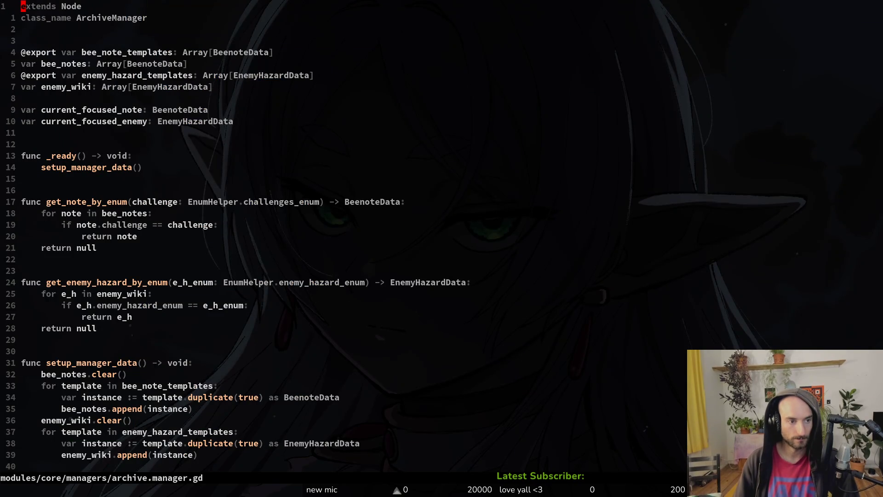
Try deleting get_note_by_enum and saving, then undo to restore the accidentally deleted lines.
key("1")
key("7")
key("j")
key("shift+v")
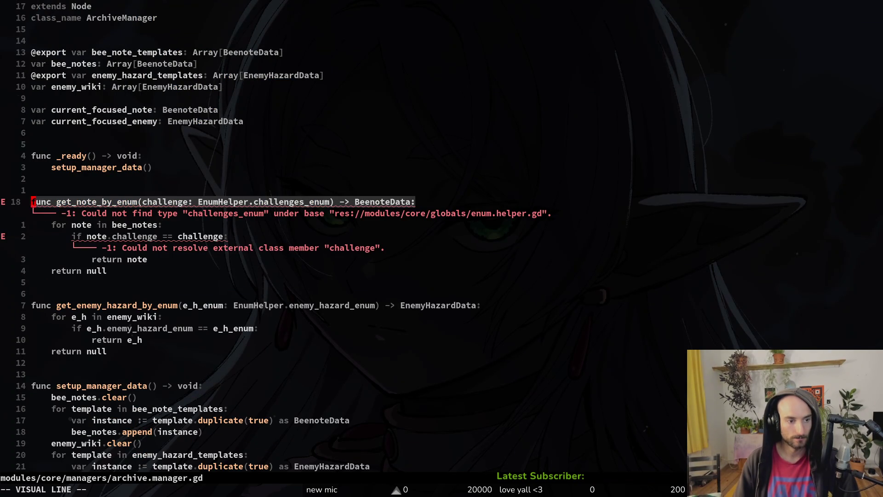
key("j")
key("j")
key("j")
type("d:w")
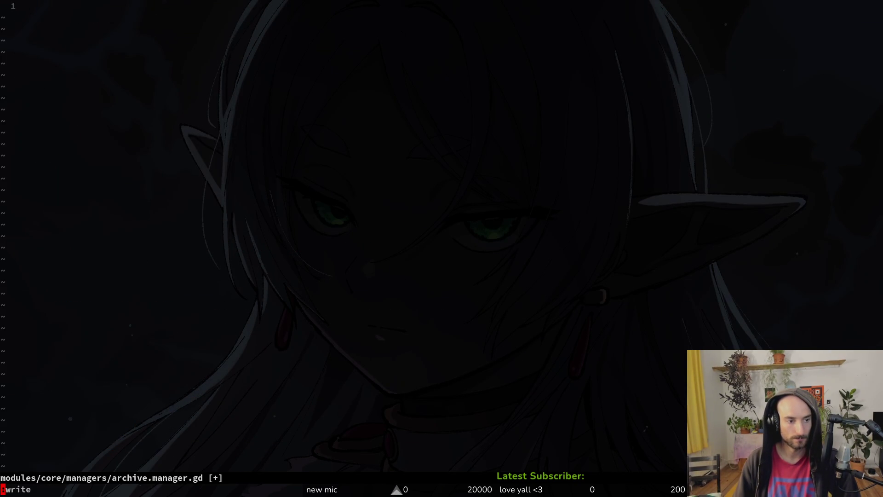
key("Return")
key("ctrl+6")
key("ctrl+6")
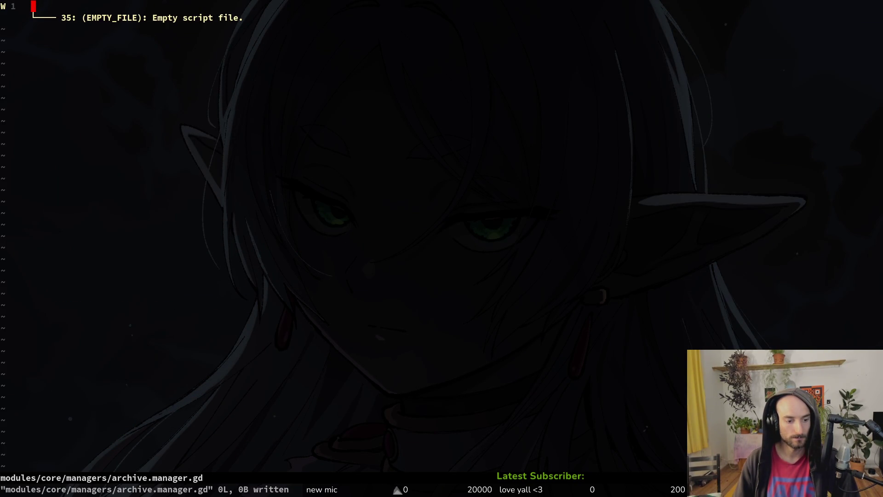
key("u")
key("shift+v")
key("Escape")
key("u")
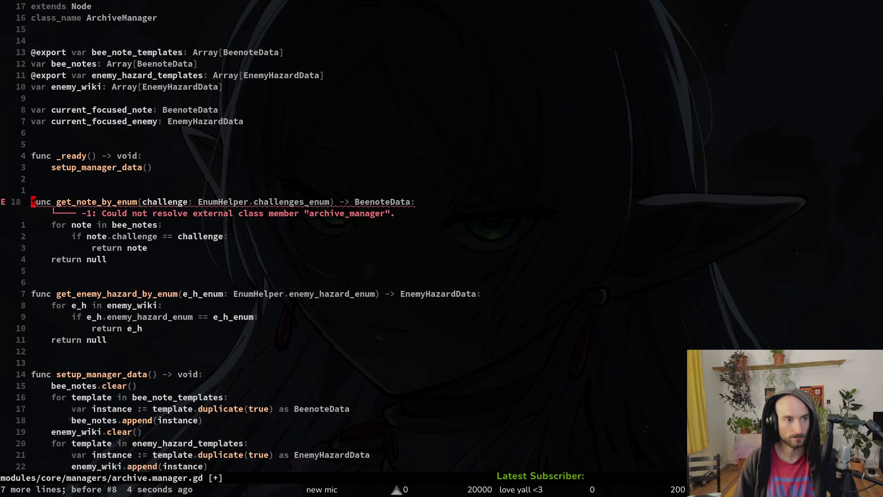
Delete the get_note_by_enum function again, then quit Neovim with :q.
key("shift+v")
key("j")
key("j")
key("j")
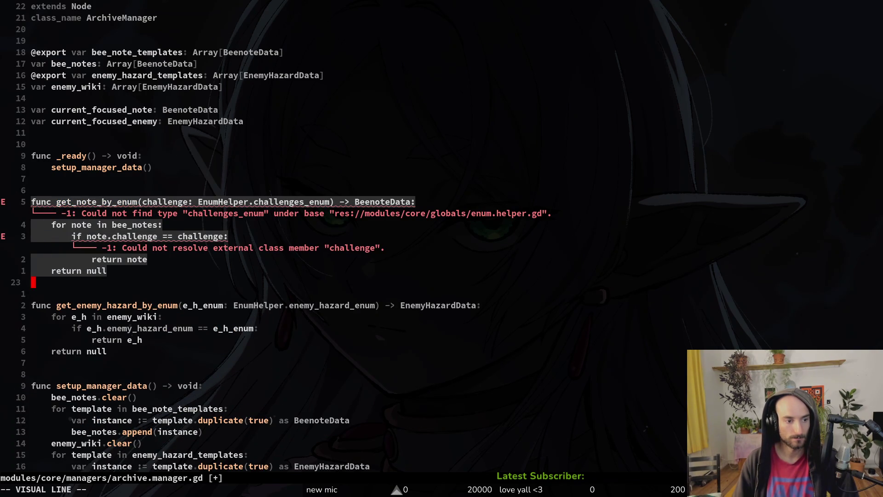
key("d")
key("space")
key("p")
key("v")
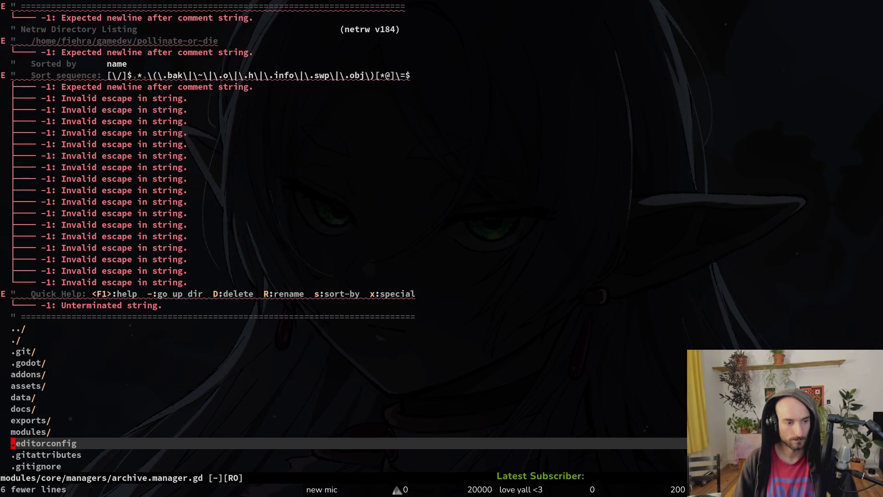
type(":q")
key("Return")
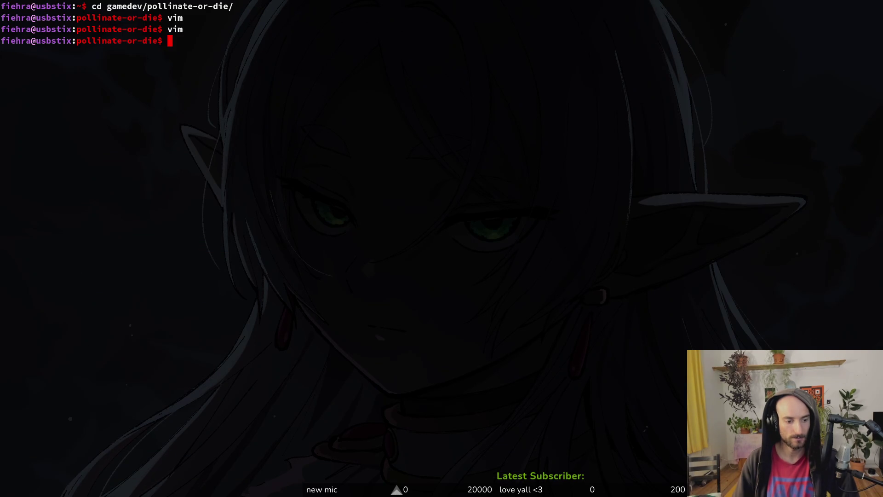
In tig status, revert archive.manager.gd with ! and confirm, then quit tig.
type("gs")
key("Return")
key("j")
key("j")
key("j")
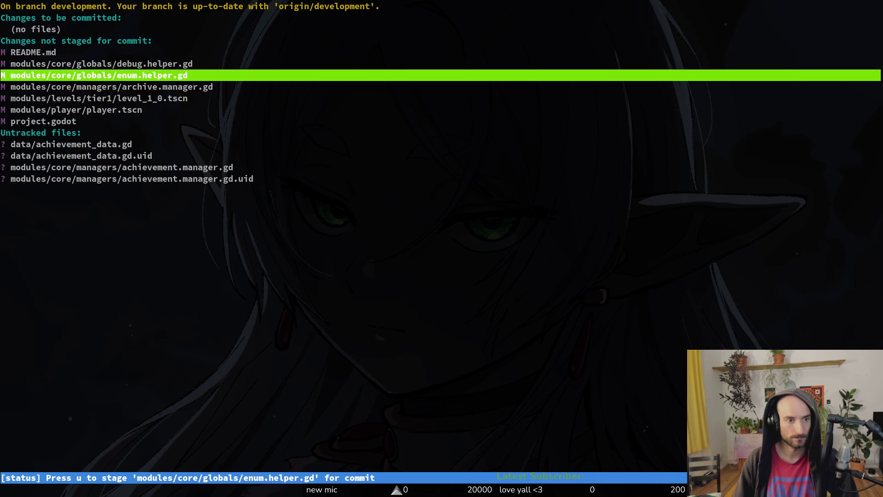
key("Return")
key("!")
key("y")
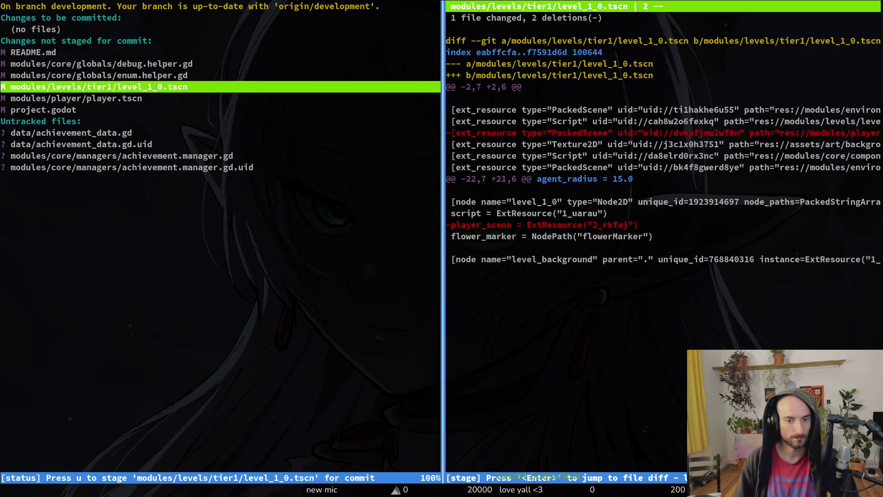
key("q")
key("q")
Relaunch vim in the project.
type("vim")
key("Return")
key("space")
Find and open archive.manager.gd with the project file finder.
key("f")
key("f")
type("arhcimana")
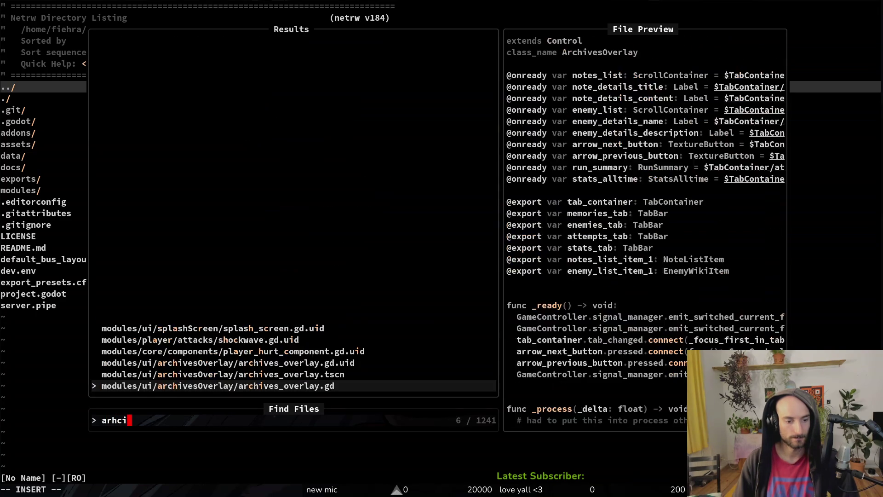
key("BackSpace")
key("BackSpace")
key("BackSpace")
type("chi")
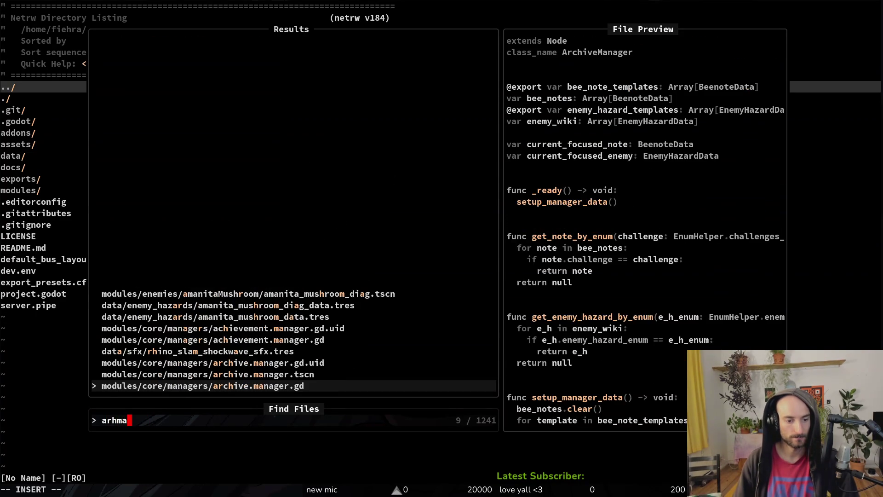
key("Return")
Delete the get_note_by_enum function and the blank lines left after _ready.
left_click(22, 201)
key("V")
key("j")
key("j")
key("j")
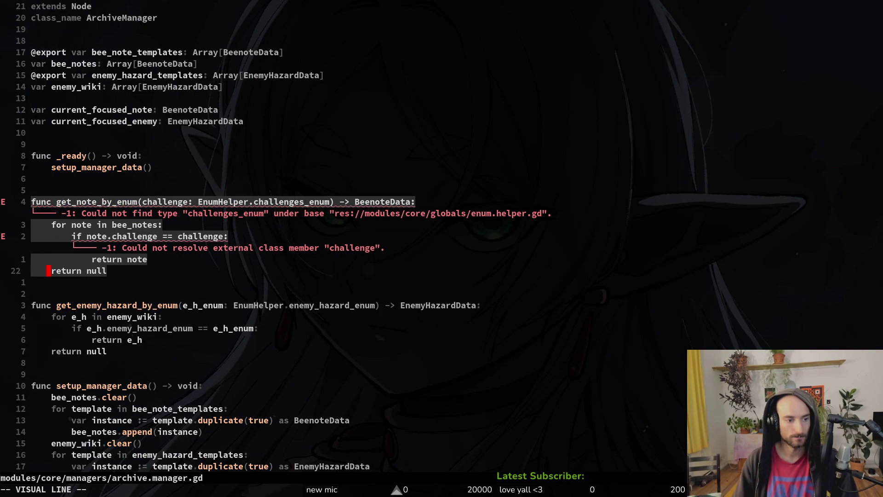
key("d")
key("d")
key("d")
key("d")
key("d")
key("k")
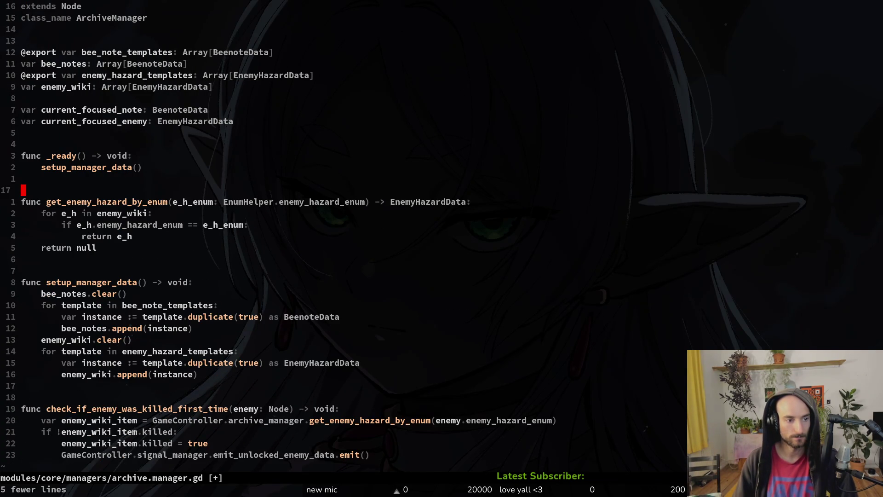
key("k")
Remove the bee_notes and current_focused_note declarations and save the file.
key("braceleft")
key("braceleft")
key("k")
key("k")
key("k")
type("Vkd")
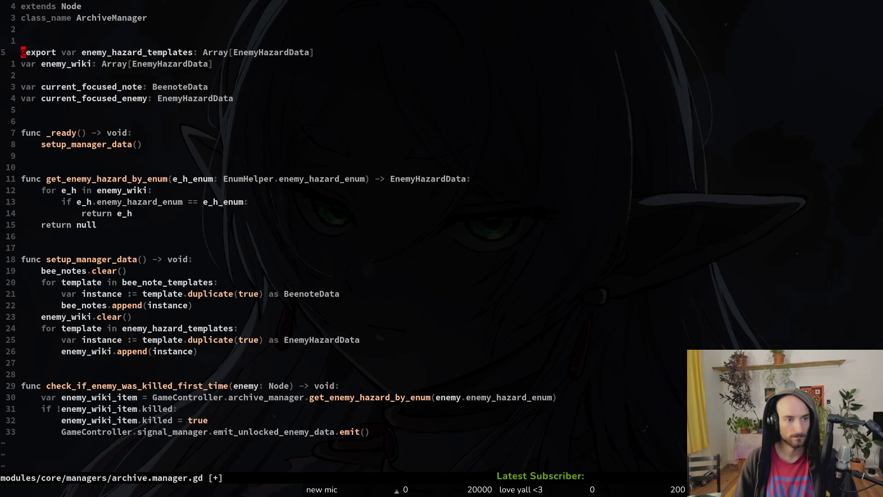
type(":w")
key("Return")
key("j")
key("d")
key("d")
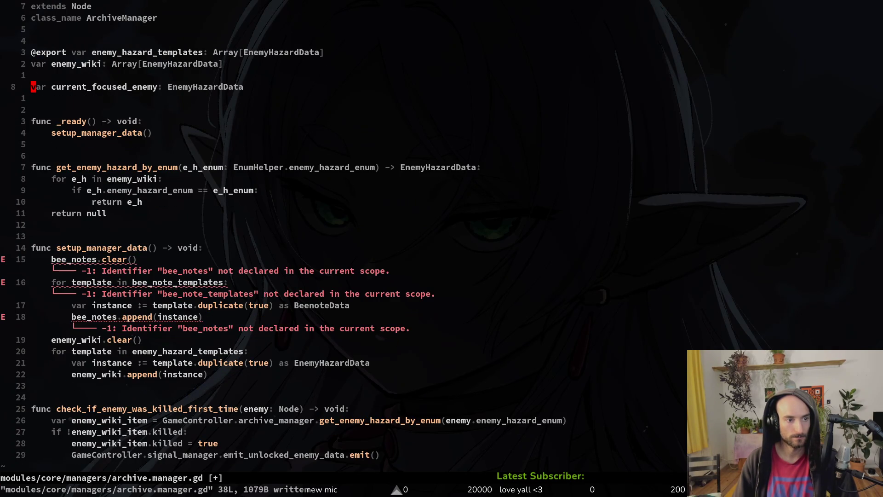
key("u")
key("ctrl+r")
type(":w")
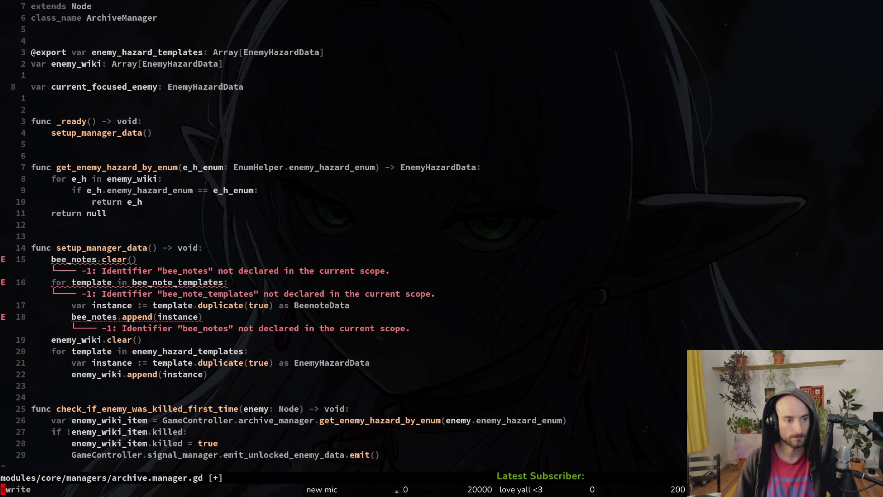
key("Return")
Delete bee_notes.clear() and the bee_notes loop from setup_manager_data and save.
key("1")
key("5")
key("j")
key("V")
key("j")
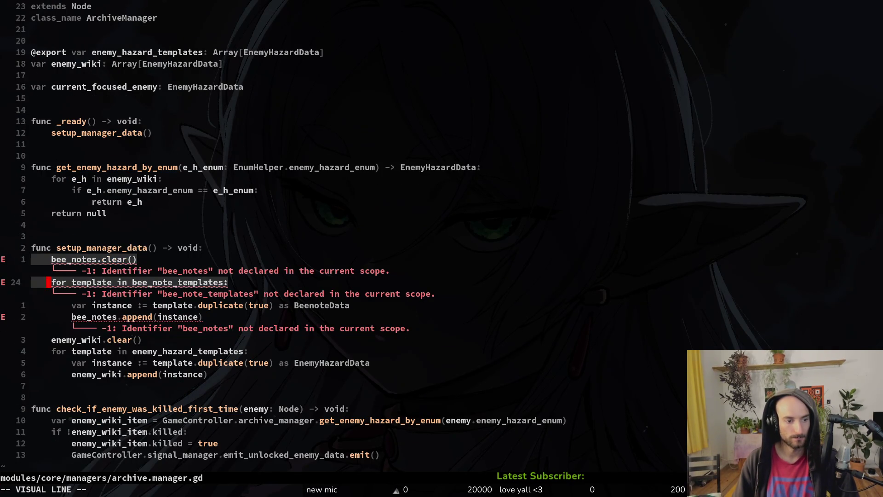
key("j")
key("j")
type("d")
type(":write")
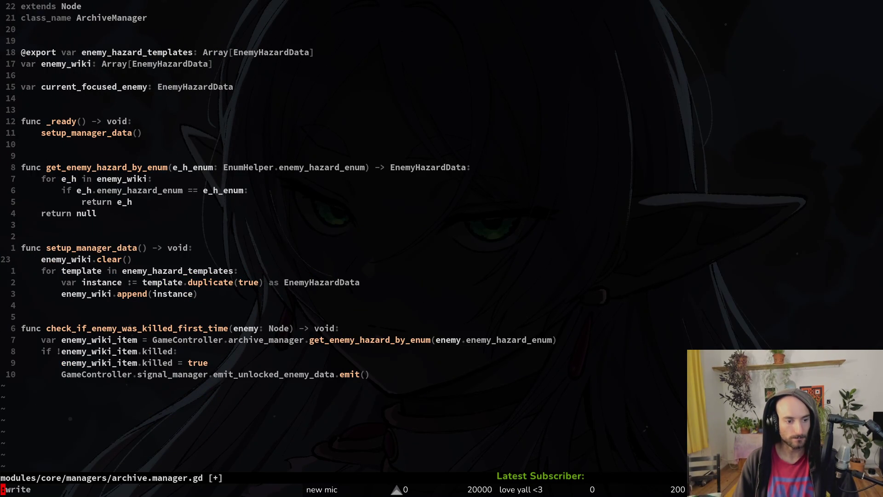
key("Return")
Move get_enemy_hazard_by_enum below setup_manager_data and save with :write.
key("k")
key("k")
key("k")
key("V")
key("k")
key("k")
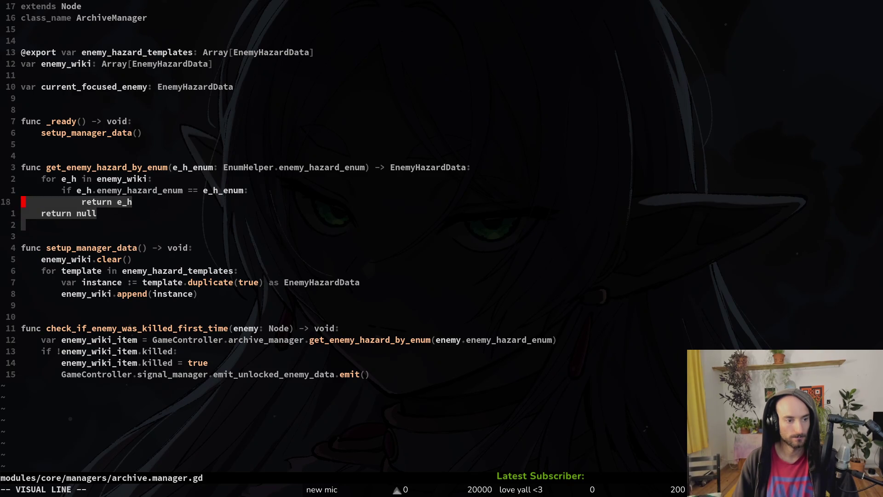
key("k")
key("k")
key("k")
key("d")
key("j")
key("j")
key("j")
key("j")
key("j")
key("j")
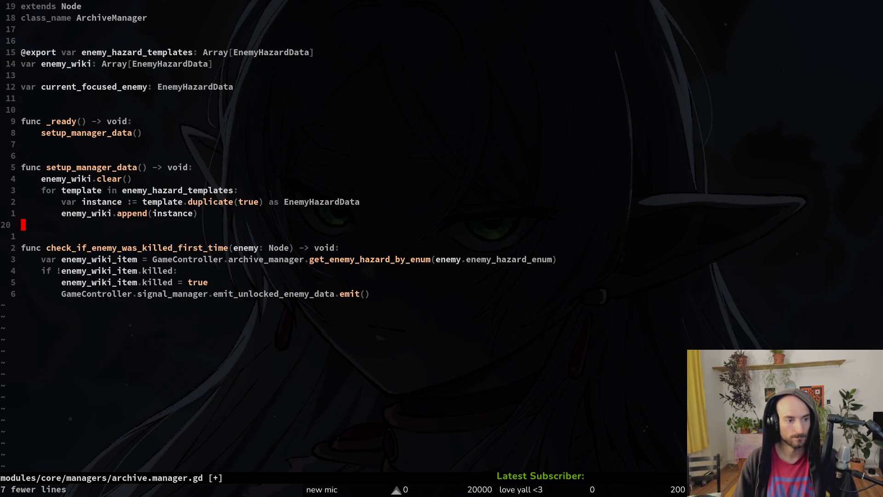
type("p:write")
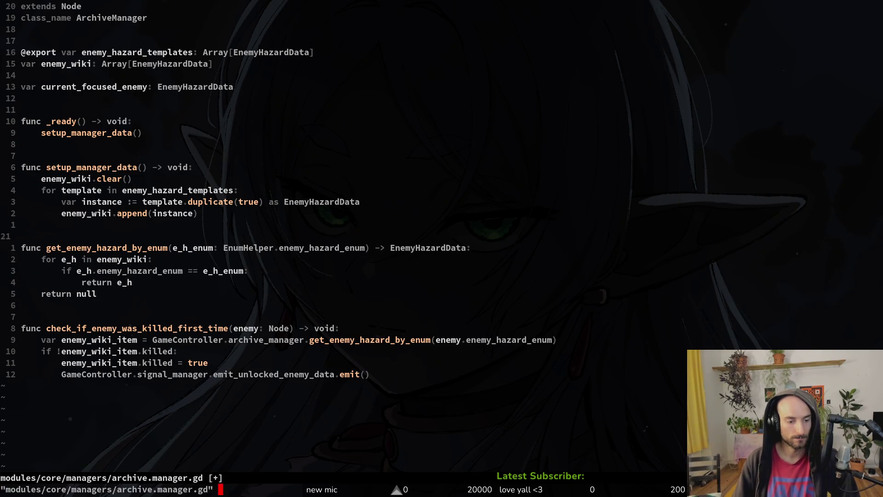
key("Return")
Find and open achievement.manager.gd with the project file finder.
key("space")
key("f")
key("f")
type("ahcmana")
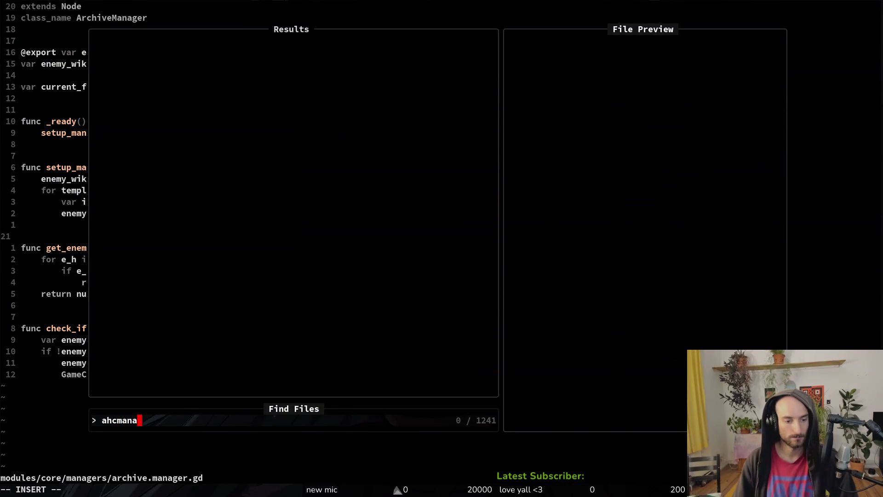
key("BackSpace")
key("BackSpace")
type("chman")
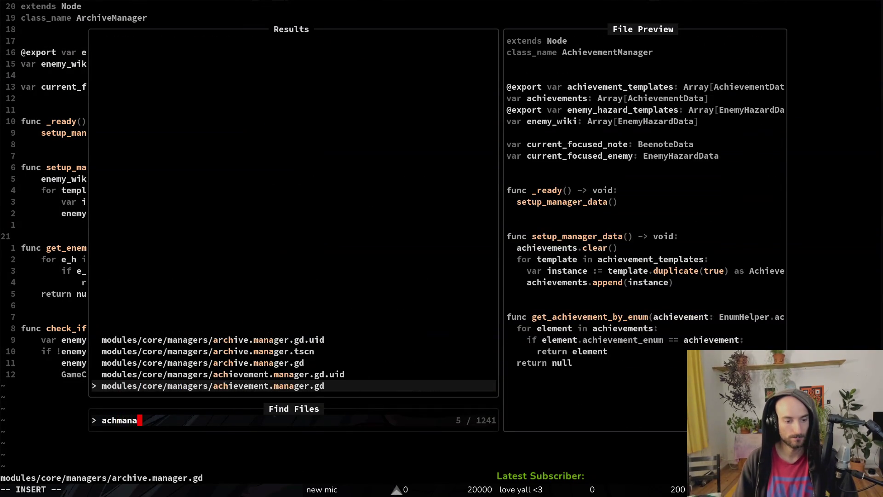
key("Return")
Delete the enemy_hazard_templates and enemy_wiki declarations.
key("j")
key("j")
key("j")
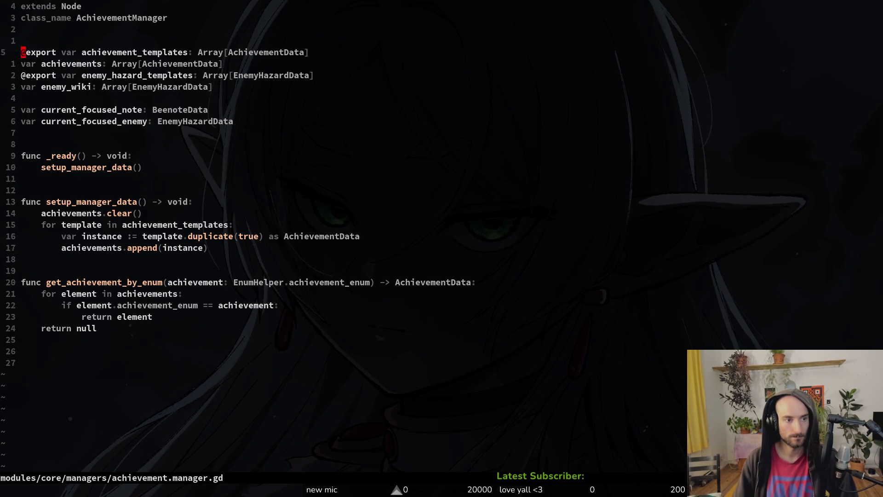
key("k")
key("k")
key("shift+v")
key("j")
key("d")
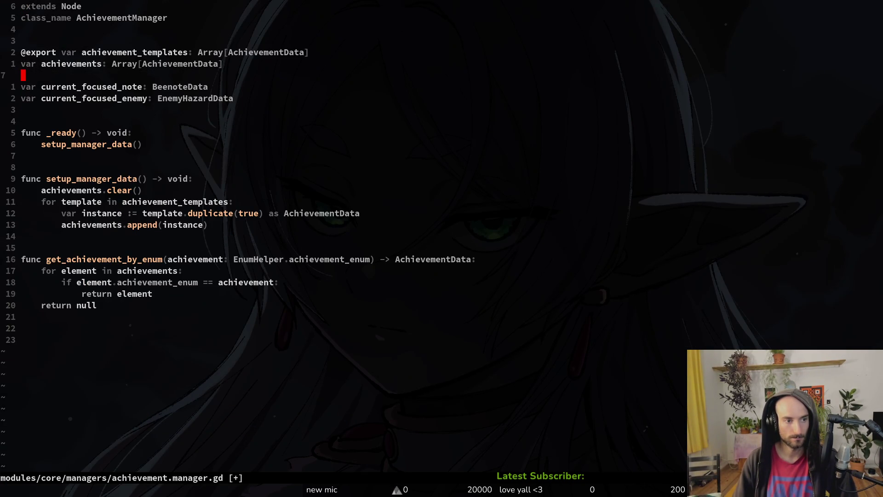
Rename the current_focused_enemy variable to current_focused_achievement.
key("j")
key("j")
key("d")
key("d")
type("k")
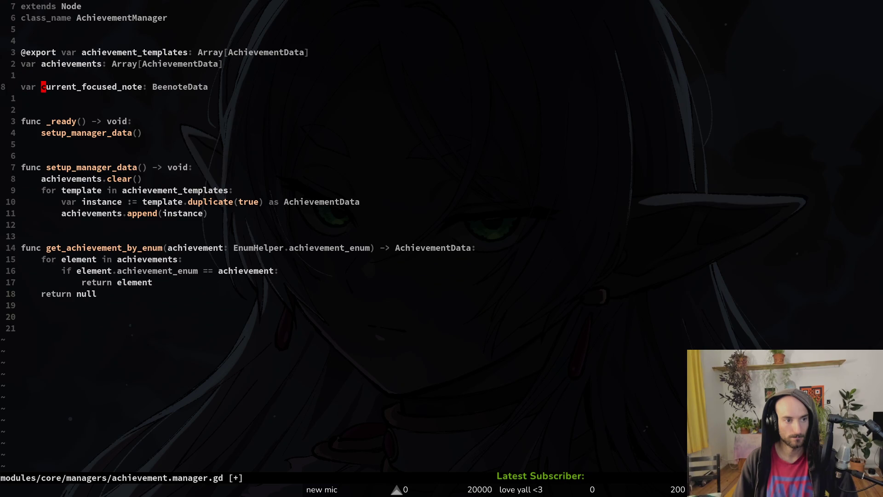
type("cwcurrent_focuse")
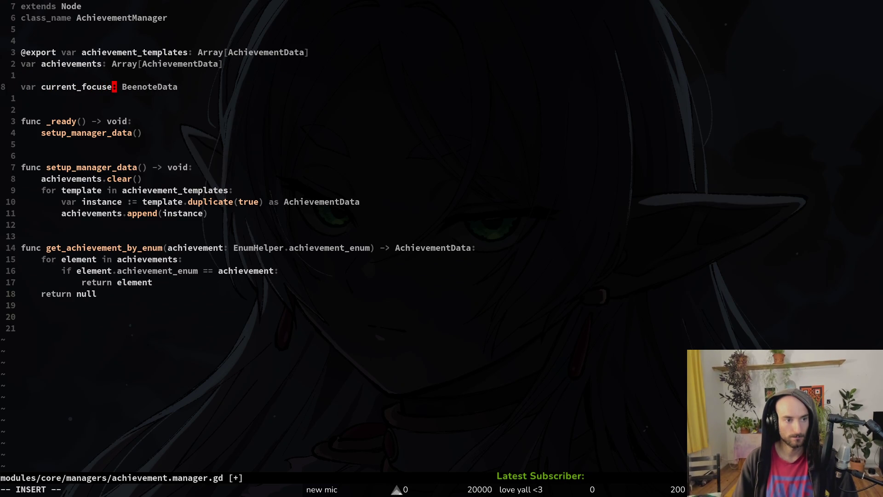
key("BackSpace")
key("BackSpace")
type("sed_achievment")
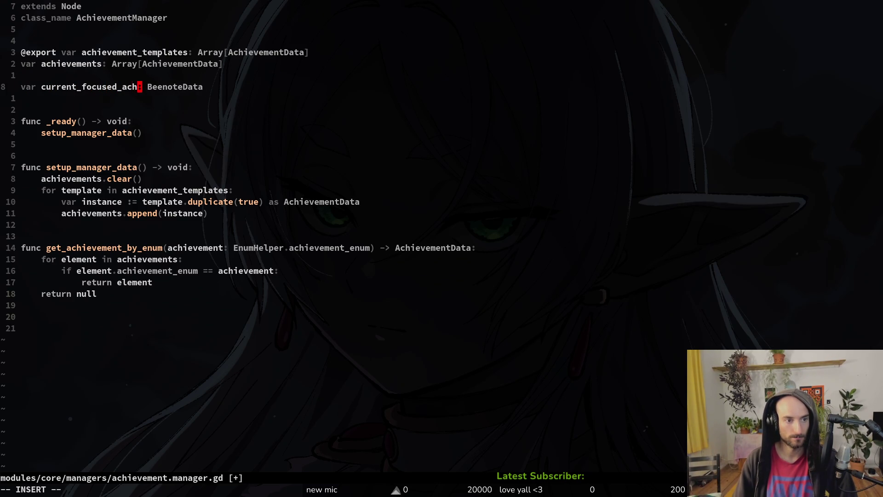
key("BackSpace")
key("BackSpace")
key("BackSpace")
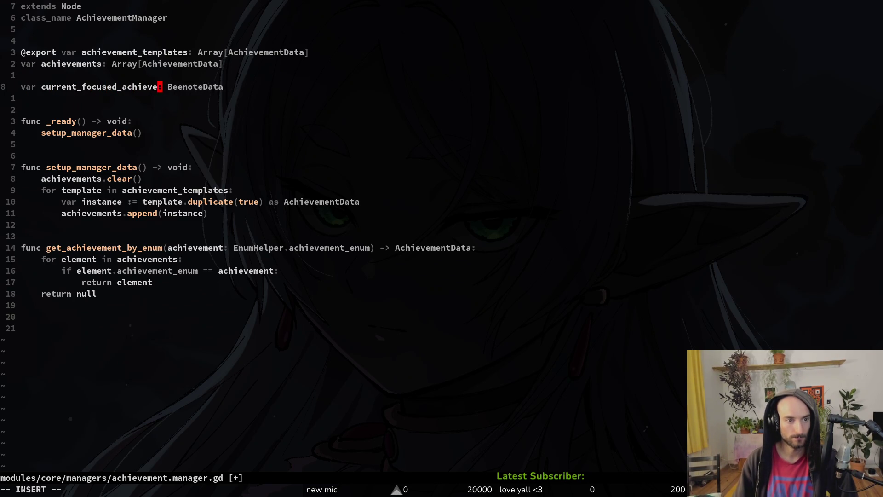
type("ement")
key("Escape")
Save achievement.manager.gd, leave the editor, and run tig in the shell.
key("Return")
key("j")
key("j")
key("j")
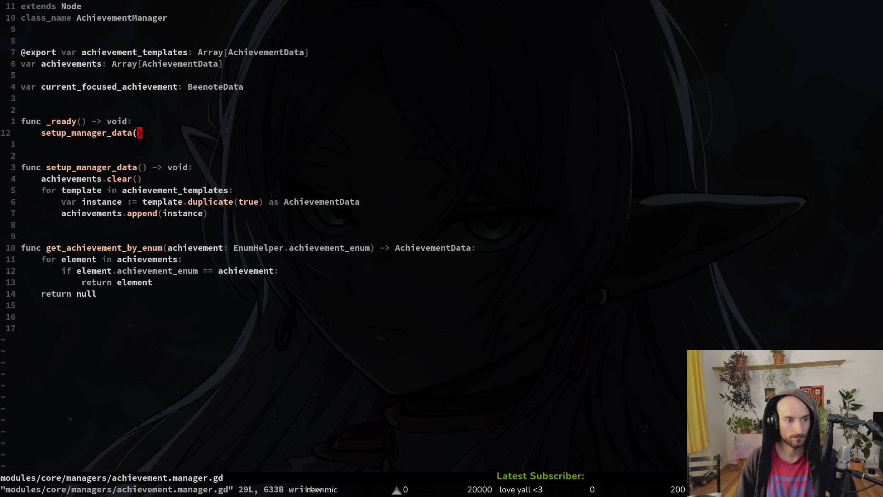
key("j")
key("j")
key("j")
key("j")
key("j")
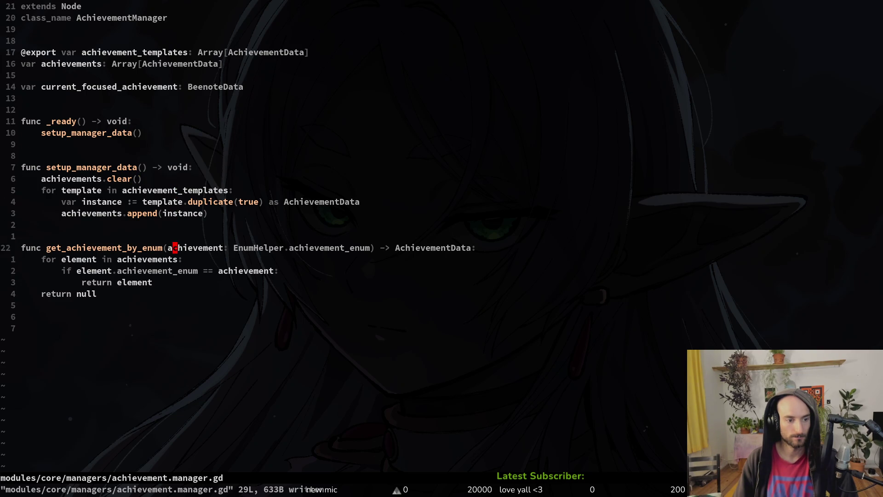
key("k")
type("j10k")
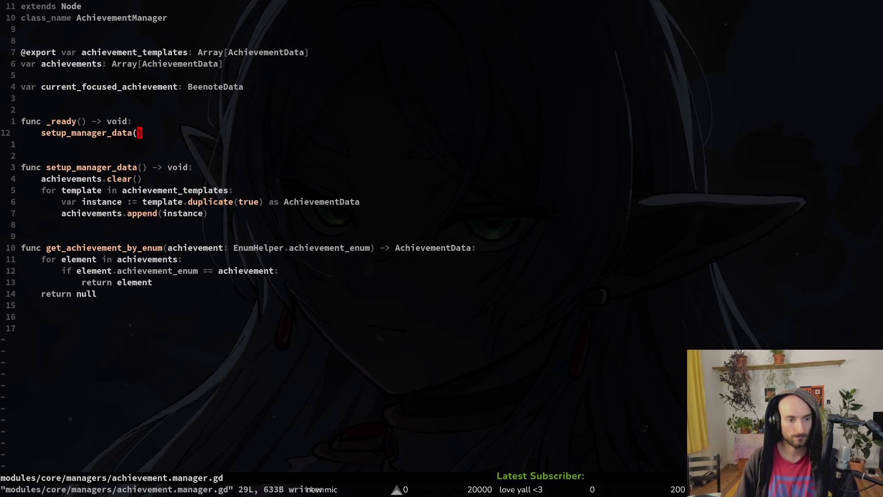
type(":write")
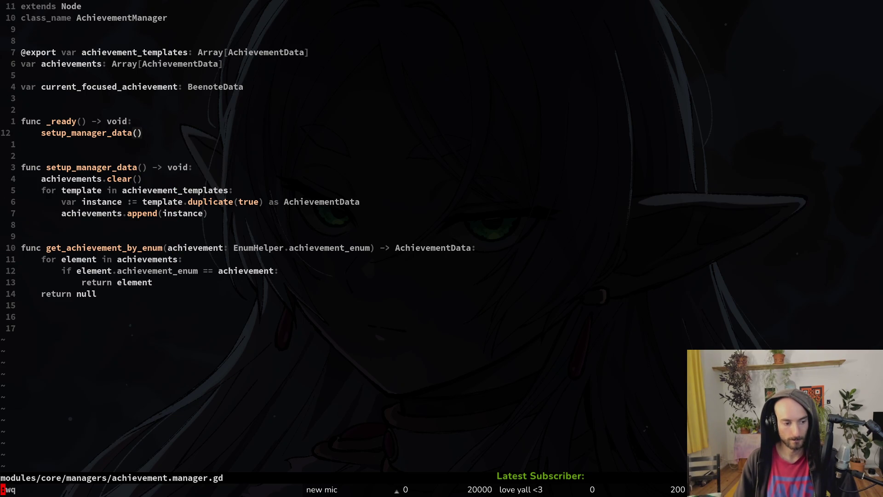
key("Return")
type("tig")
key("Return")
Stage enum.helper.gd, archive.manager.gd, the untracked achievement files and README.md in tig.
key("j")
key("j")
key("j")
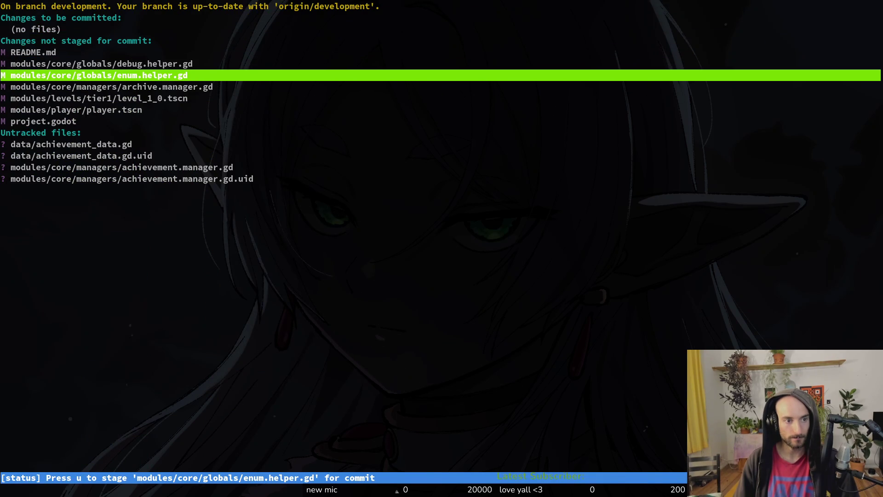
key("Return")
key("u")
key("u")
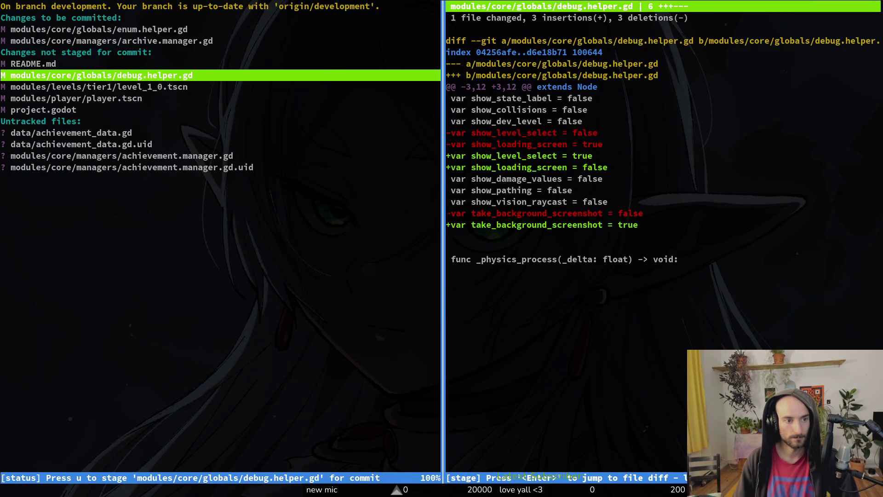
key("j")
key("j")
key("j")
key("j")
key("j")
key("u")
key("u")
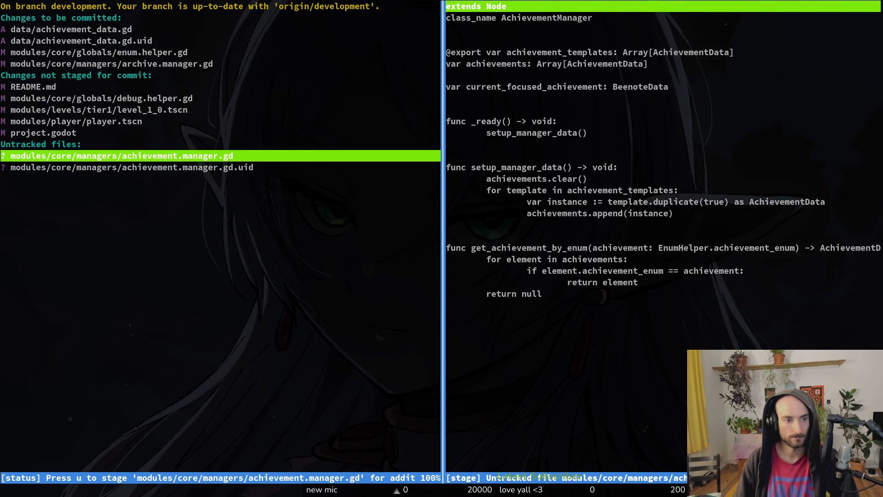
key("u")
key("u")
key("k")
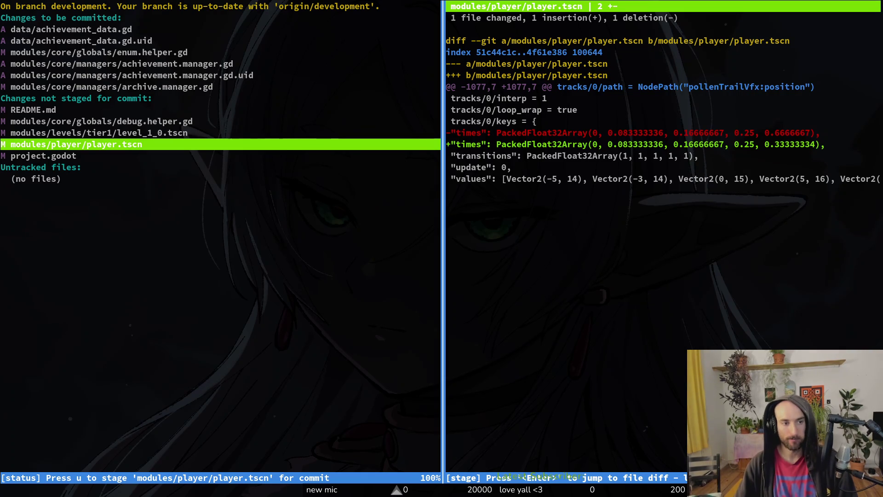
key("Up")
key("Up")
key("Up")
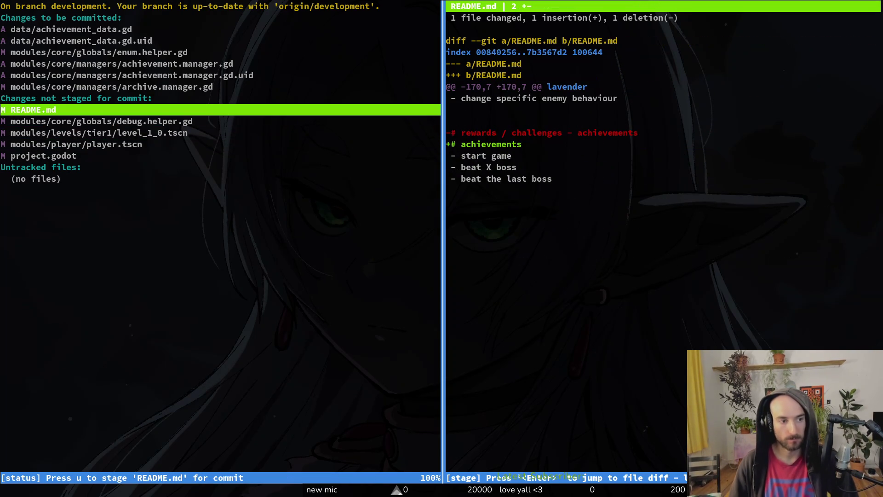
key("u")
key("Down")
key("Down")
key("Down")
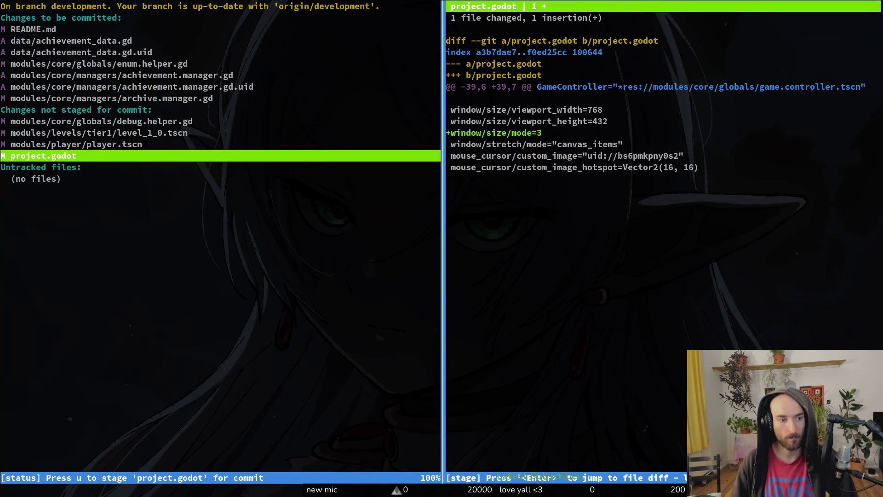
Commit the staged changes as "added achievement manager" and git push to the remote.
type("qti")
key("BackSpace")
key("BackSpace")
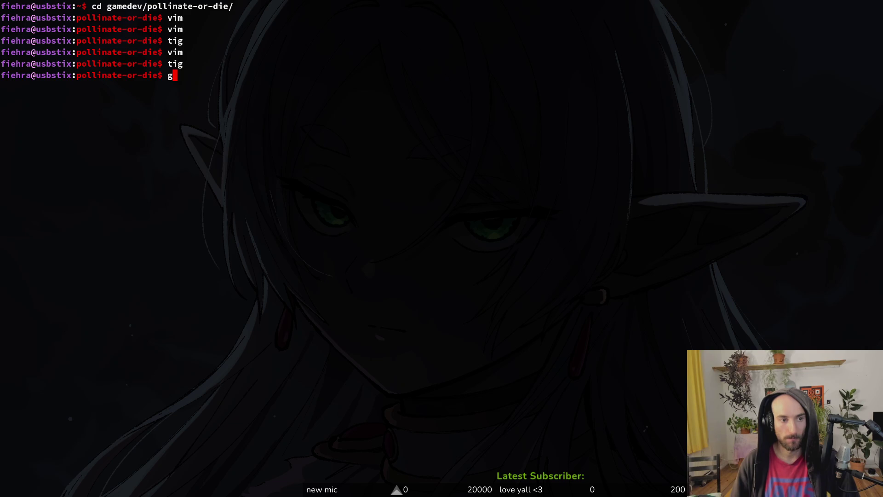
type("git commit -")
key("BackSpace")
key("BackSpace")
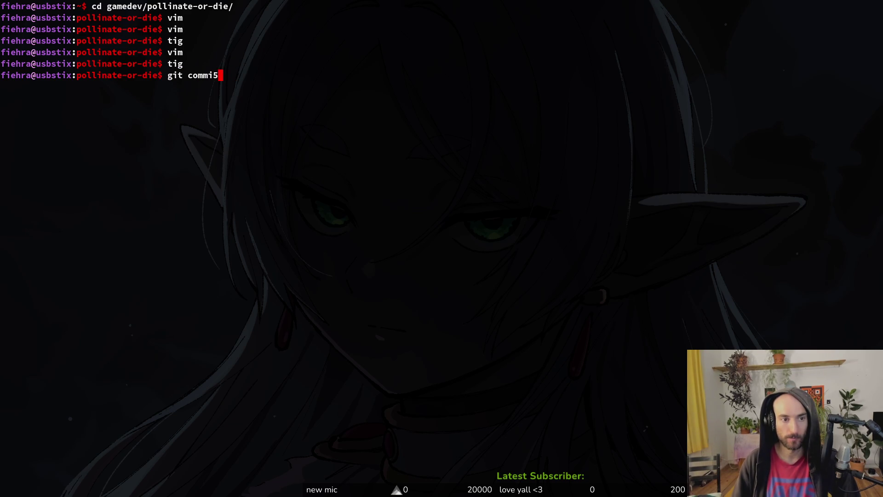
type("-m \"")
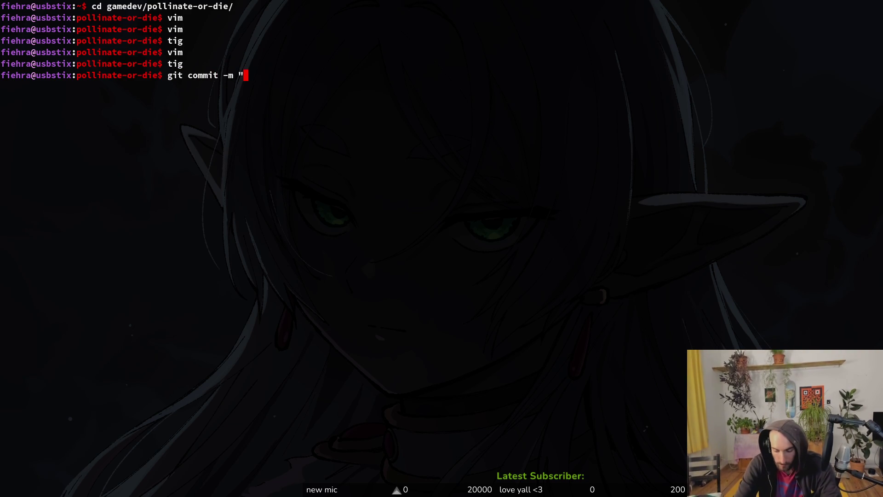
type("added ad")
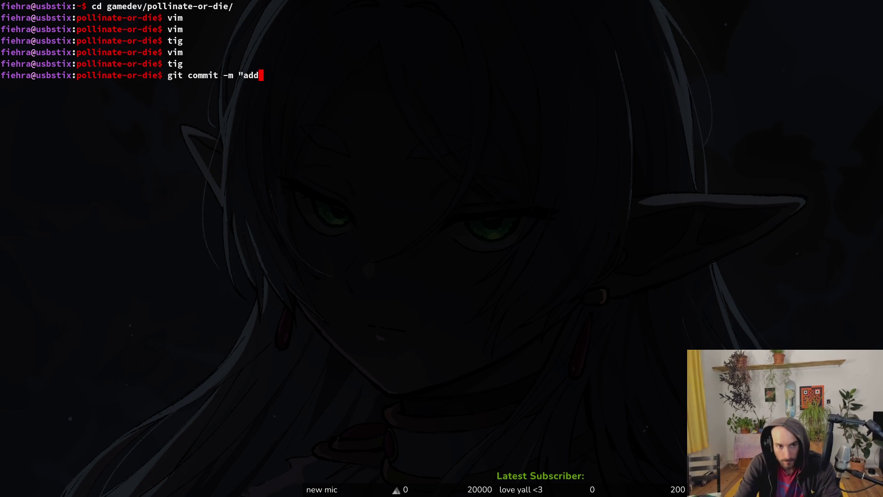
key("BackSpace")
type("chievem")
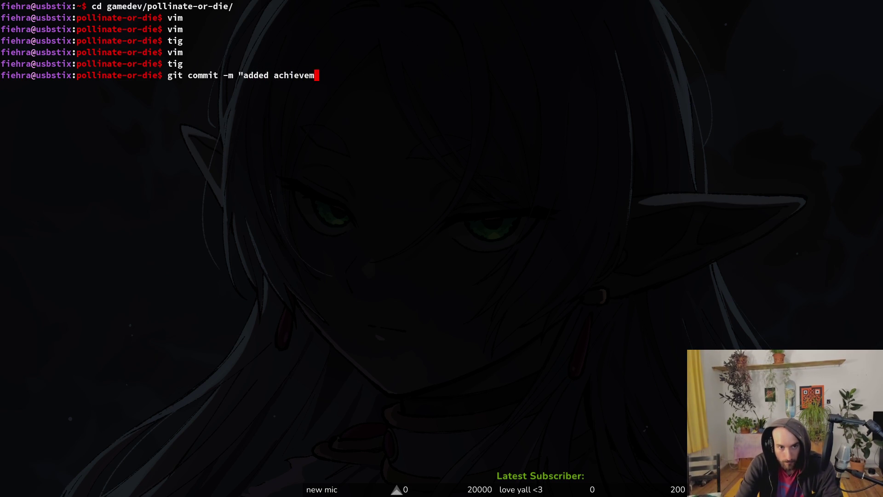
type("ent manager\"")
key("Return")
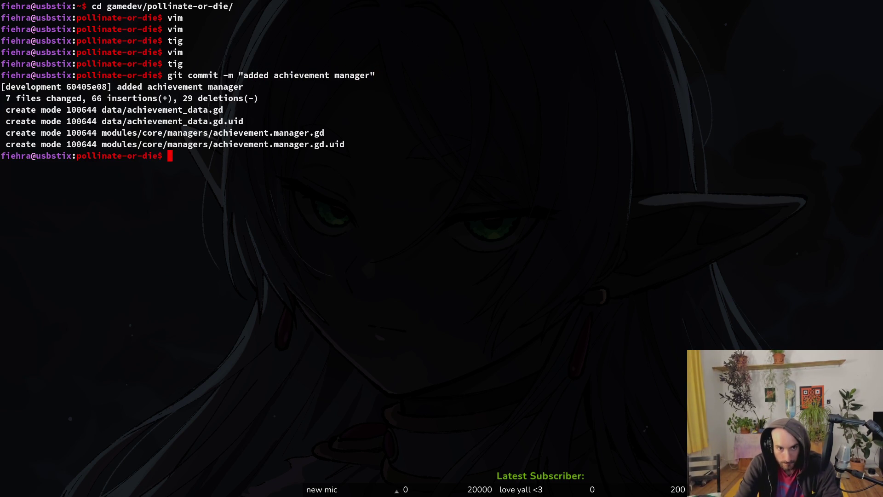
type("git push")
key("Return")
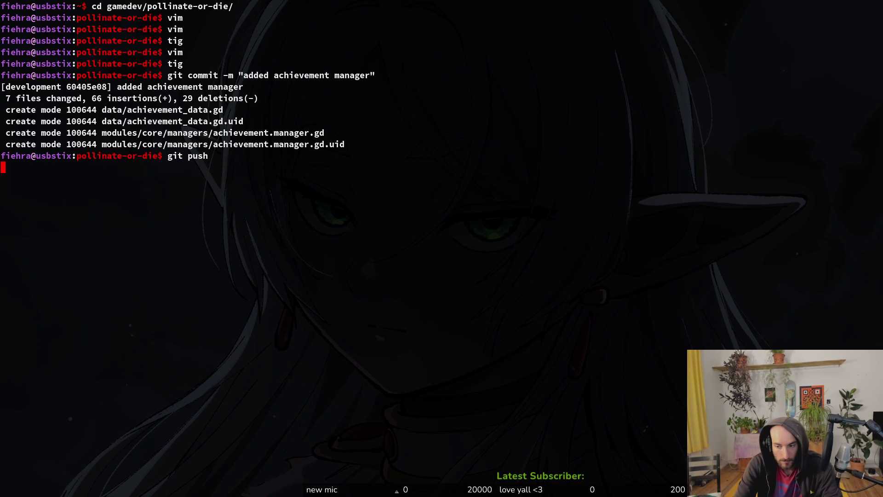
In tig, stage level_1_0.tscn and player.tscn, quit, and switch to Godot.
type("tig")
key("Return")
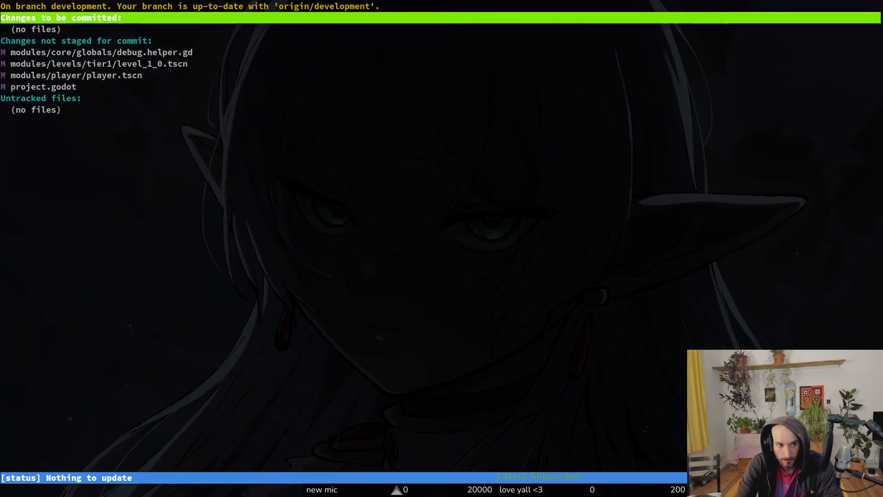
key("Down")
key("Down")
key("u")
key("Return")
key("u")
key("q")
key("q")
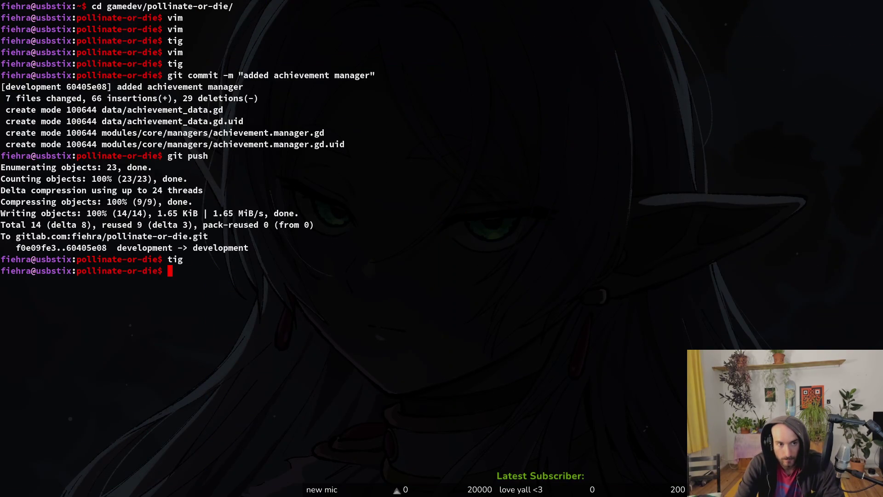
key("alt+Tab")
key("shift+alt+o")
Quick-open level_1_0 in Godot, then view the level_1_0.tscn diff in tig.
type("l")
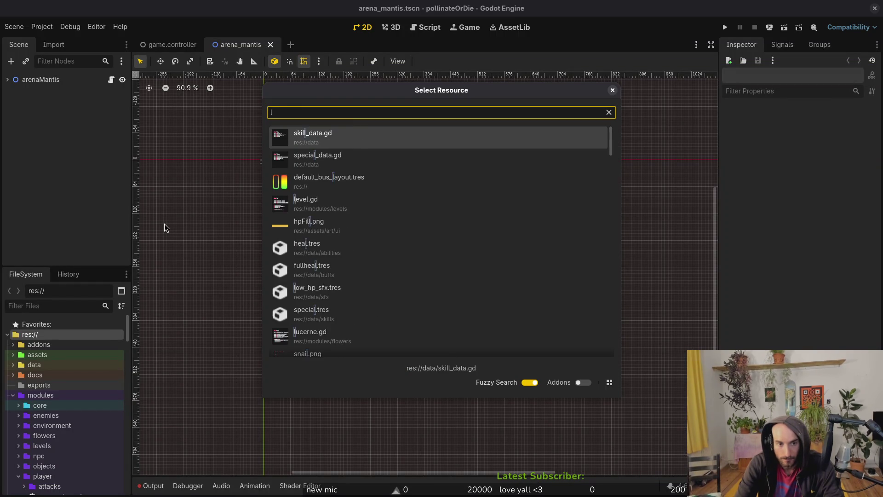
type("evel_1_0")
key("Return")
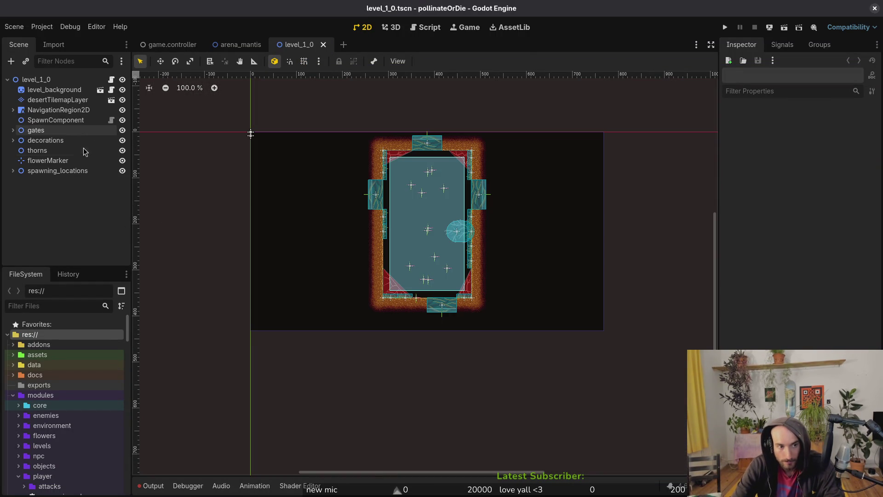
key("alt+Tab")
type("tig")
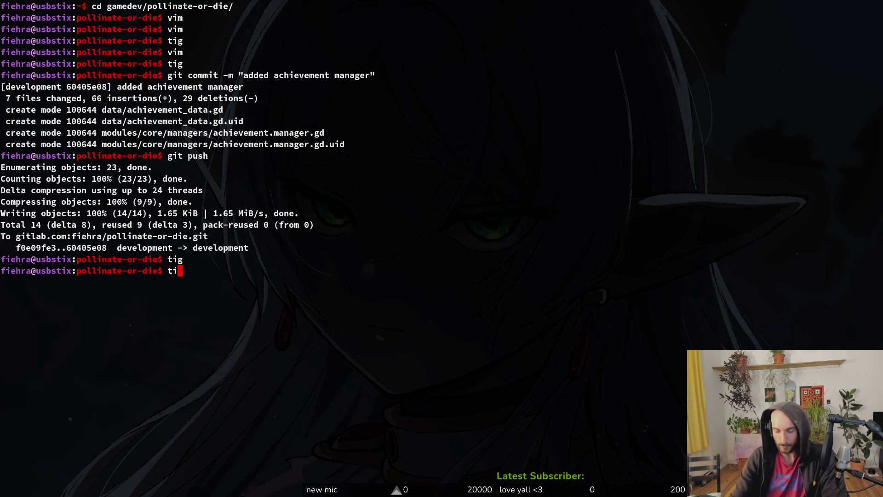
key("Return")
key("Down")
key("Down")
key("Down")
key("Up")
key("Up")
key("Up")
key("Return")
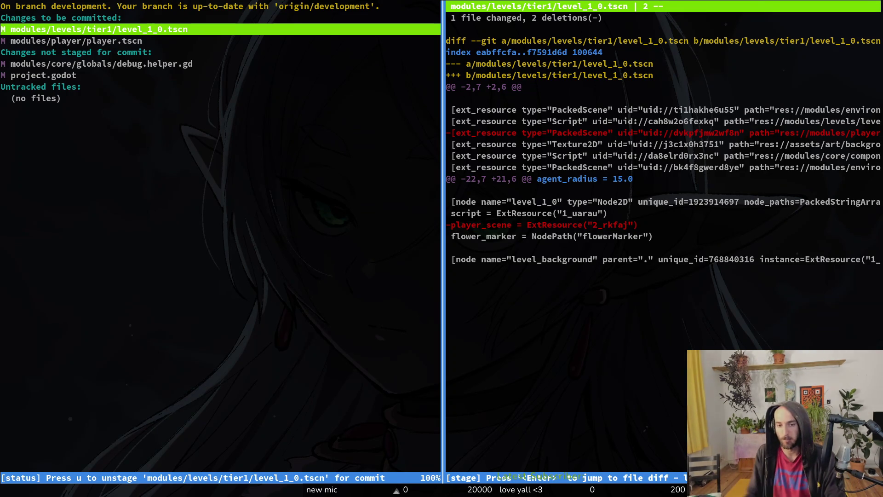
key("super+2")
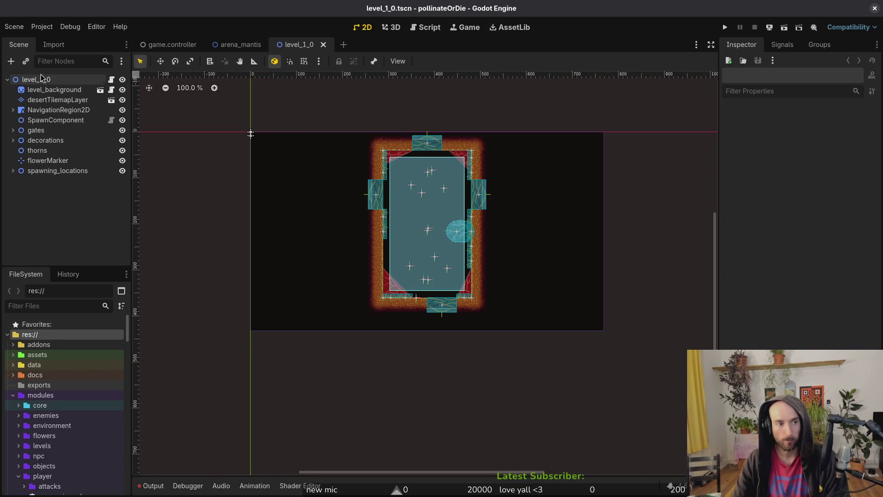
Inspect SpawnComponent in level_1_0 and level_1_1, then close both level scene tabs.
left_click(41, 79)
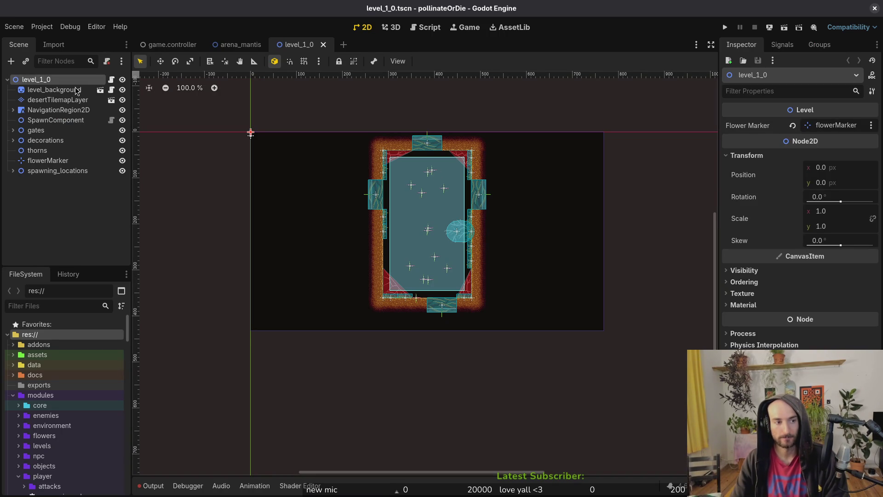
left_click(57, 120)
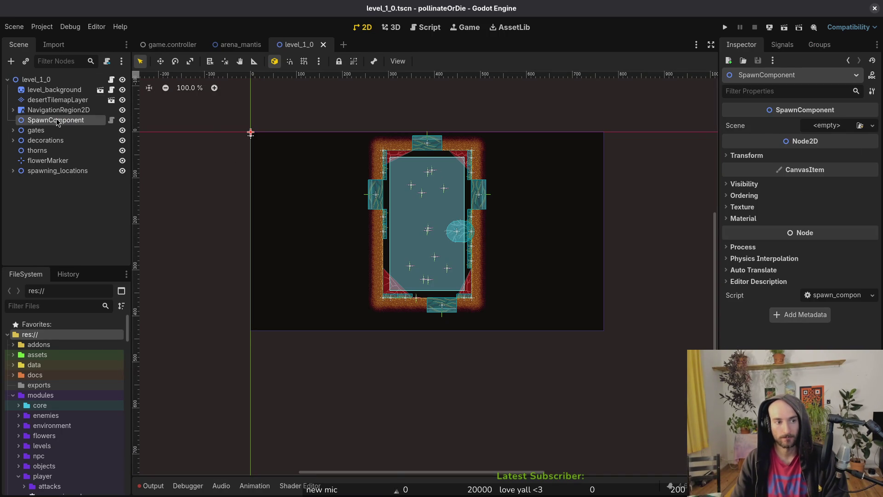
key("shift+alt+o")
type("l")
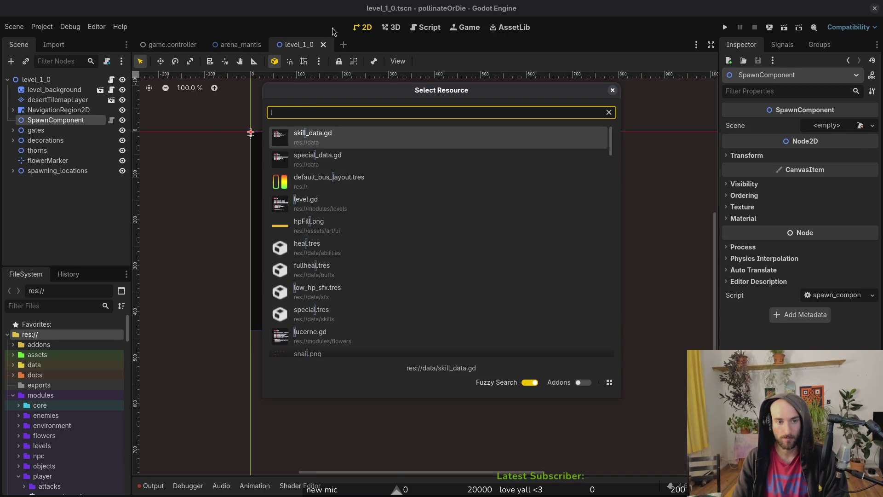
type("eve1ts")
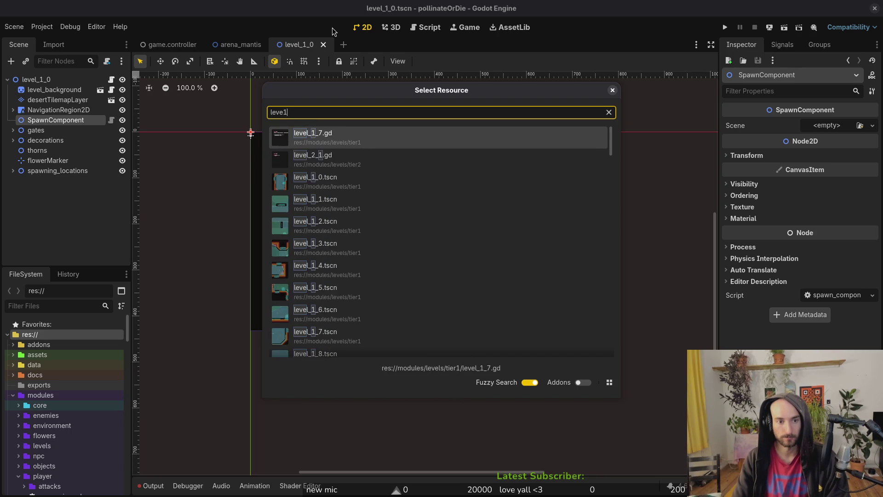
key("Escape")
left_click(55, 131)
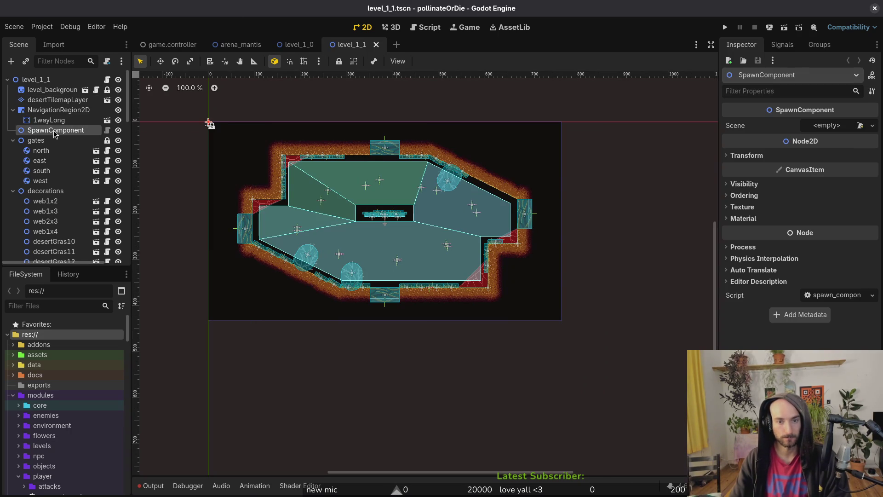
middle_click(339, 45)
middle_click(312, 48)
Review the level_1_0.tscn diff in the git status viewer, then close it.
key("alt+Tab")
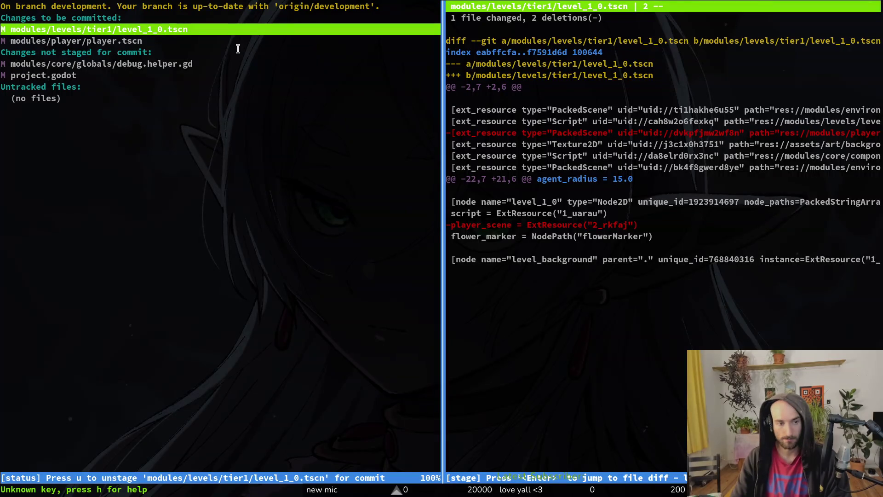
key("O")
key("q")
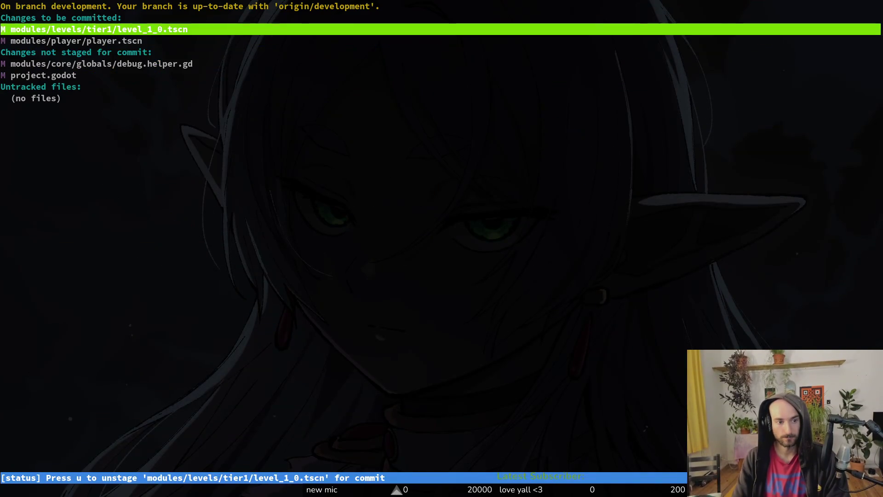
key("Down")
key("Down")
Begin a git commit, checking the staged player.tscn diff in tig in a temporary split pane.
type("qgit commit ")
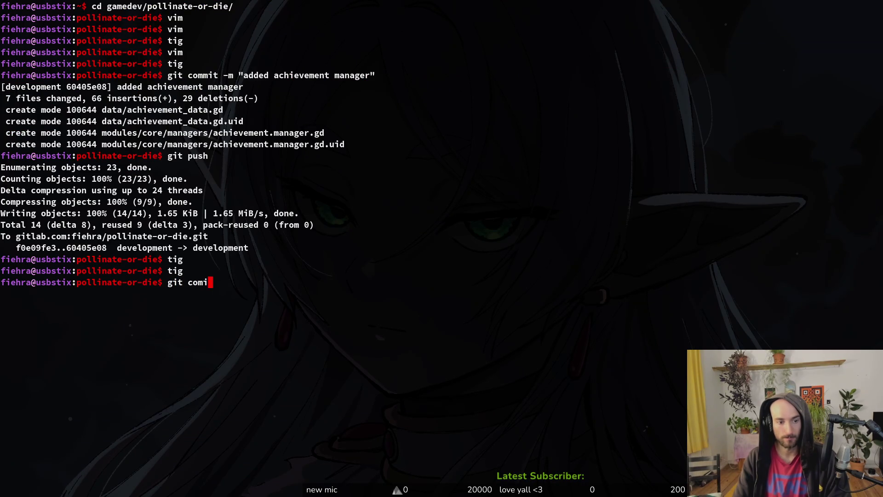
type("-m \"")
key("super+Return")
type("tig")
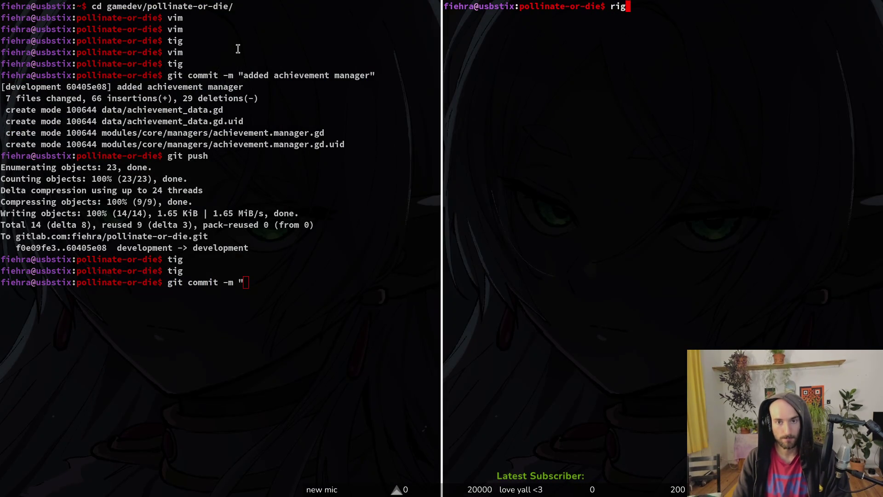
key("BackSpace")
key("BackSpace")
type("ig")
key("Return")
key("Down")
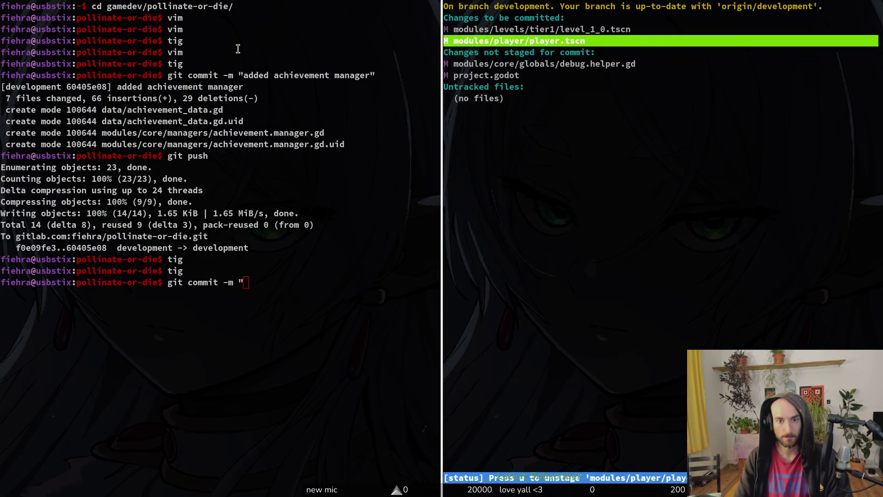
key("Up")
key("Down")
key("Return")
key("q")
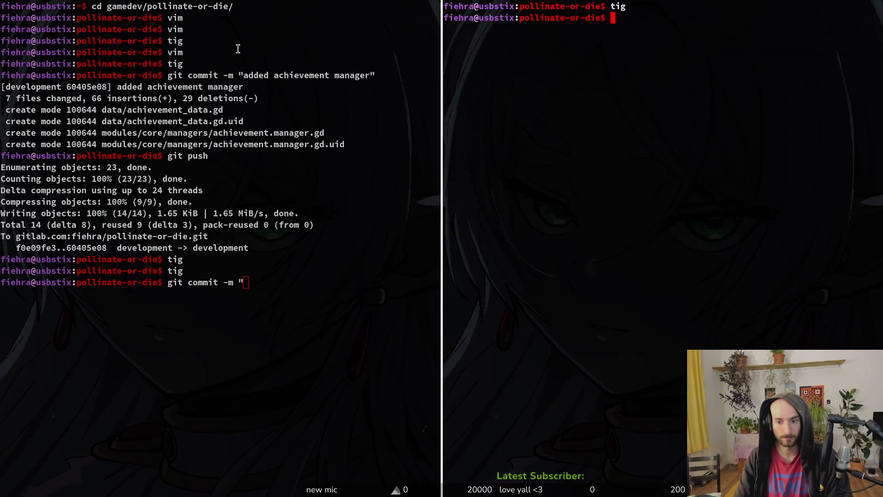
key("ctrl+d")
Finish the commit with the message "fixed stinger windup".
type("fixed ")
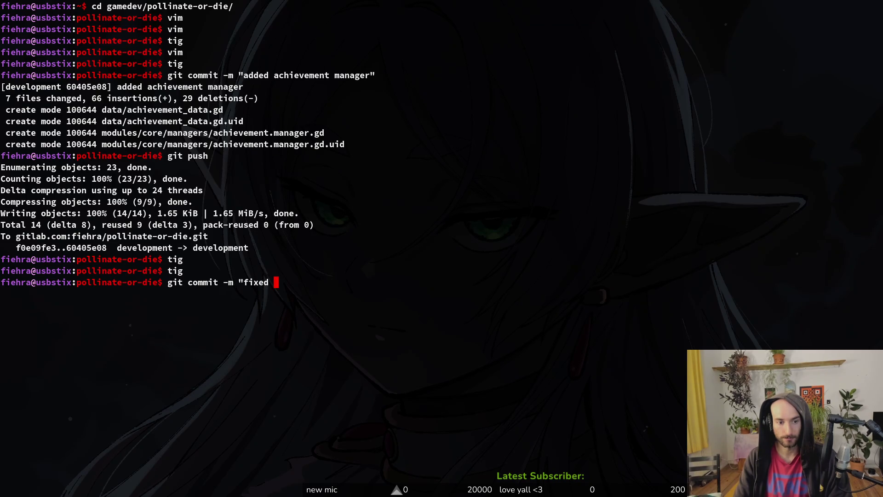
type("string")
key("BackSpace")
key("BackSpace")
key("BackSpace")
type("tin")
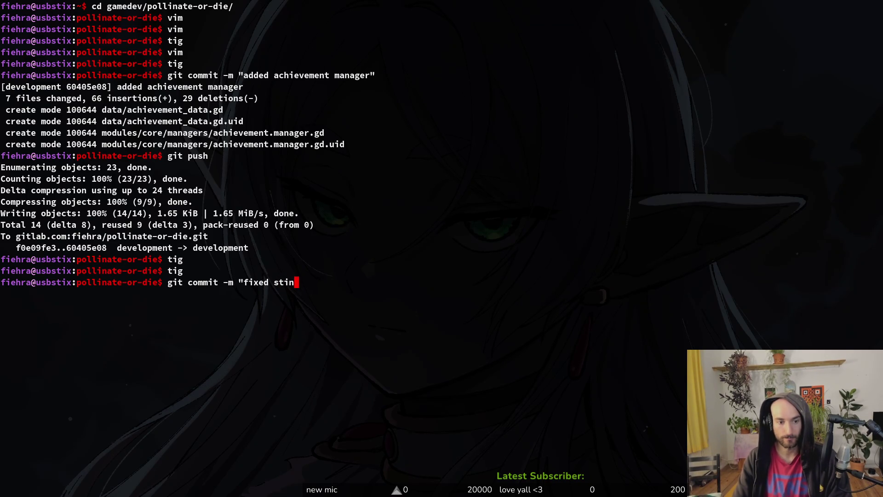
type("ger windup\"")
key("Return")
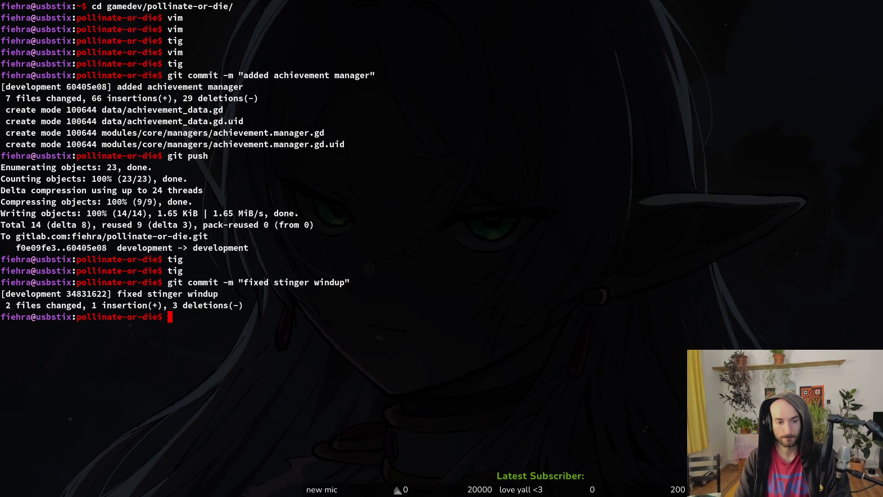
Run git push to send the commit to the remote, then relaunch tig.
type("git push")
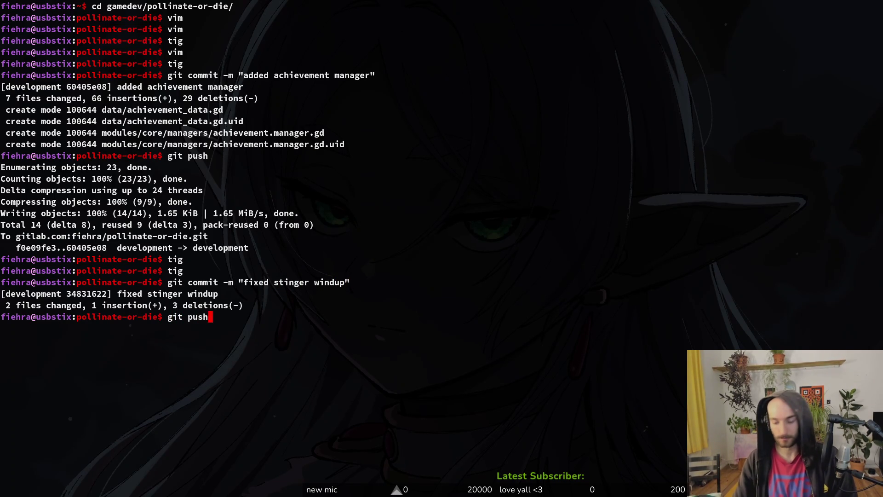
key("Return")
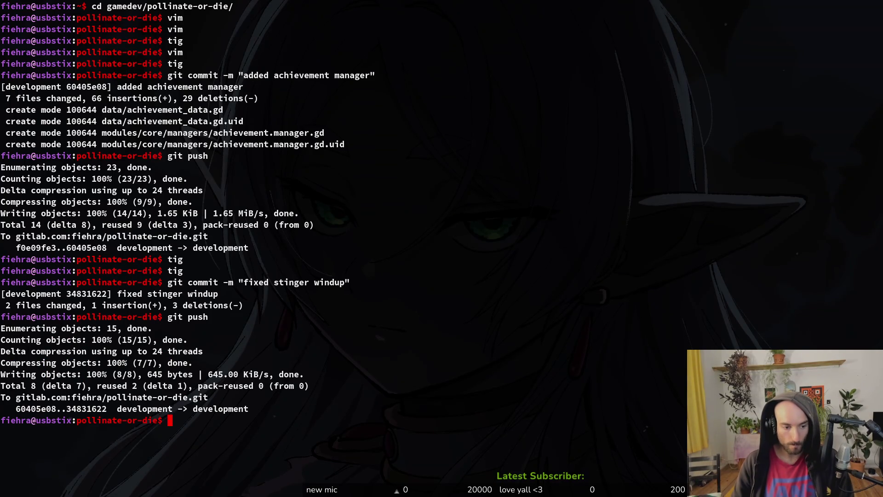
type("tig")
key("Return")
Check tig's status view, quit to the shell, glance at Godot, and return to the terminal.
key("s")
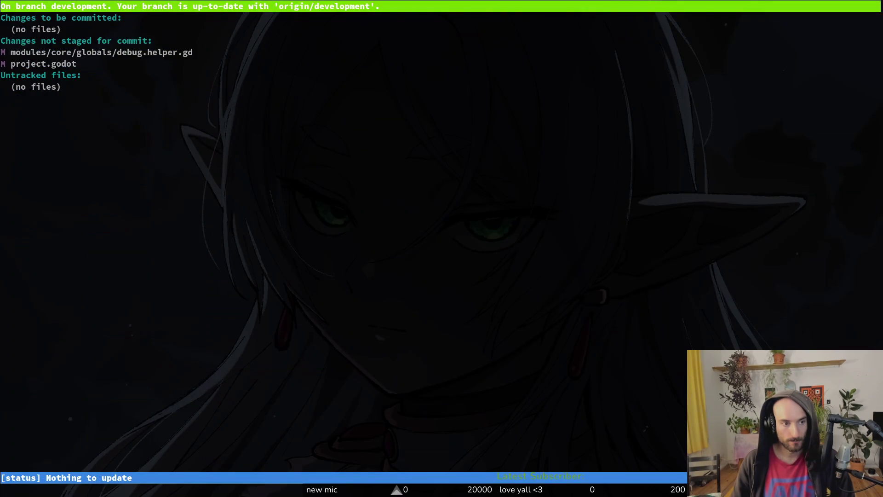
key("q")
key("q")
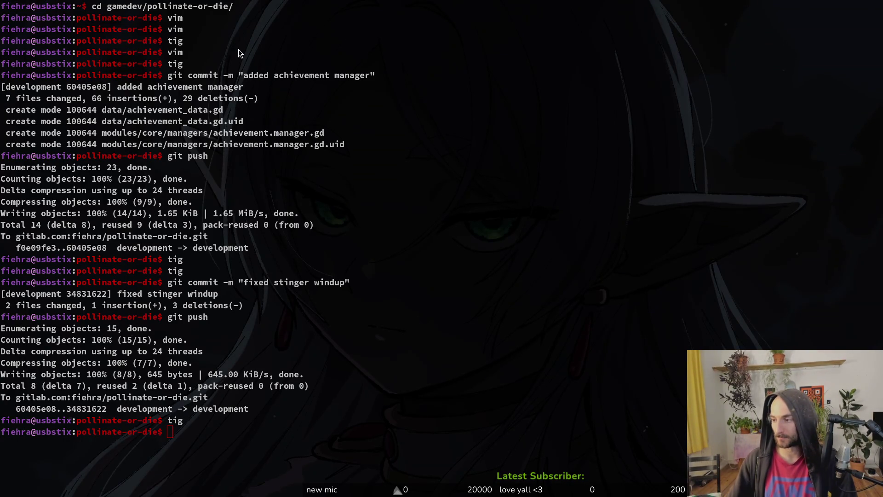
key("alt+Tab")
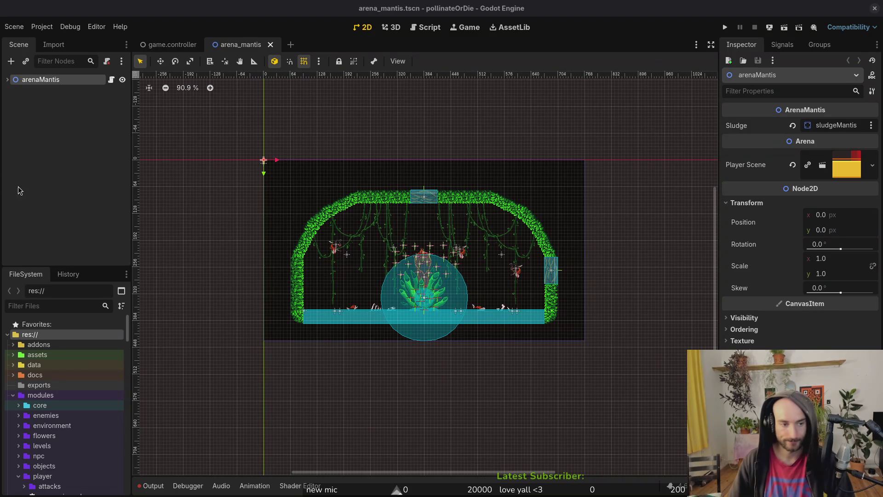
left_click(63, 165)
key("alt+Tab")
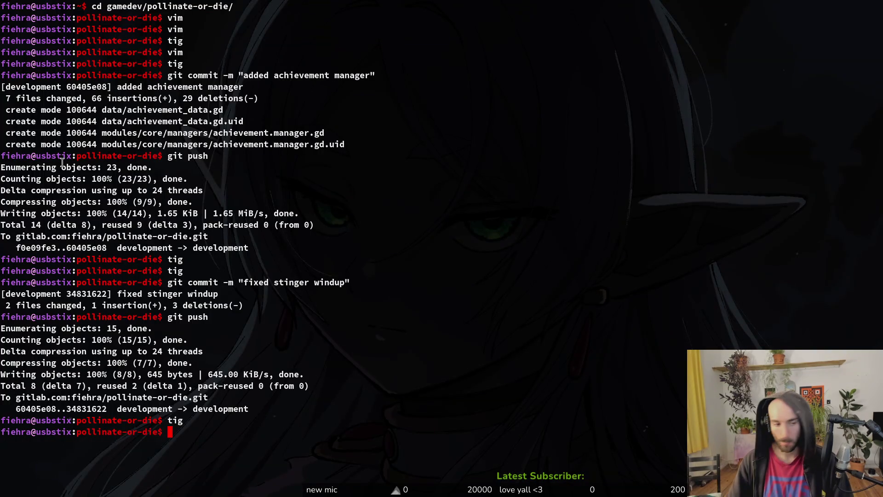
Launch vim and use the file finder to open save.manager.gd.
type("vim")
key("Return")
key("ctrl+p")
type("mantis")
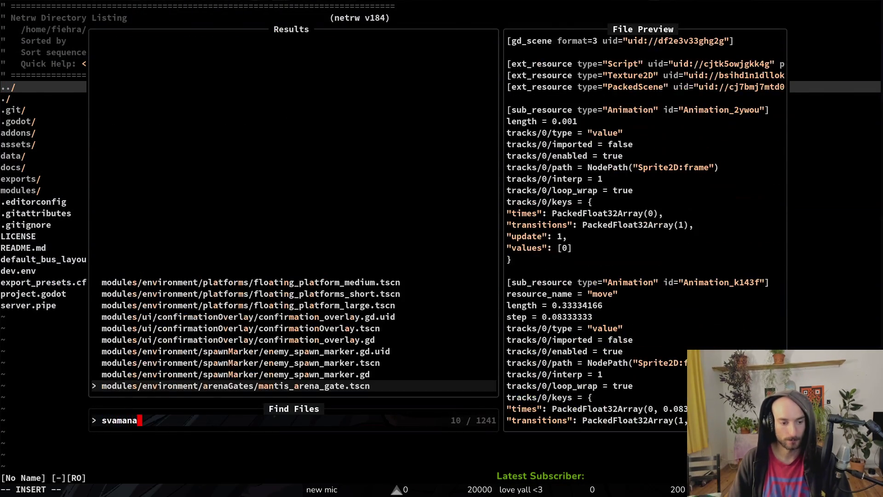
key("Return")
key("ctrl+p")
type("savemana")
key("Return")
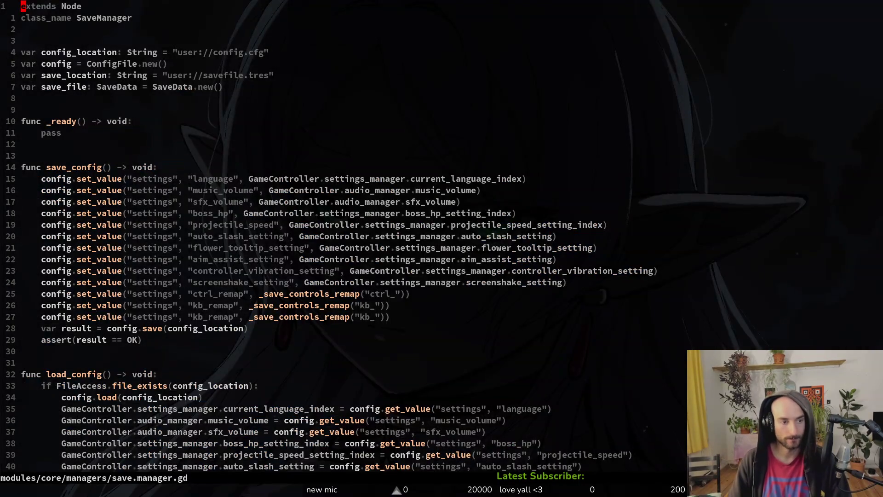
Duplicate the save_file.active_ability line as save_file.achievements and write the file with :w.
key("2")
key("8")
key("j")
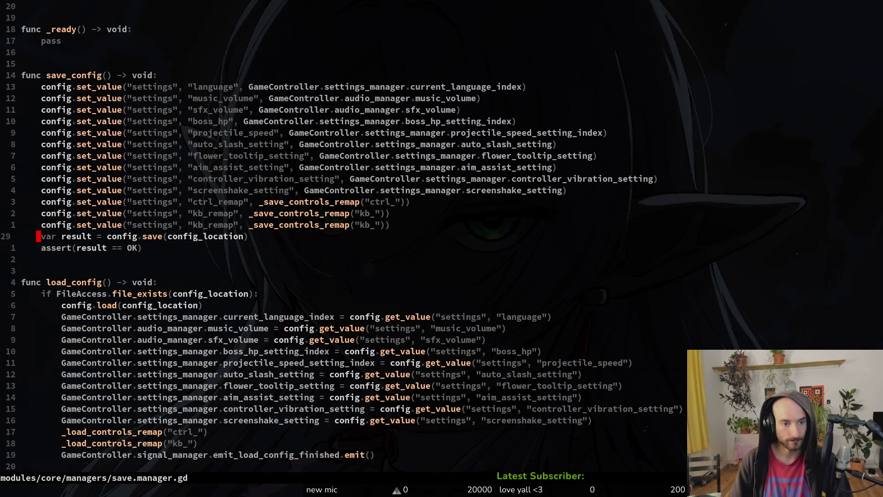
key("2")
key("0")
key("j")
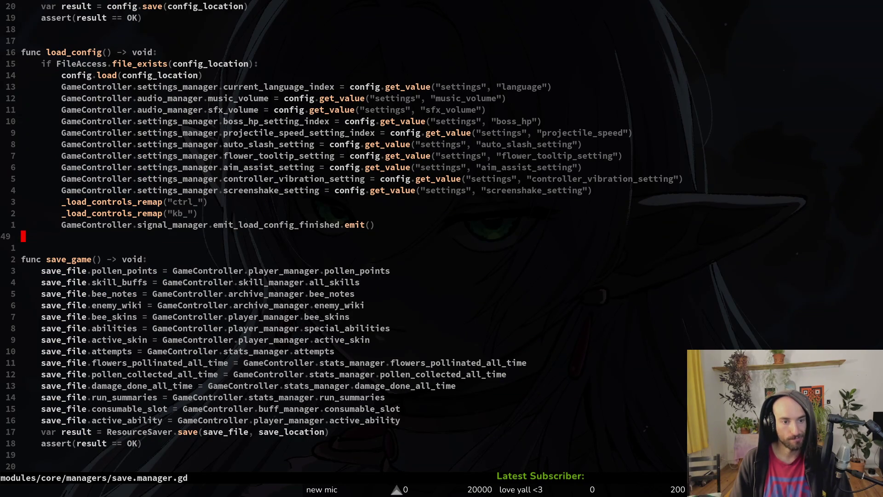
key("k")
key("k")
key("k")
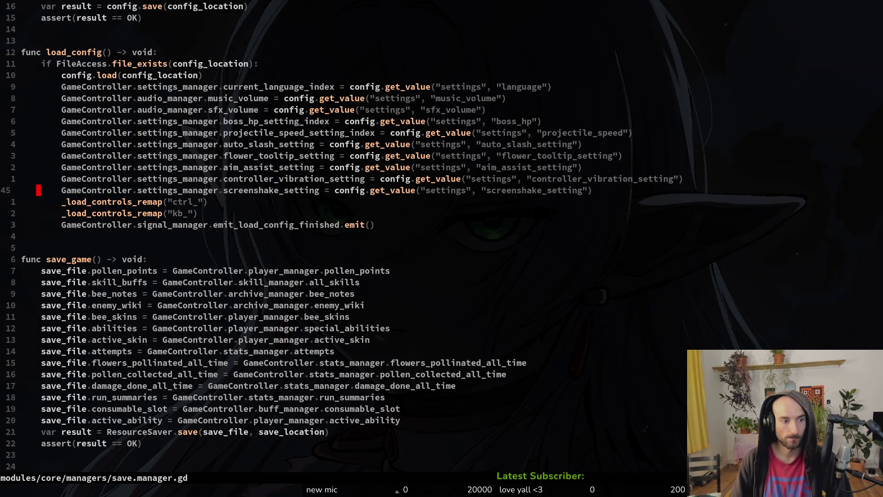
key("j")
key("j")
key("j")
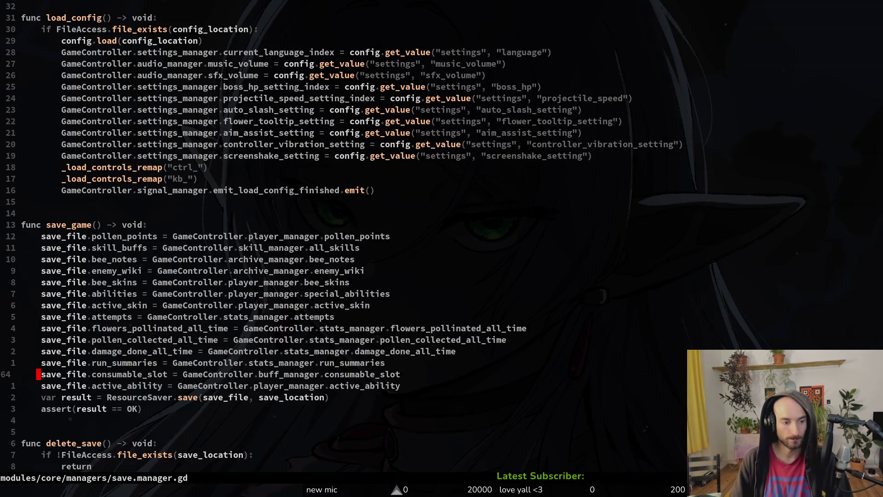
key("y")
key("y")
type("pwwcw")
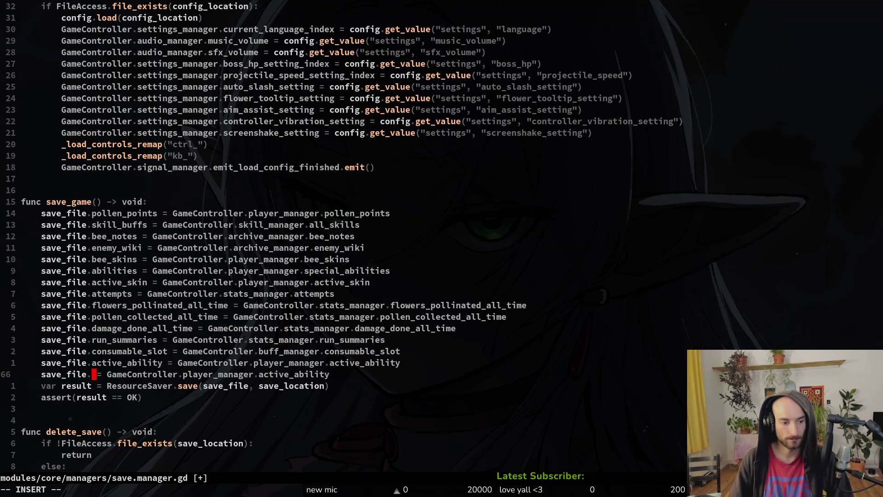
type("achievements")
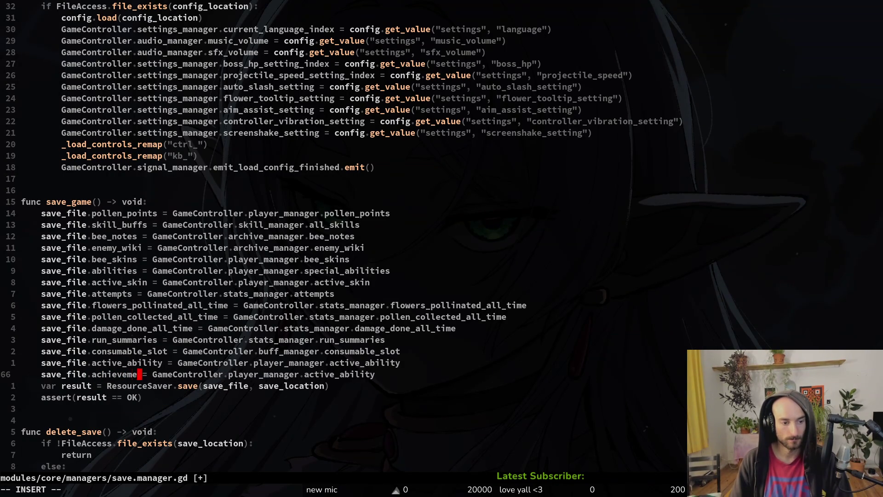
key("Escape")
type(":w")
key("Return")
key("space")
Open save_data.gd in a vertical split and duplicate the abilities export line.
key("f")
key("f")
type("savedat")
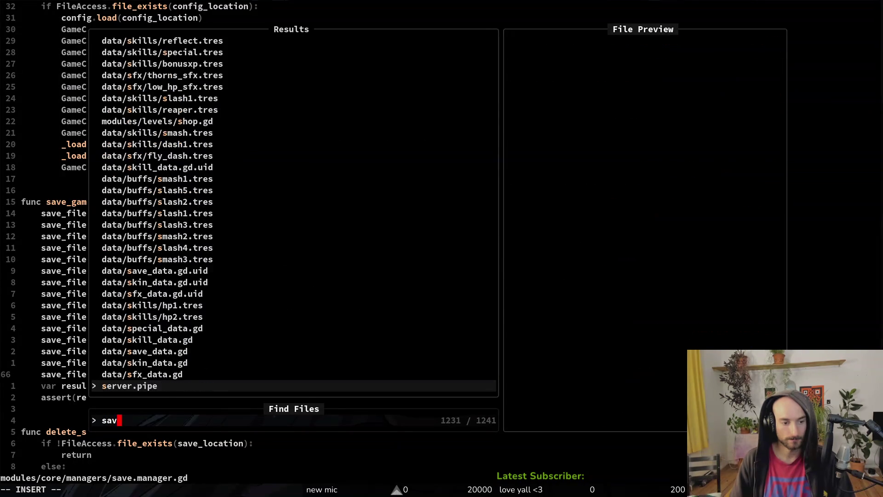
key("ctrl+v")
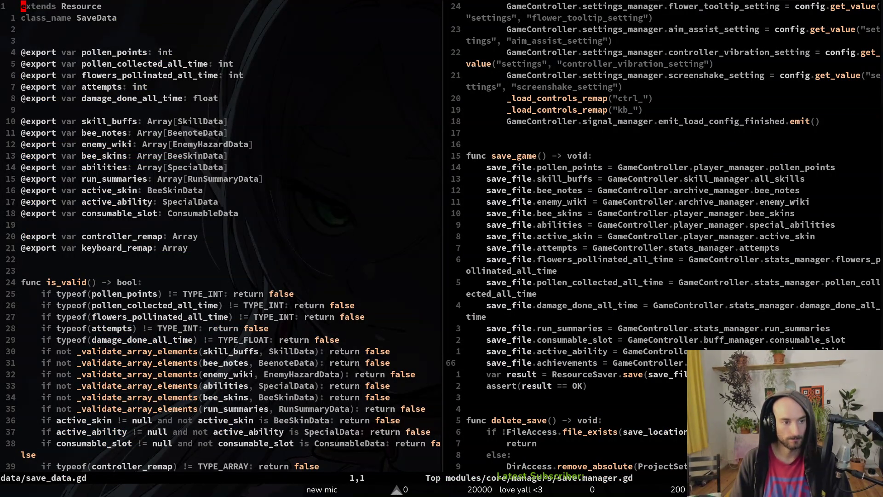
key("1")
key("4")
key("j")
key("V")
key("p")
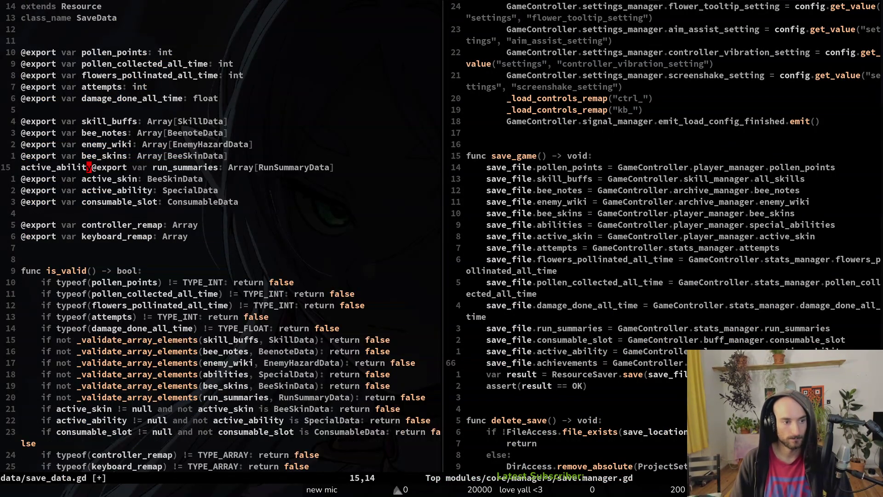
key("u")
key("y")
key("y")
key("p")
Rename the copy to achievements: Array[AchievementData] and save with :w.
key("w")
key("w")
key("w")
type("ciw")
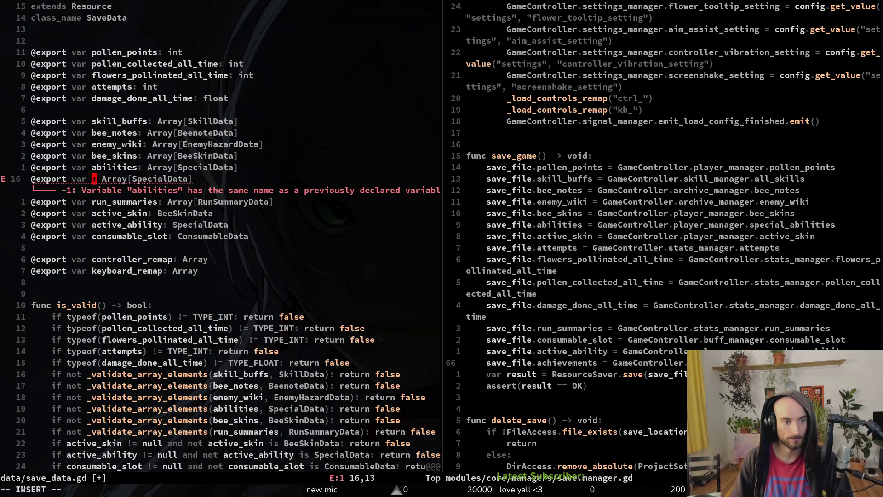
type("achievements")
key("Escape")
key("w")
key("w")
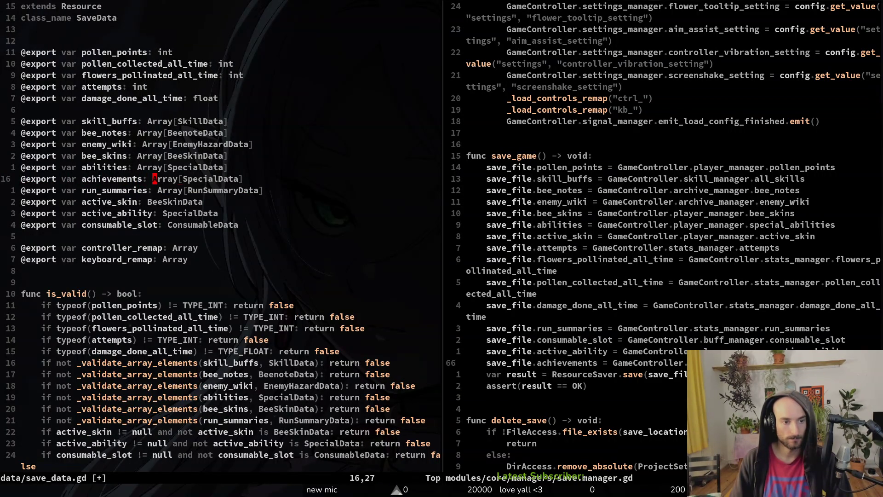
key("w")
key("w")
type("ciwAchd")
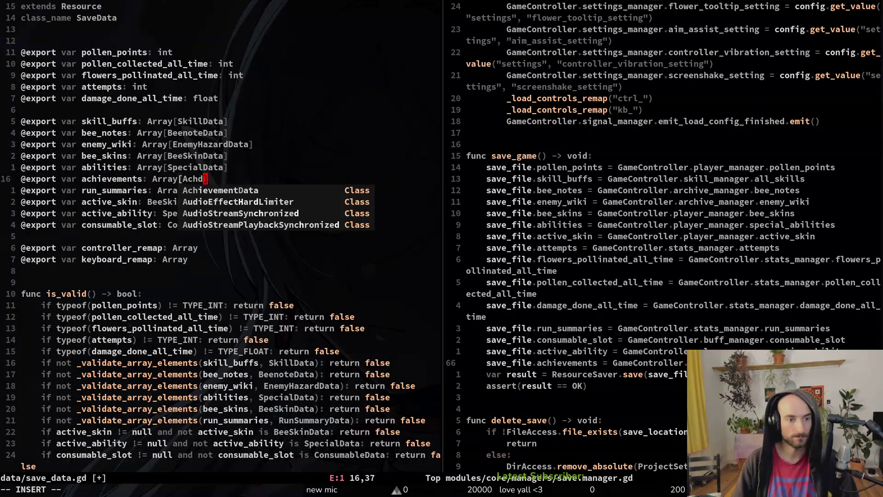
key("Tab")
key("Escape")
type(":w")
key("Return")
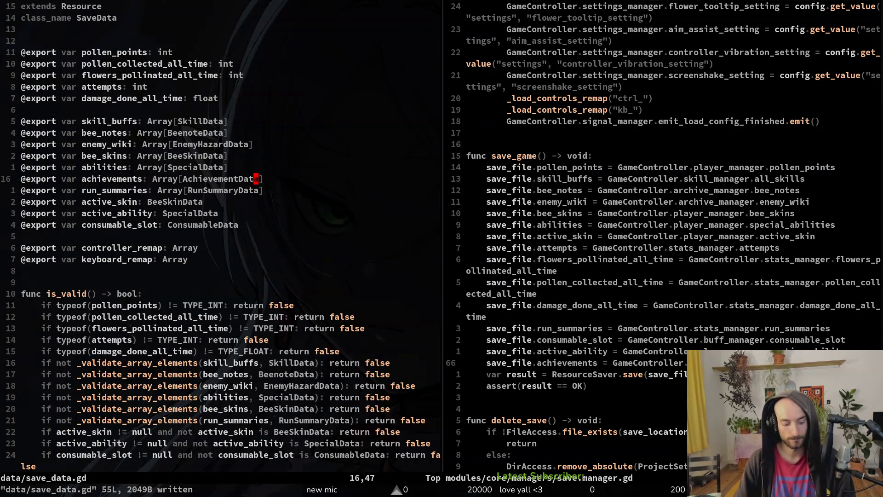
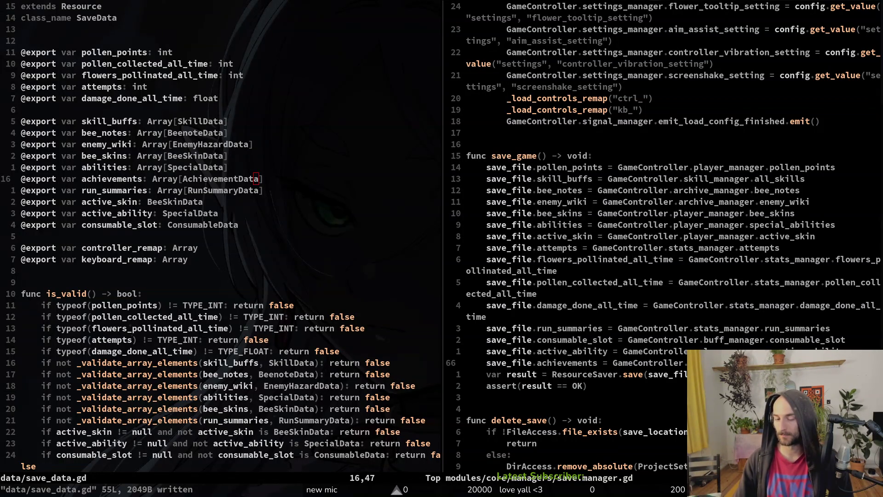
Save save_data.gd and scroll to the array validation checks.
left_click(253, 239)
type(":write")
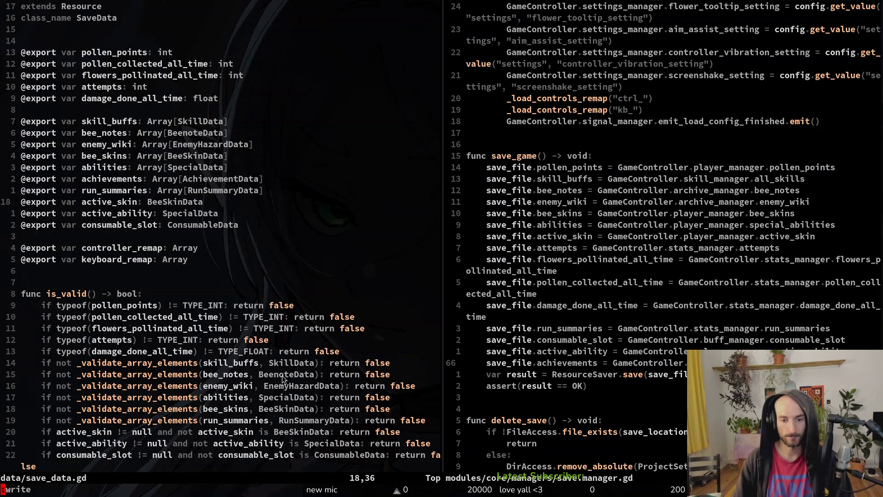
key("Return")
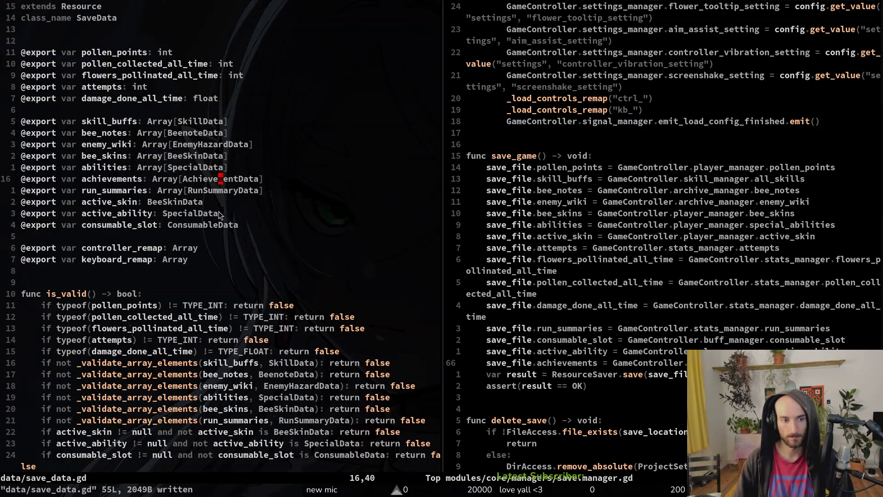
scroll(241, 286, "down", 5)
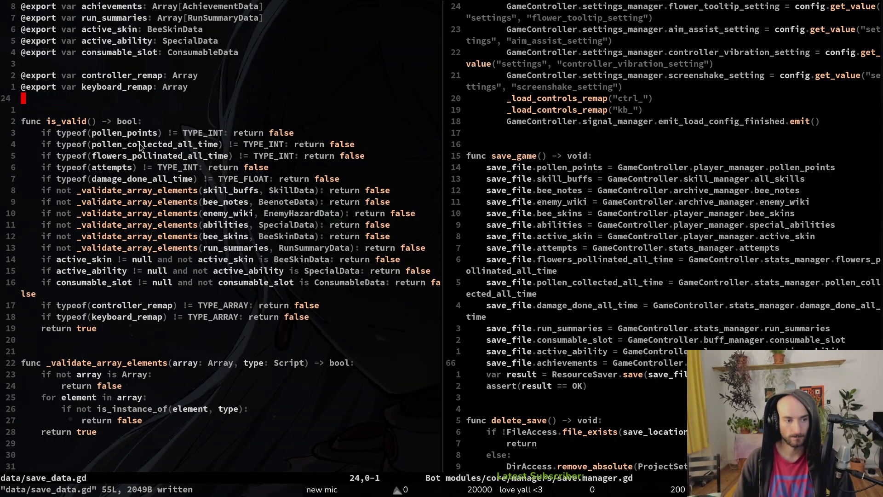
scroll(145, 327, "down", 5)
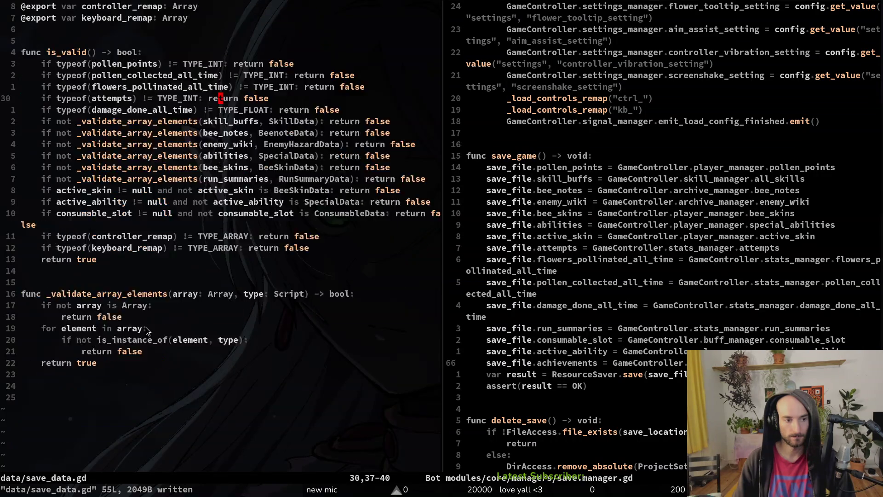
scroll(145, 327, "up", 5)
Duplicate the abilities validation line and rename the copy's argument to achievements.
left_click(156, 249)
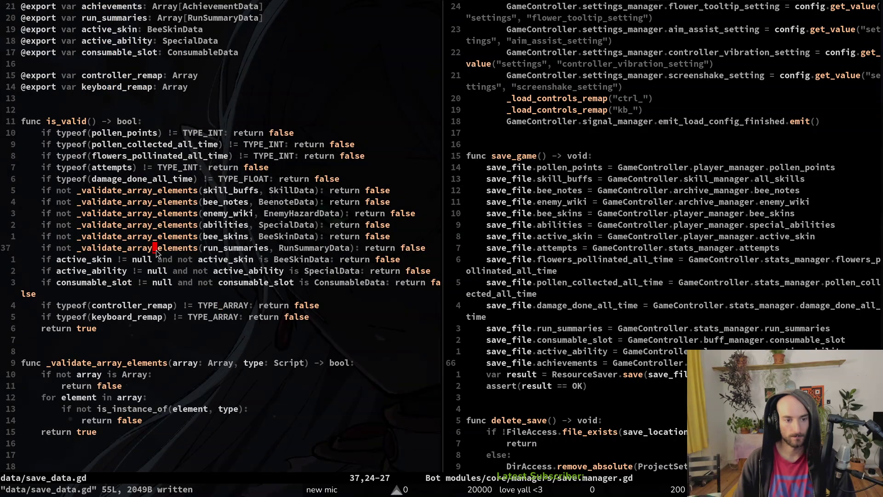
left_click(155, 236)
key("k")
key("y")
key("y")
key("p")
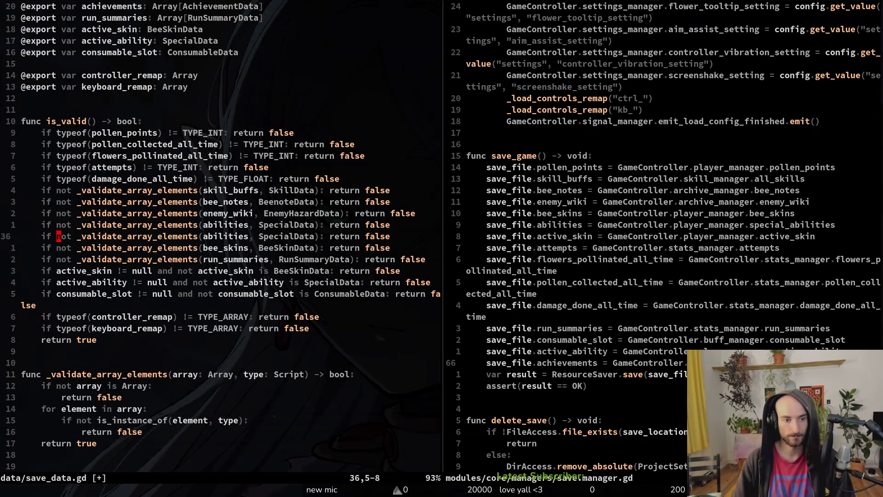
key("w")
key("w")
key("w")
key("w")
type("cwachievements")
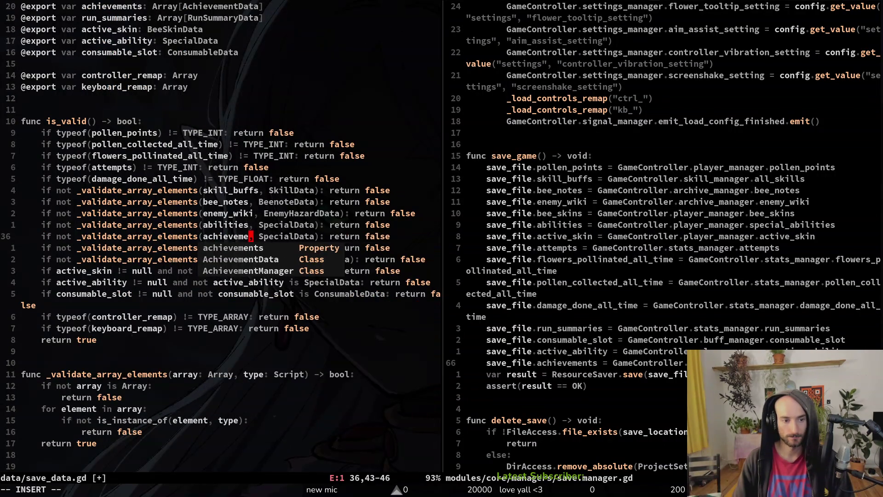
key("Escape")
Validate achievements as AchievementData, place that check below bee_skins, and save.
key("d")
key("d")
type("pfSciwAchievementData")
key("Escape")
key("ctrl+s")
key("1")
key("7")
key("G")
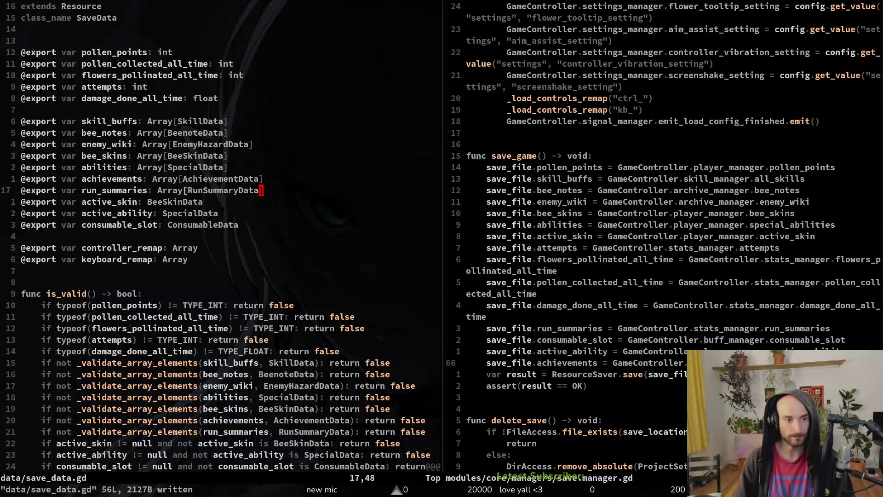
Move the bee_skins check above the abilities check and save the reordered checks.
key("k")
key("k")
key("k")
key("j")
key("j")
key("j")
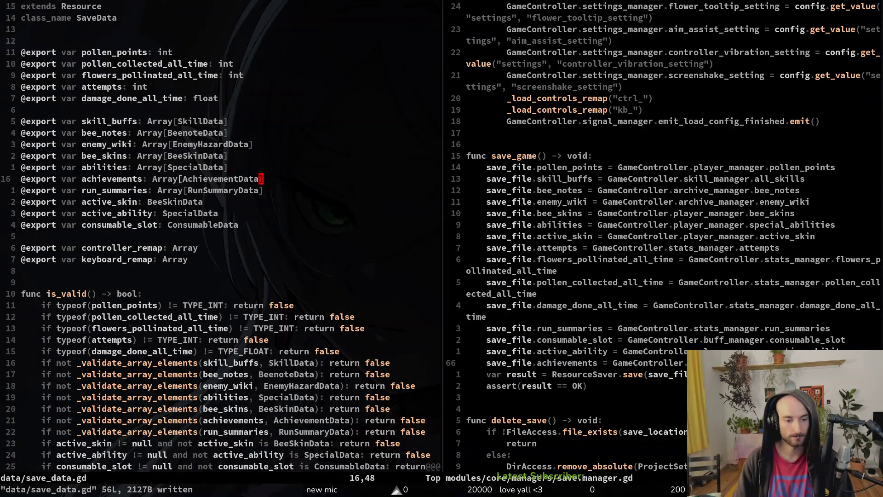
key("j")
key("j")
key("j")
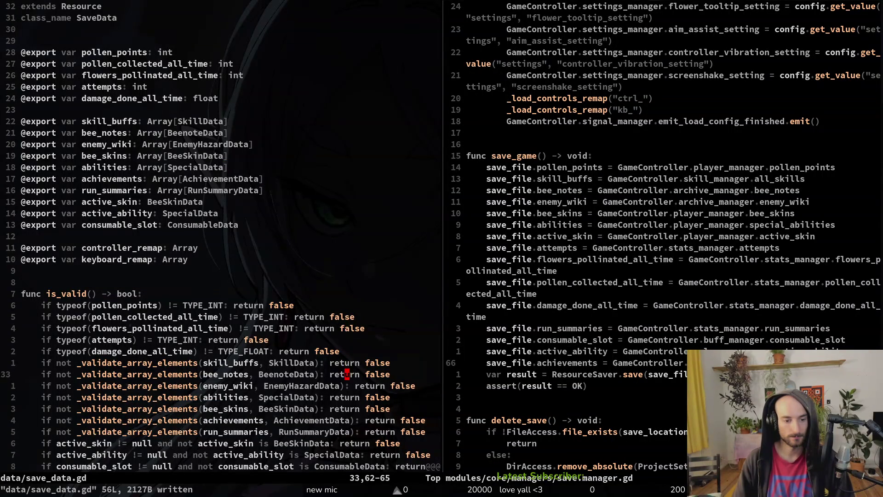
key("alt+k")
key("ctrl+s")
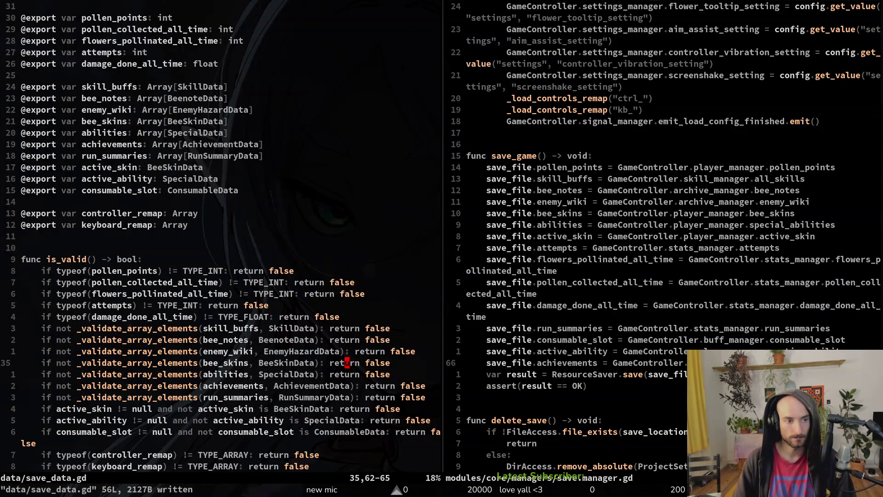
Delete the bee_notes validation and export lines, write save_data.gd, and close its split.
key("k")
key("k")
key("d")
key("d")
key("ctrl+s")
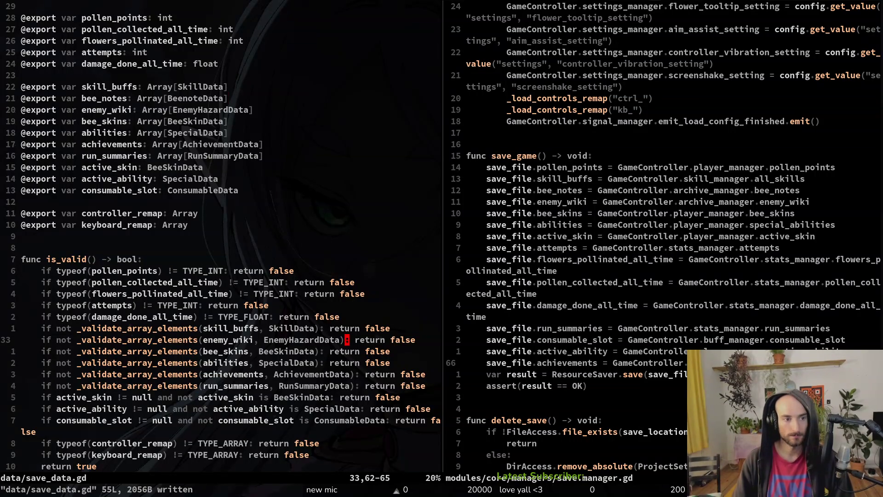
key("2")
key("1")
key("k")
key("d")
key("d")
key("ctrl+s")
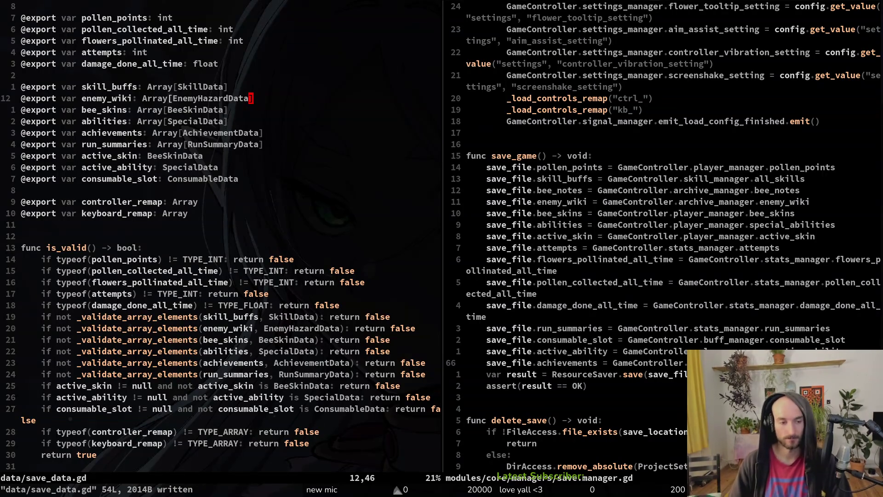
type(":write")
key("Return")
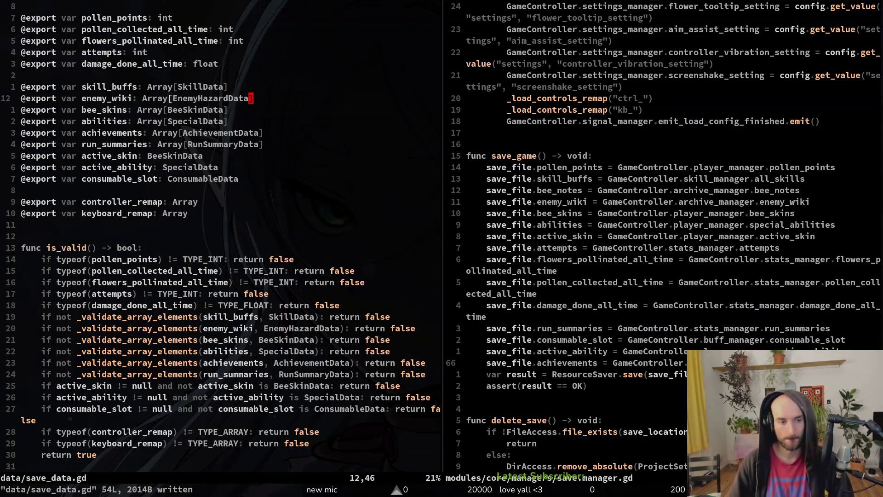
key("ctrl+w")
Save and quit save.manager.gd with :wq, then attempt to launch tig.
type("q")
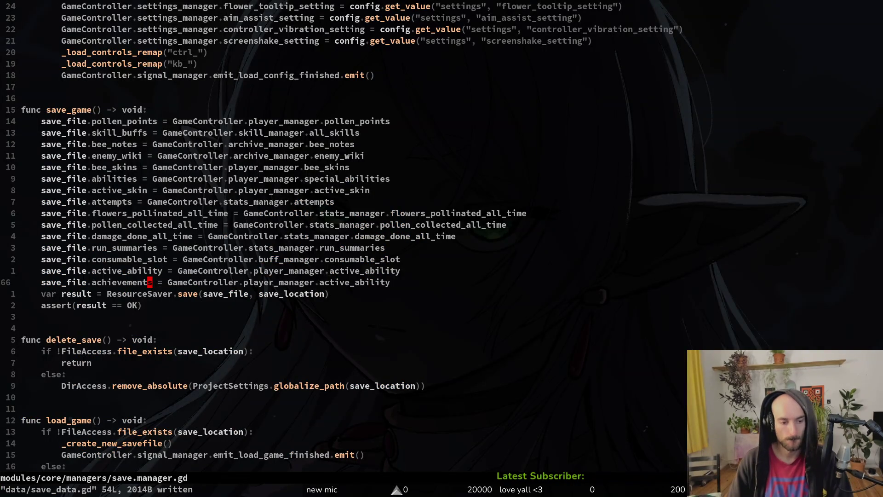
type(":wq")
key("Return")
type("ti")
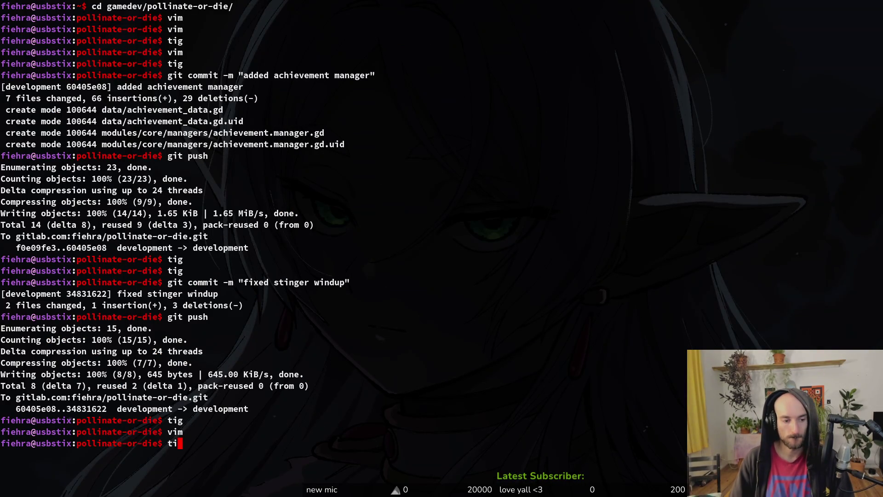
type("gs")
key("Return")
type("tigs")
key("Return")
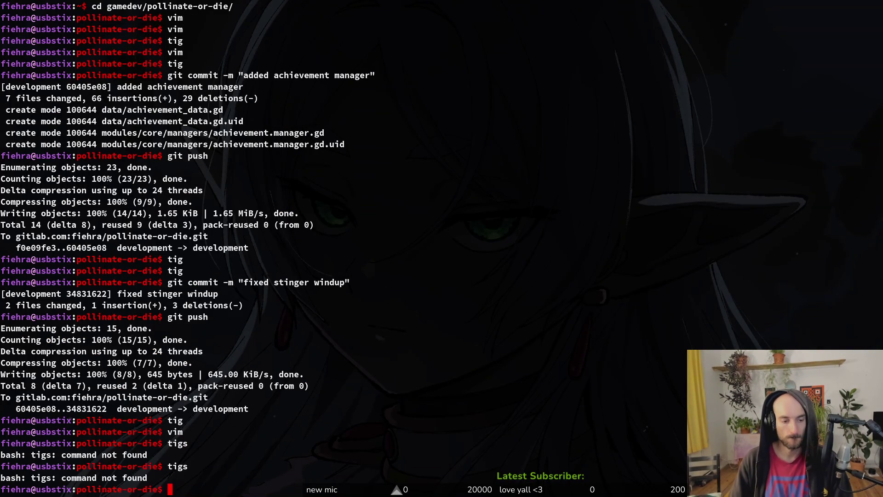
Review save.manager.gd's one-line diff in tig status, then reopen the project with nvim.
type("tig status")
key("Return")
key("Down")
key("Down")
key("Down")
key("Return")
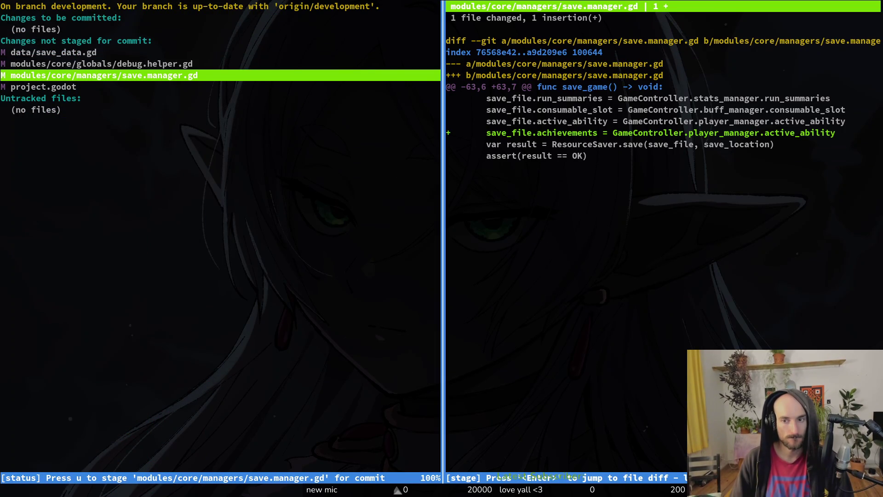
key("q")
key("q")
type("nvim .")
key("Return")
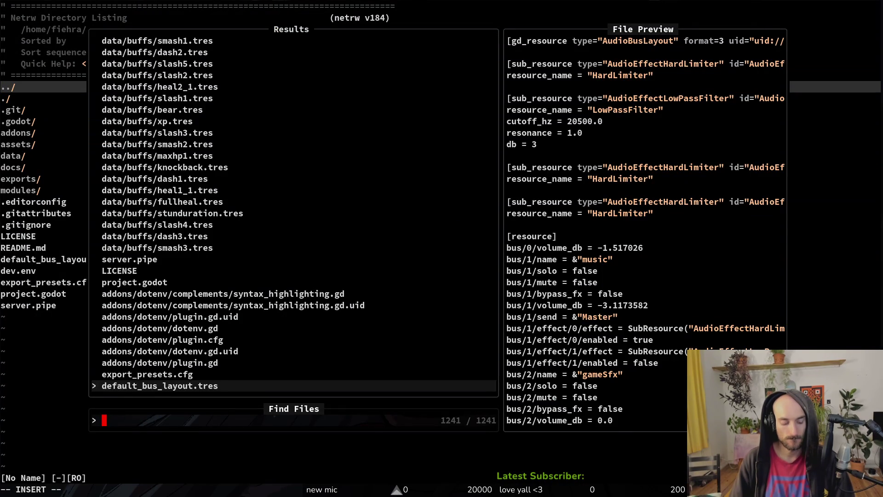
Open save.manager.gd and begin replacing player_manager on line 66 with achi.
type("save")
key("Return")
key("u")
key("ctrl+r")
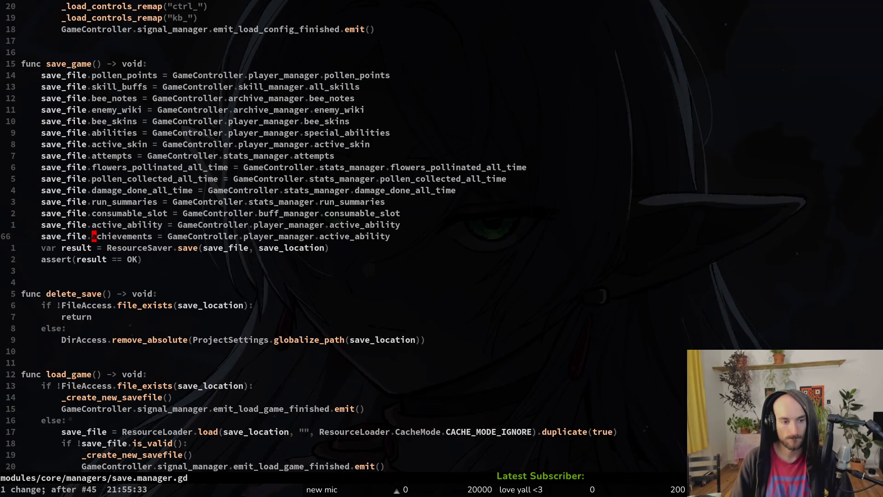
type("$ciwac")
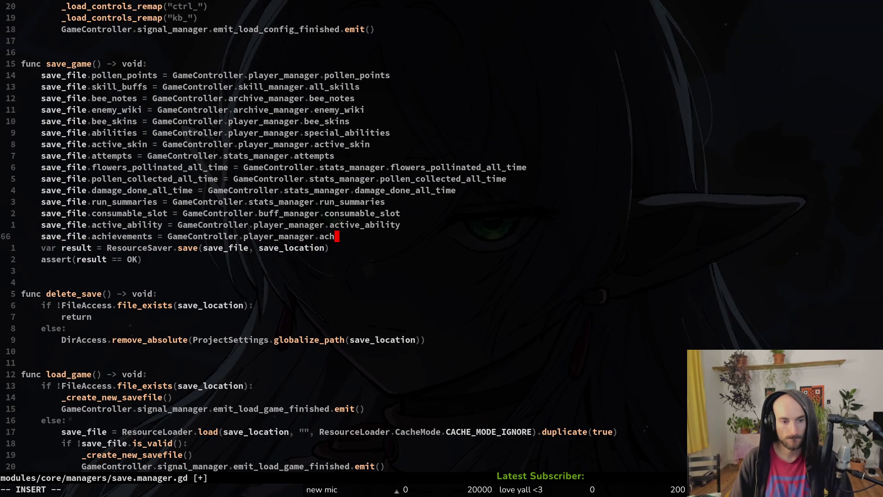
key("b")
key("b")
key("b")
type("ciwachi")
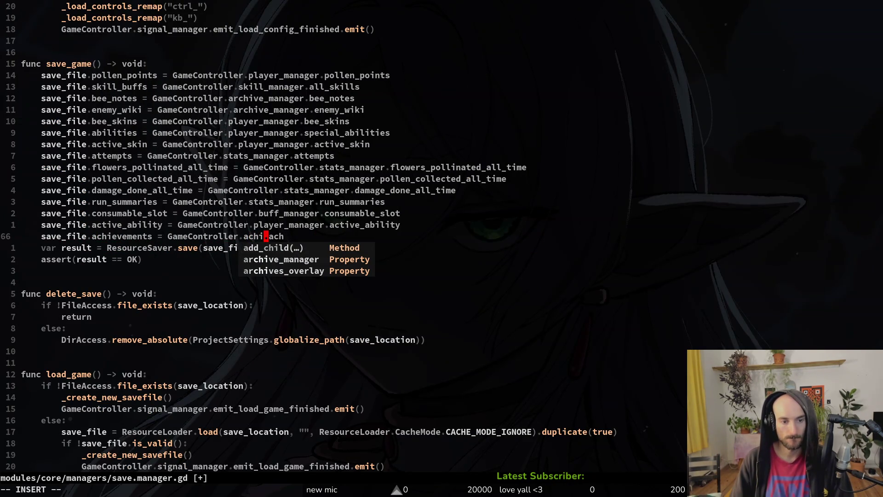
key("Escape")
Open game.controller.gd and duplicate the archive_manager export line.
key("space")
key("f")
key("f")
type("gamc")
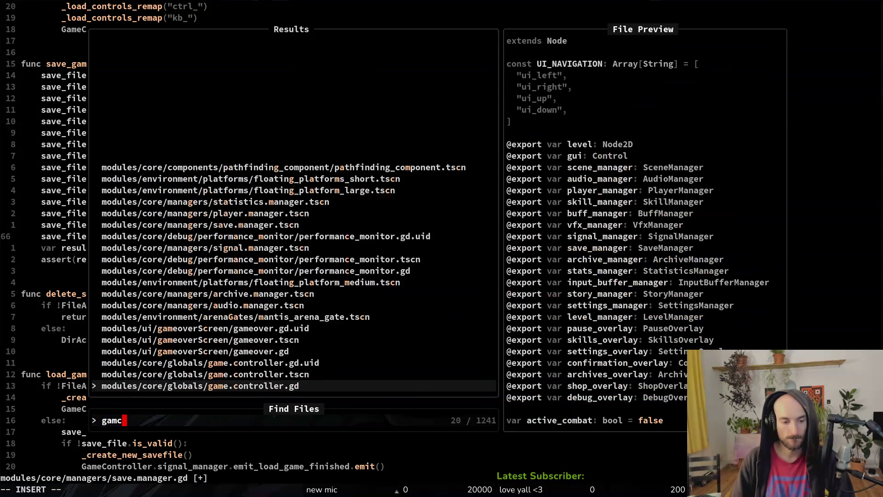
key("Return")
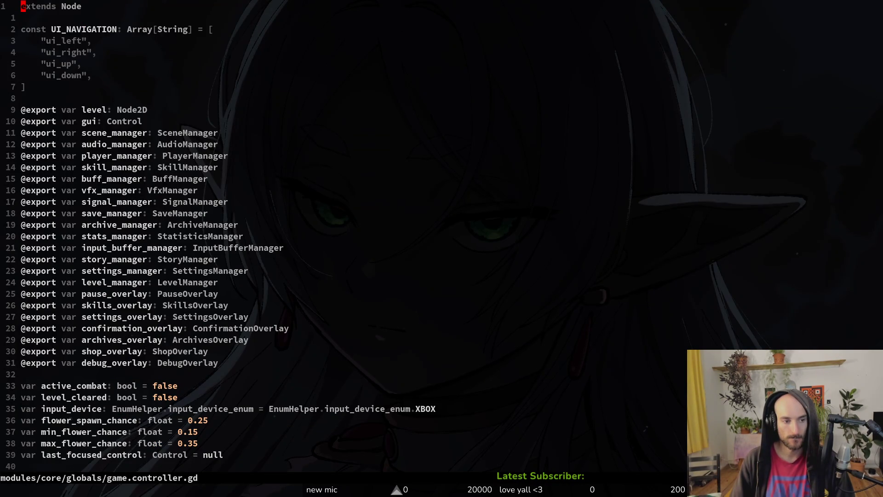
key("1")
key("9")
key("j")
key("shift+v")
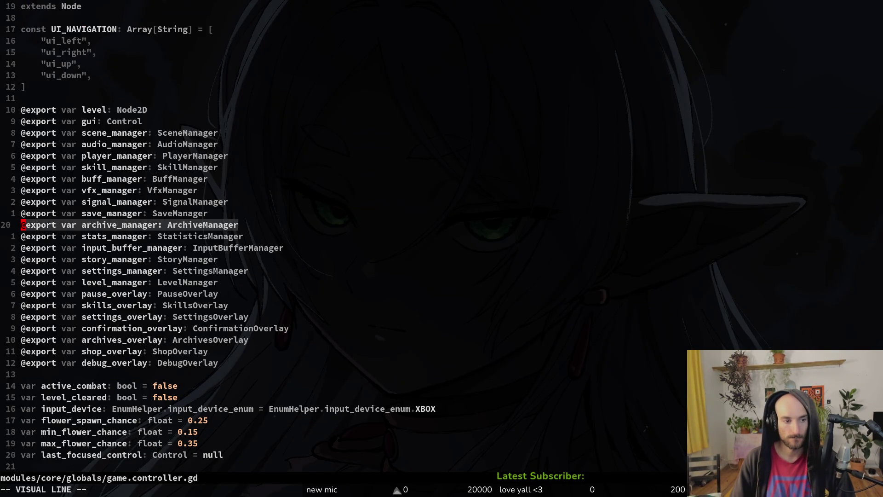
key("y")
key("p")
key("w")
key("w")
Rename the duplicate to achievement_manager with type AchievementManager.
type("ciwachievemen")
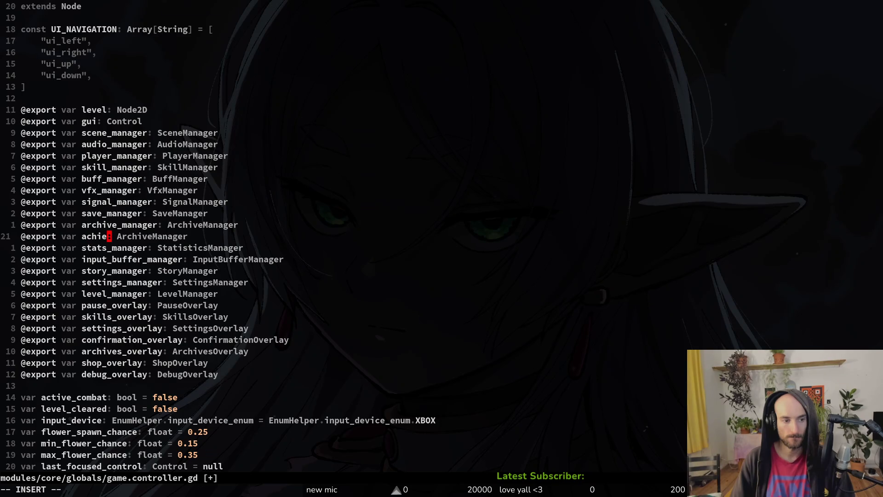
type("t_manager")
key("Escape")
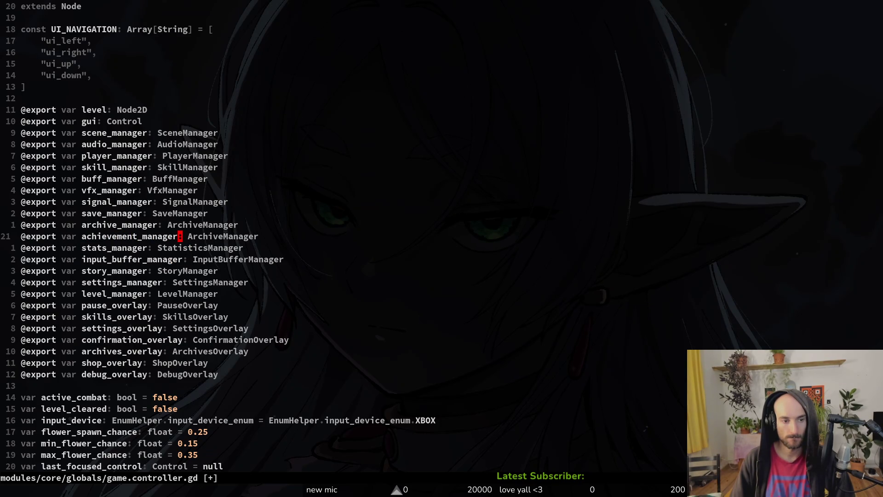
type("wcwAChmana")
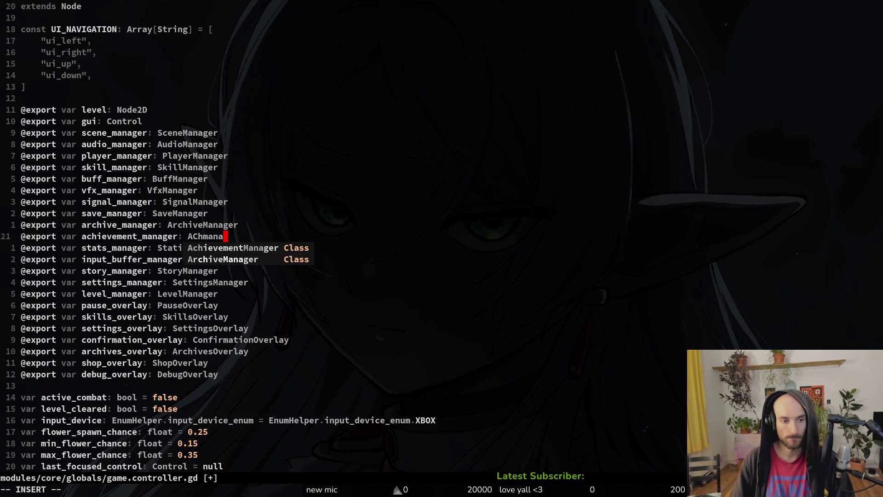
key("Return")
key("Escape")
Move the achievement_manager export below archive_manager and save game.controller.gd.
key("shift+v")
key("K")
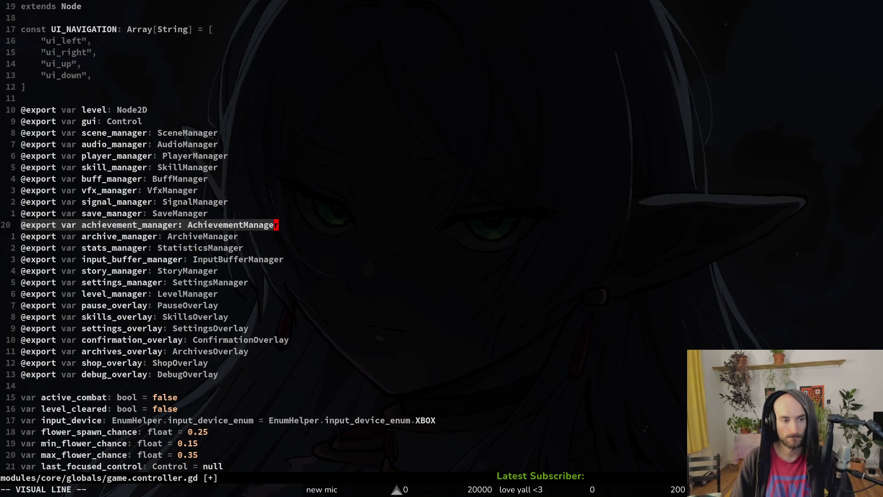
key("J")
key("Escape")
type(":w")
key("Return")
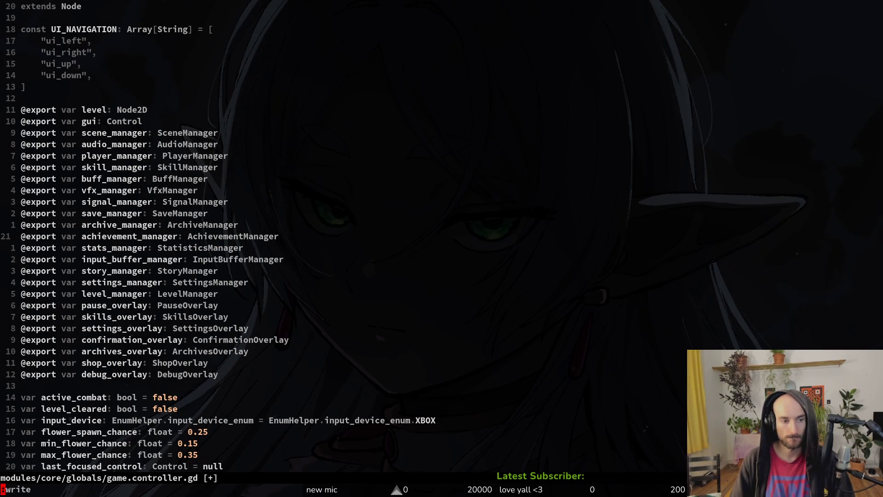
key("ctrl+6")
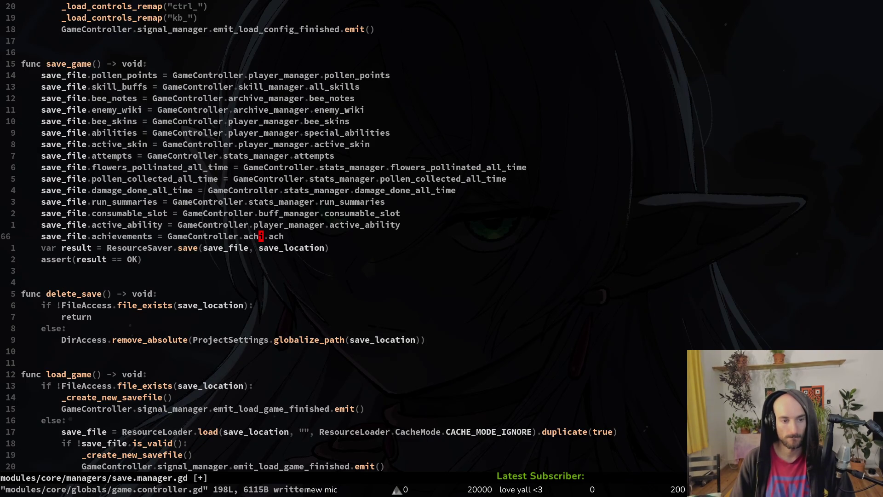
Complete save_file.achievements = GameController.achievement_manager.achievements and save save.manager.gd.
type("i")
key("Return")
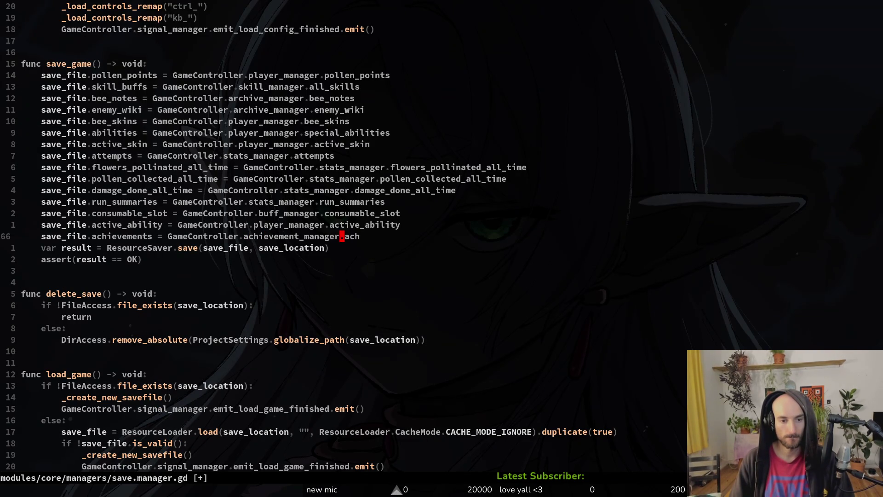
type("wCach")
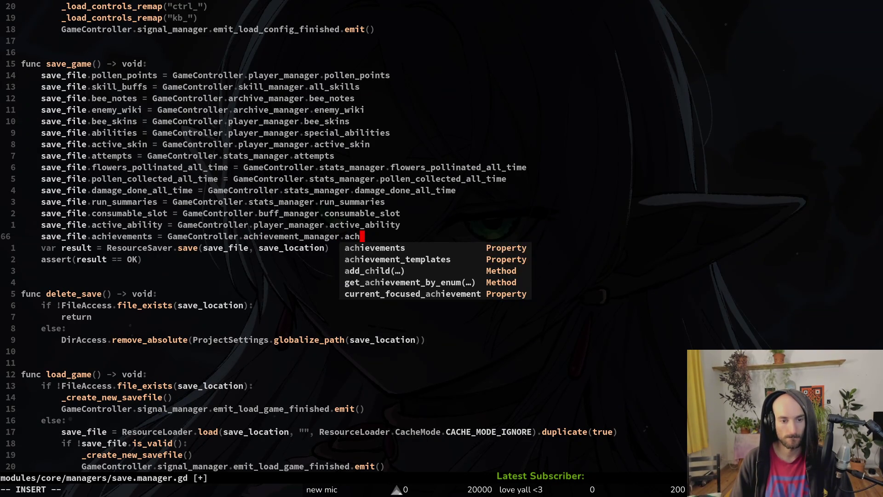
key("Return")
key("Escape")
type(":write")
key("Return")
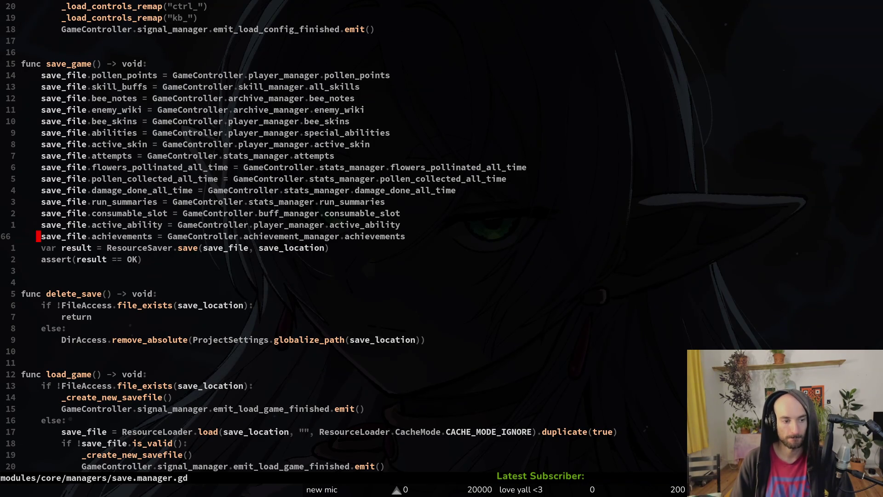
Duplicate the run_summaries loading line in _apply_save_to_game.
key("ctrl+d")
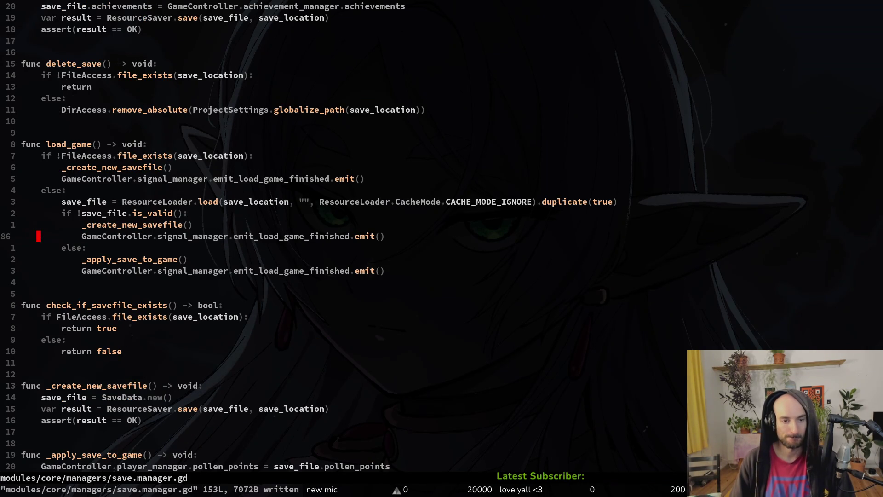
key("ctrl+d")
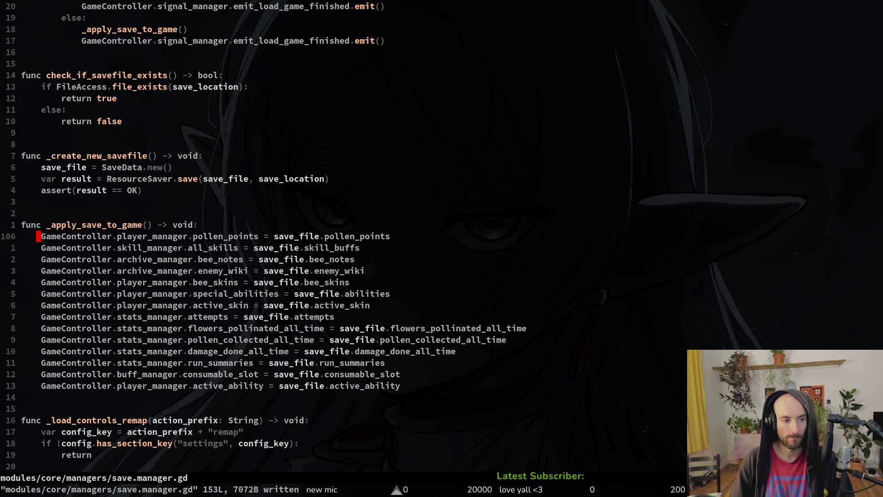
key("j")
key("j")
key("j")
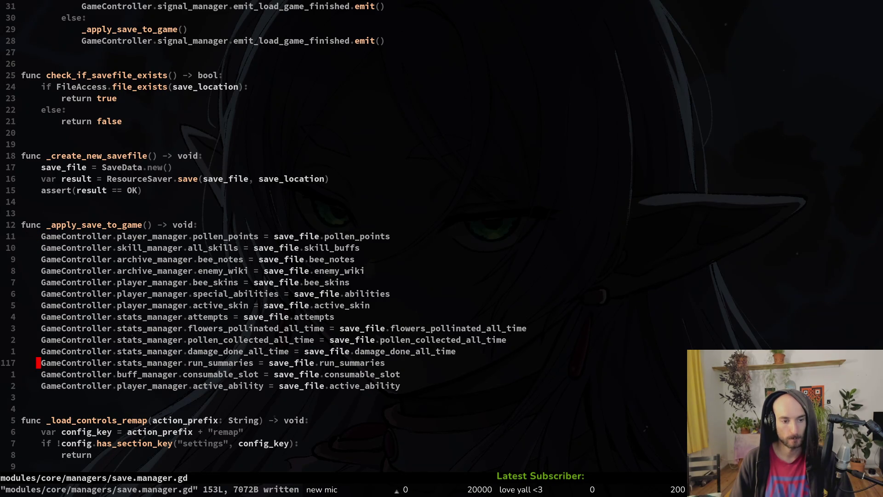
key("y")
key("y")
key("p")
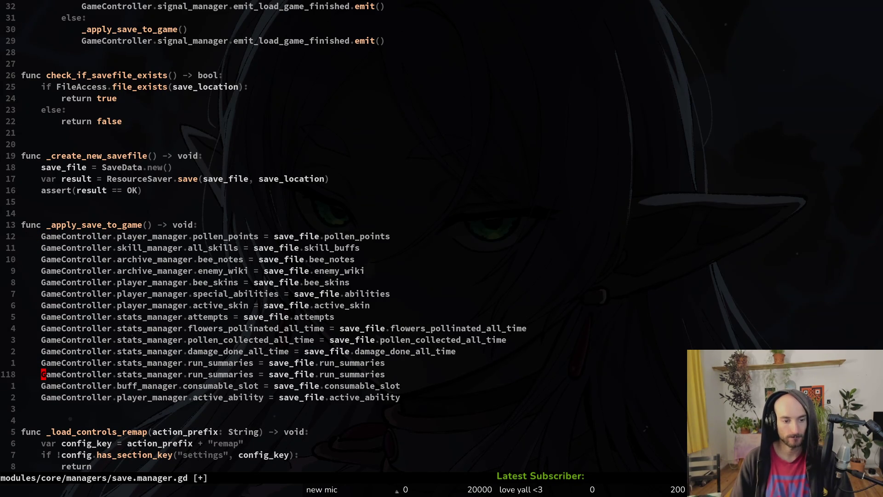
Move the save_file.achievements line up to follow damage_done_all_time and save.
key("ctrl+u")
key("ctrl+u")
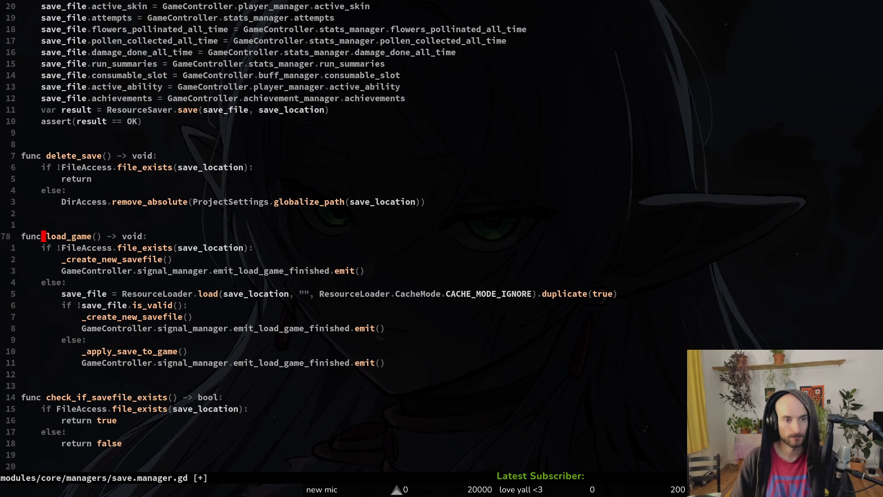
key("k")
key("k")
key("k")
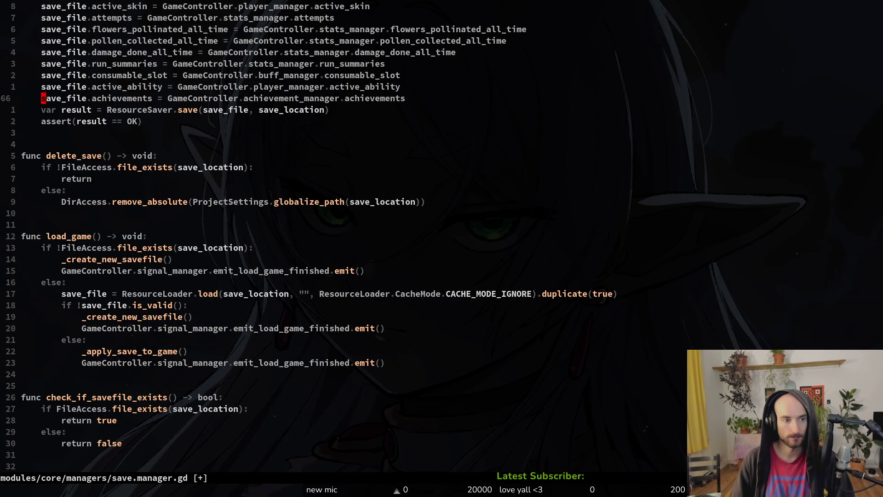
key("V")
key("K")
key("K")
key("K")
key("Escape")
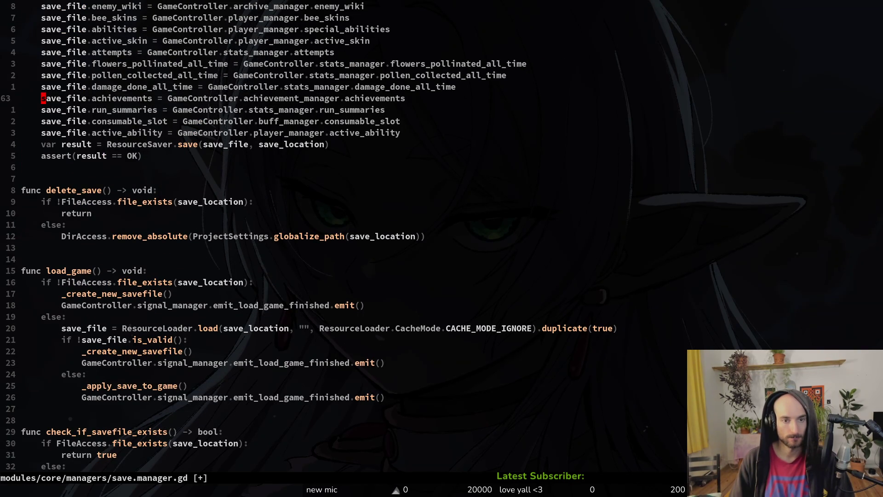
type(":w")
key("Return")
key("ctrl+y")
key("k")
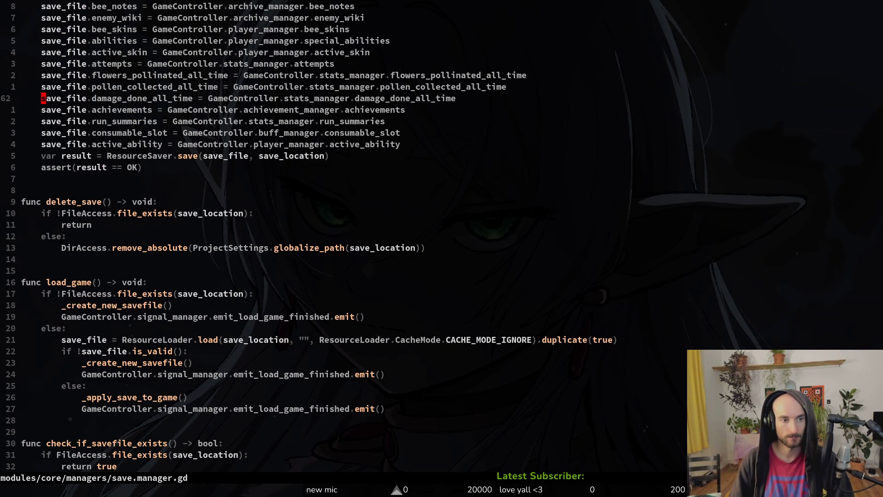
key("k")
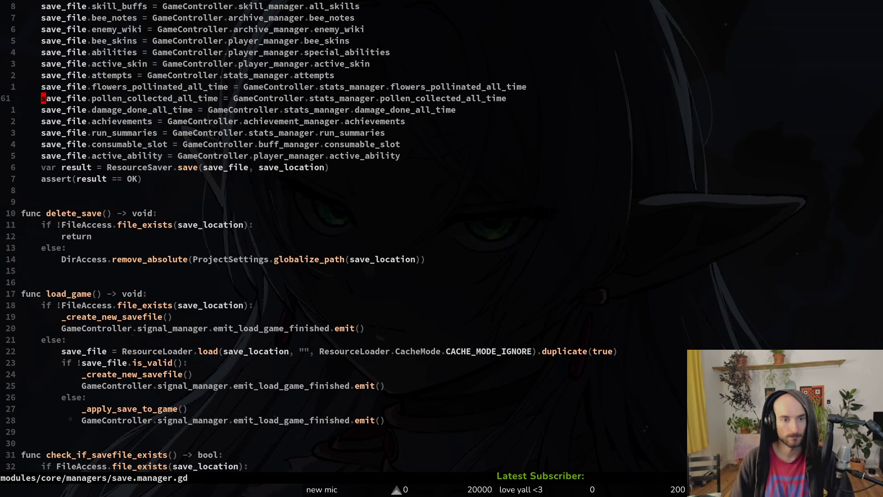
key("j")
key("j")
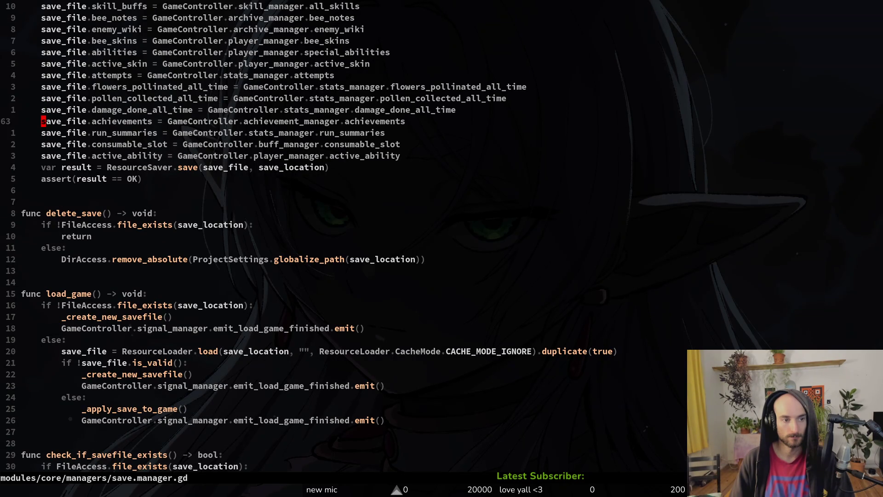
Change the copied run_summaries line's target from stats_manager to achievement_manager.
key("j")
key("j")
key("j")
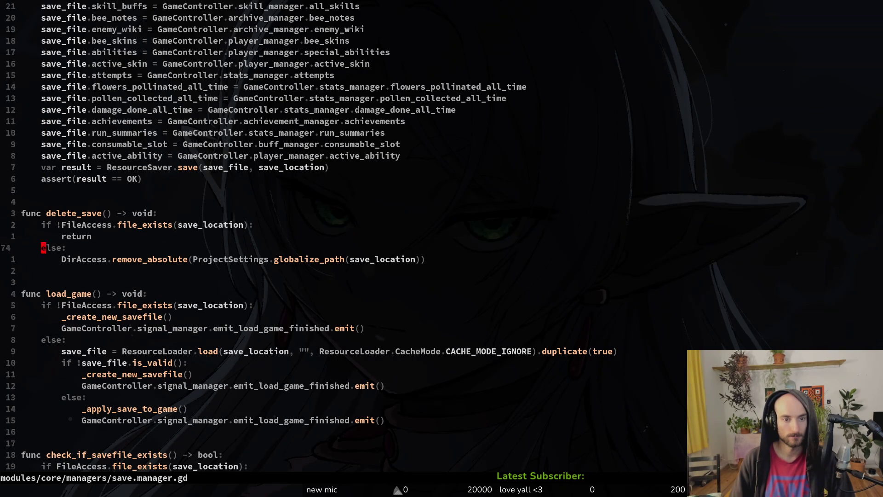
key("j")
key("j")
key("j")
key("k")
key("k")
key("k")
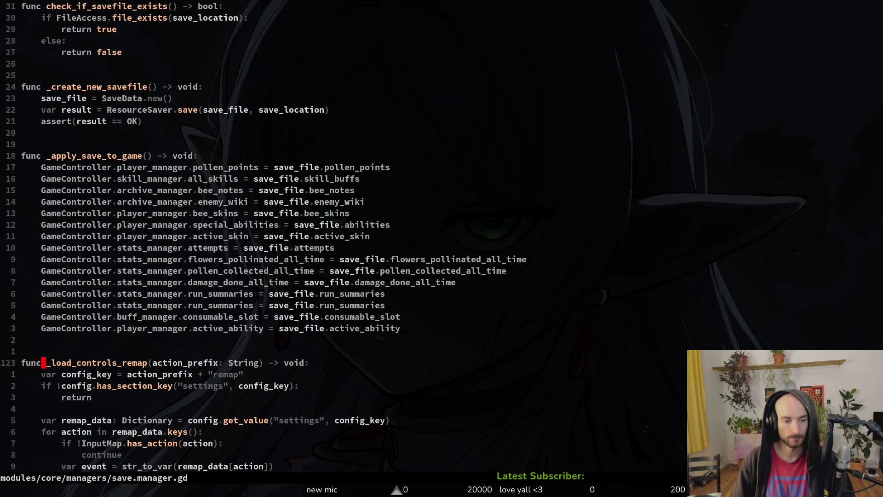
key("w")
key("w")
key("w")
key("w")
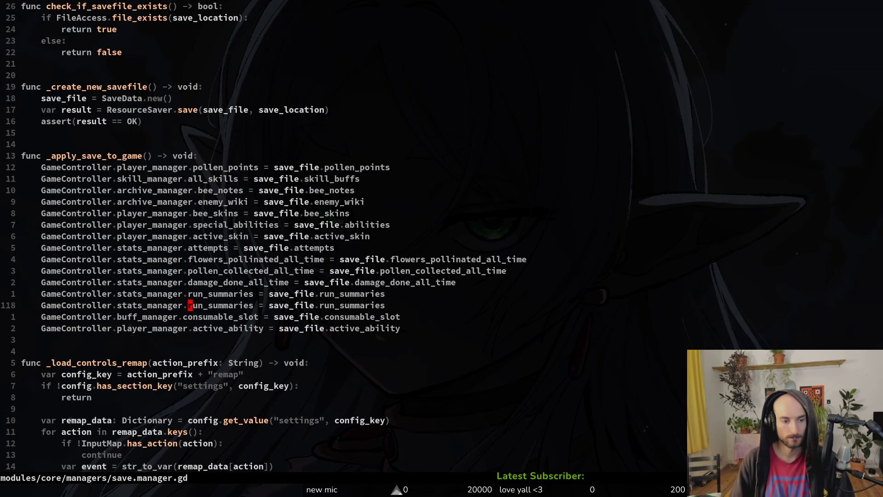
type("cwa")
key("Escape")
key("b")
key("b")
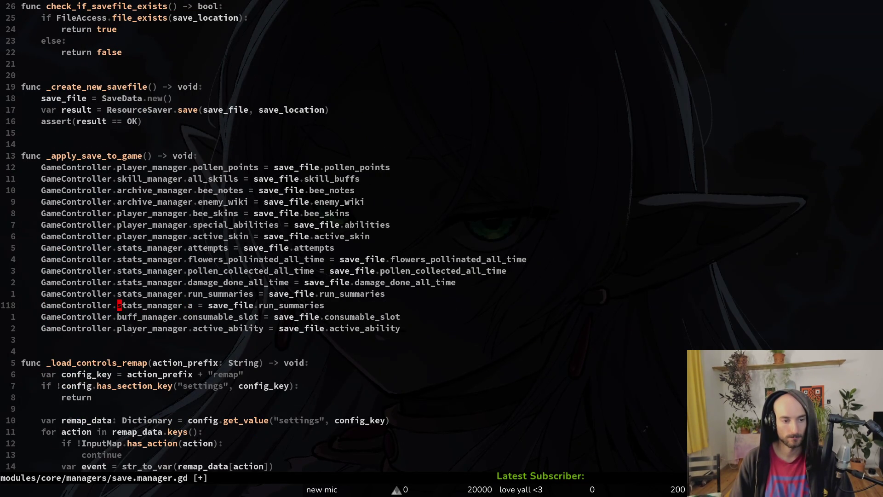
type("cwachie")
key("Tab")
key("Right")
key("Right")
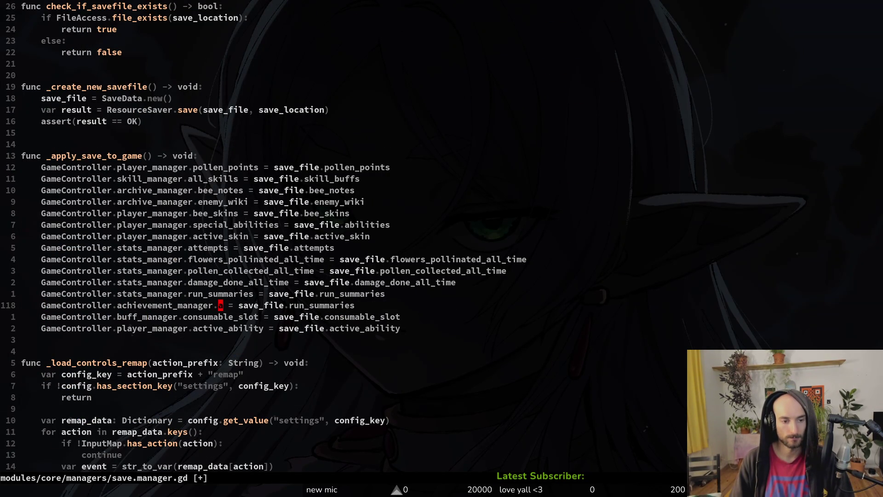
type("chi")
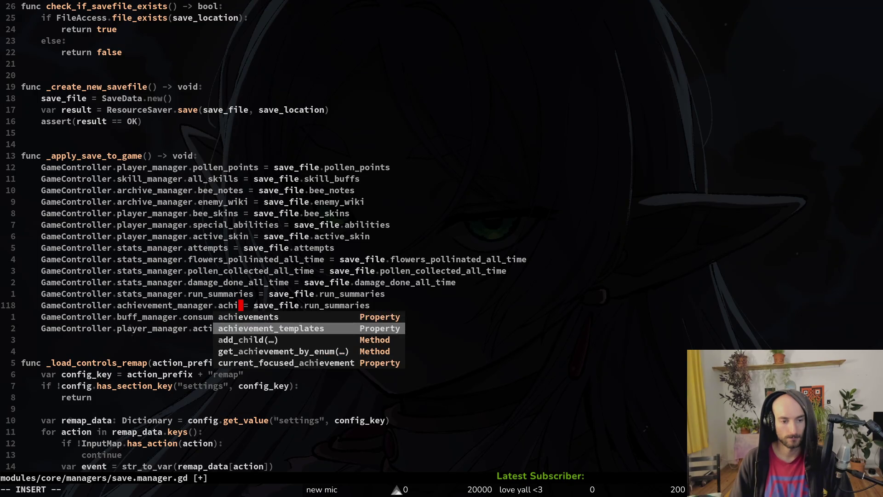
key("Escape")
Make the copy read achievement_manager.achievements = save_file.achievements.
type("achievements")
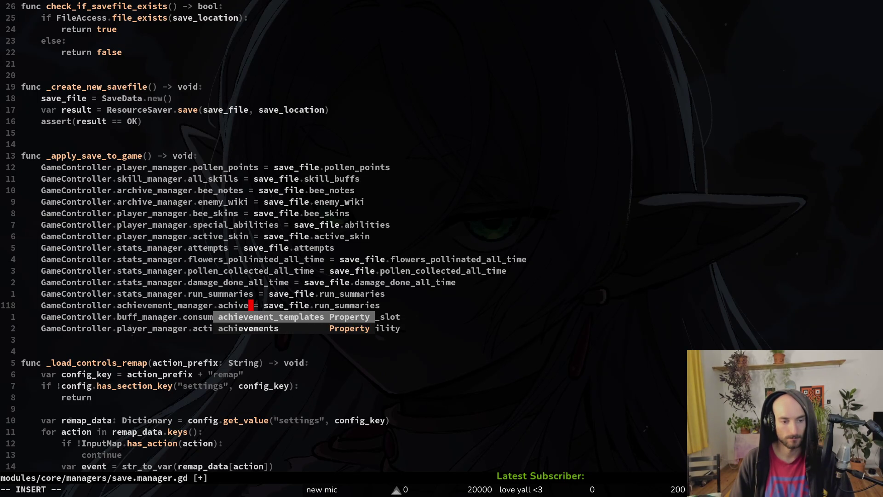
key("Escape")
key("w")
key("w")
key("w")
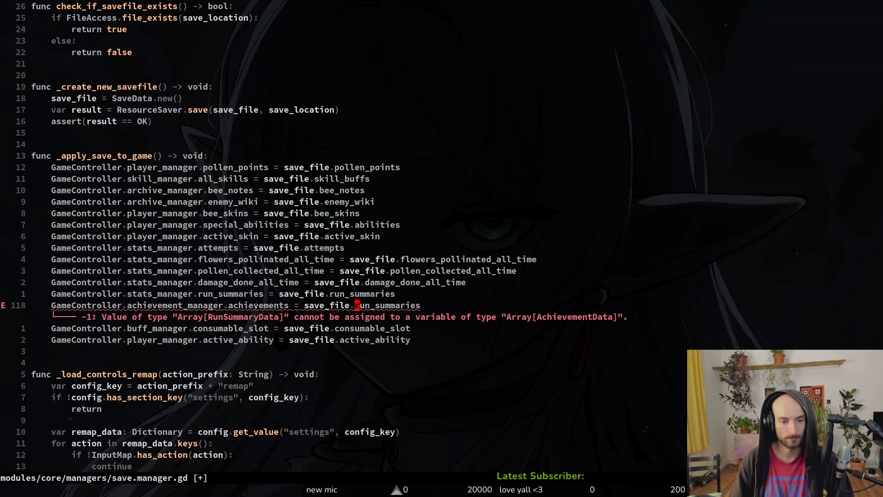
type("wcwach")
key("Tab")
key("Escape")
type("write")
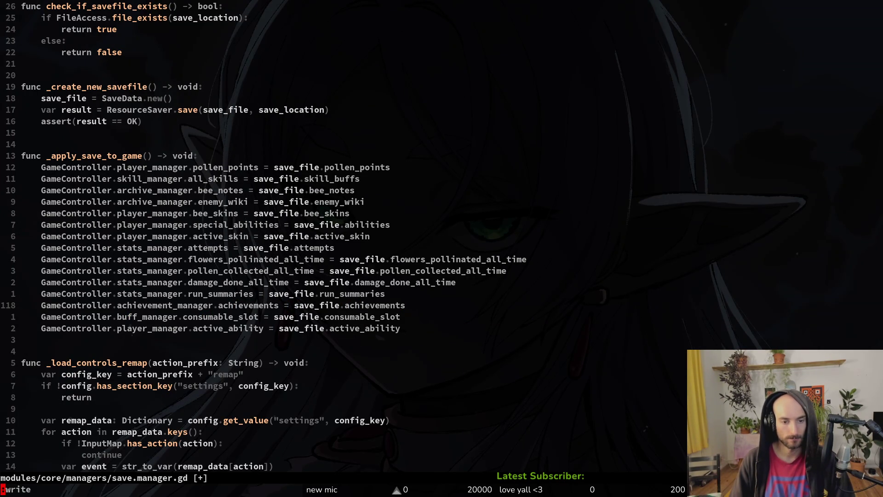
Move the achievements loading line above run_summaries with :m -2 and save save.manager.gd.
type(":m -2")
key("Return")
key("V")
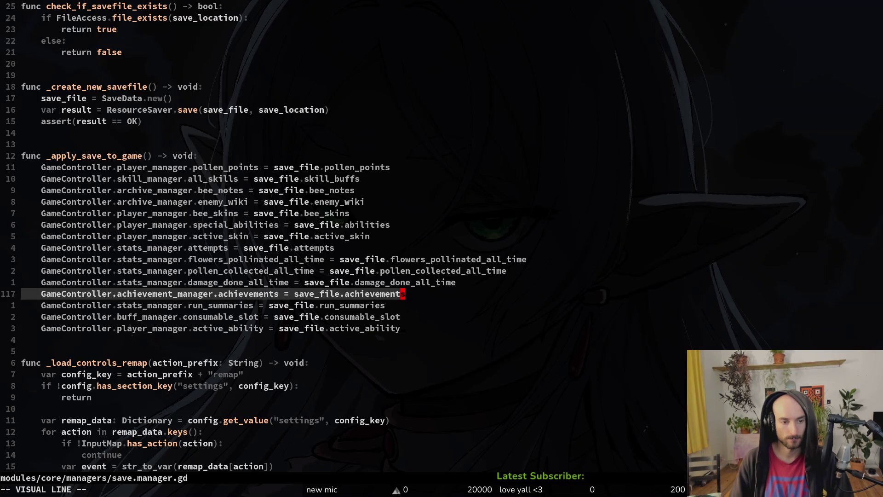
key("ctrl+s")
left_click(400, 259)
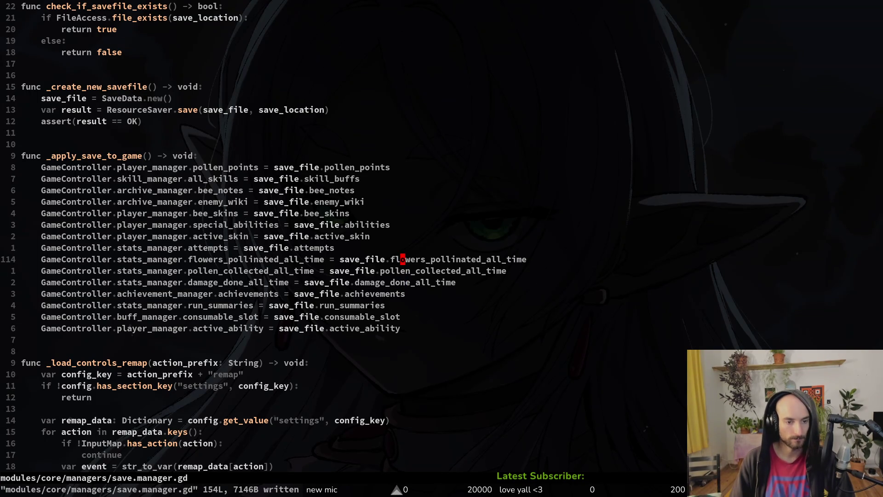
key("space")
Find and open statistics.manager.gd, moving down to the run_summaries variable.
key("f")
key("f")
type("statesma")
key("BackSpace")
key("BackSpace")
key("BackSpace")
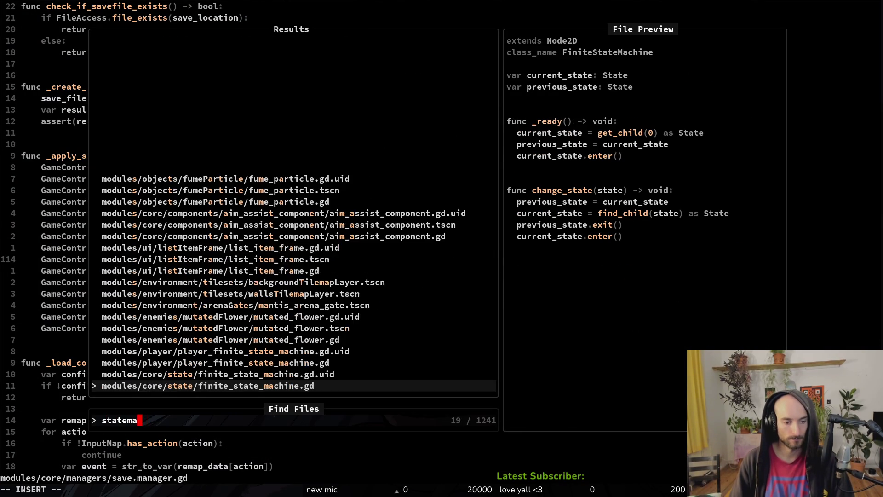
type("sman")
key("Return")
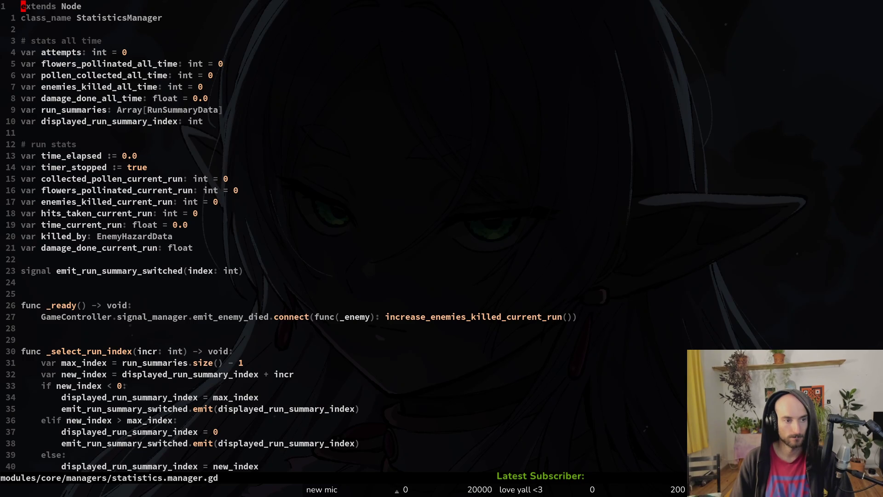
key("j")
key("j")
key("j")
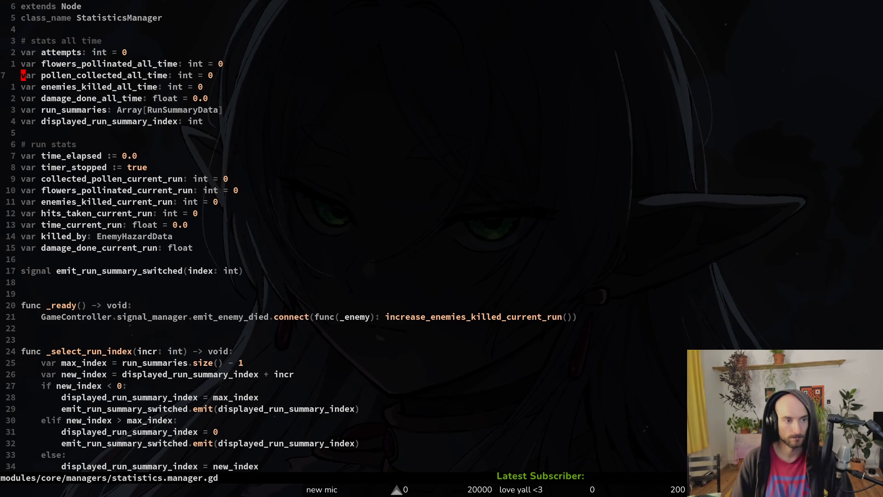
key("j")
key("j")
key("j")
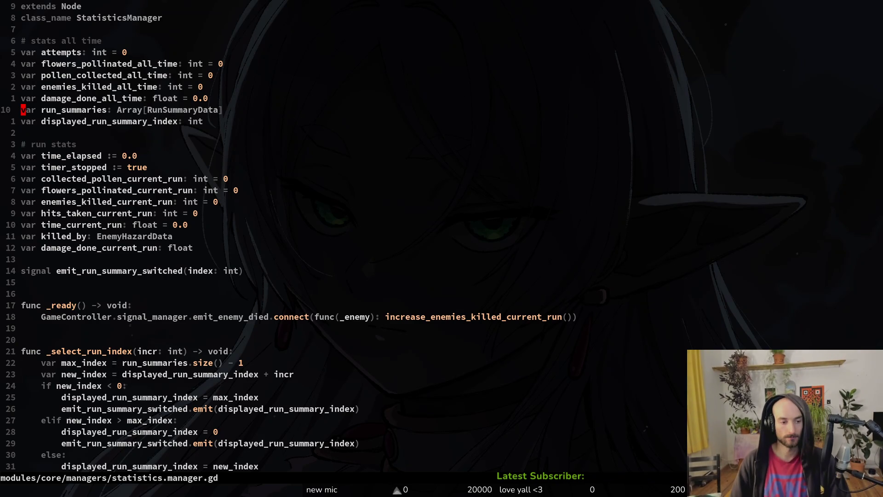
Save statistics.manager.gd with :w.
type(":w")
key("Return")
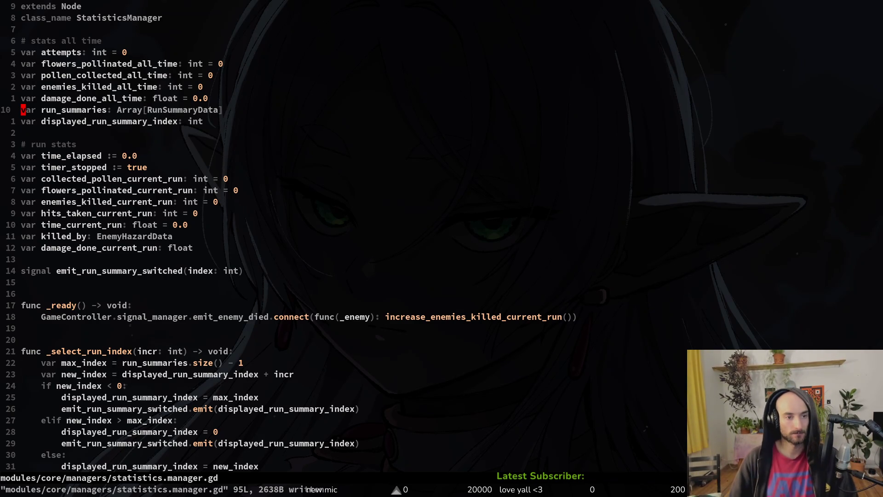
key("space")
Open achievement.manager.gd in a vertical split and go to the blank line below achievements.
key("f")
key("f")
type("achmana")
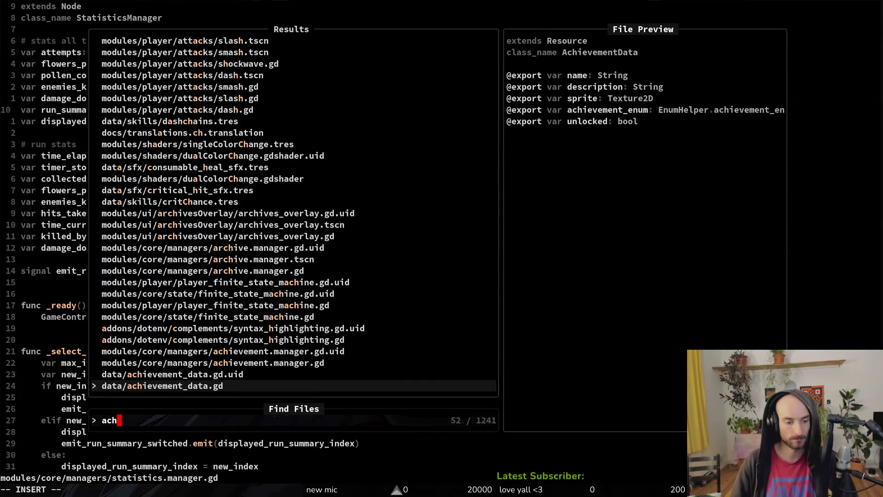
key("ctrl+v")
key("j")
key("5")
key("j")
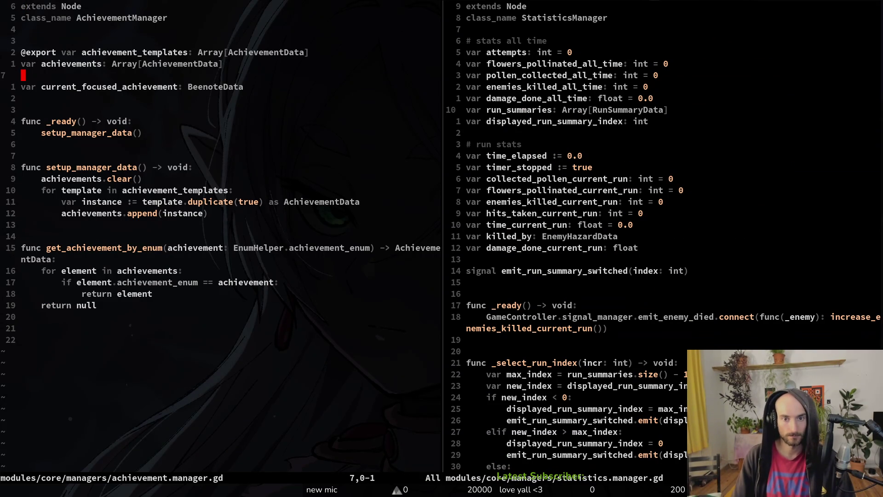
Remove the extra blank line from achievement.manager.gd and save it with :w.
key("ctrl+o")
key("ctrl+i")
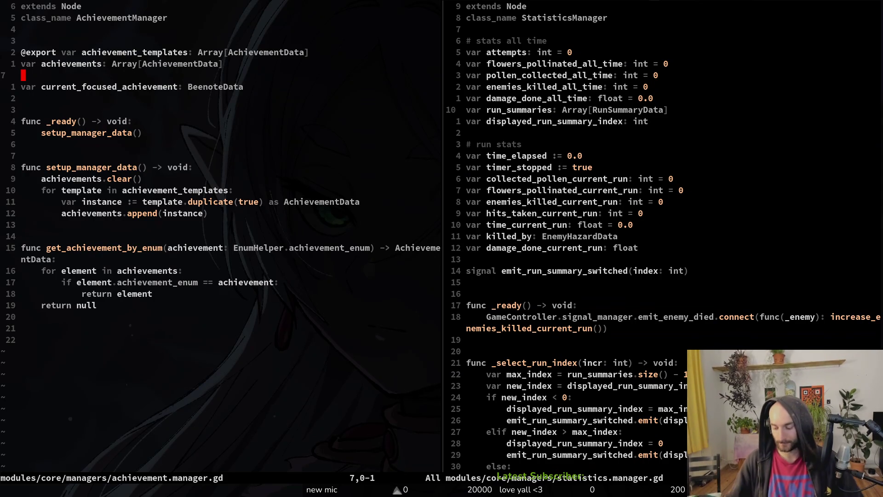
key("j")
key("j")
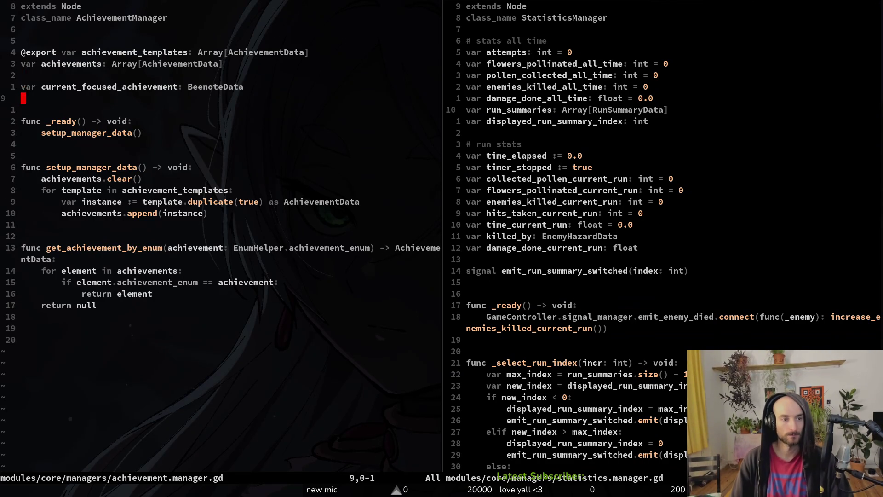
type("j:w")
key("Return")
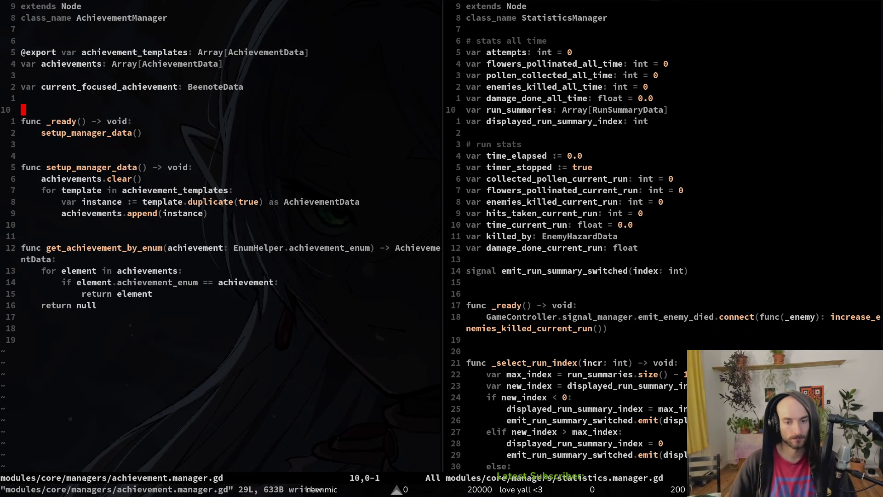
Save and close the statistics manager split with :wq, then reopen the project file finder.
key("ctrl+w")
key("l")
key("j")
key("j")
key("j")
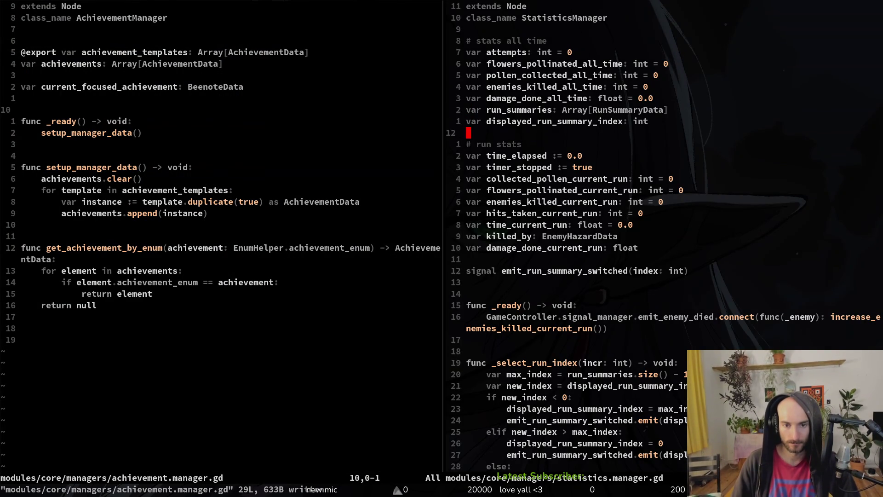
key("j")
key("j")
key("j")
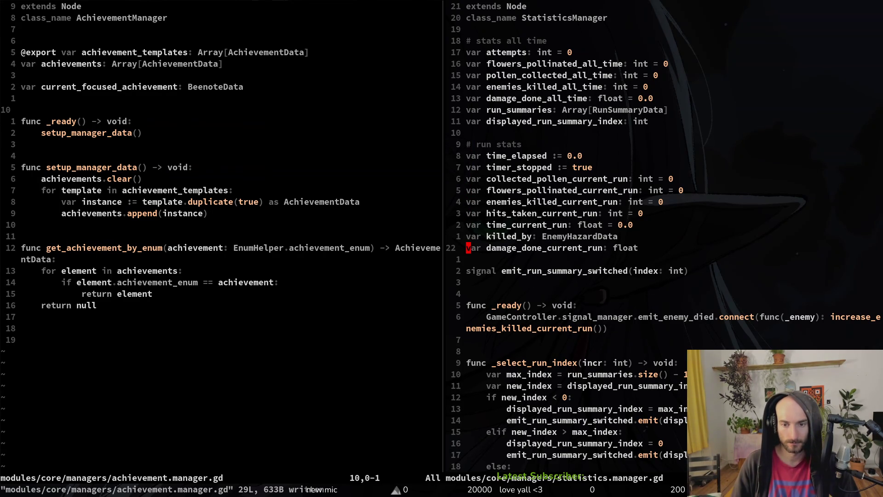
key("k")
key("k")
key("k")
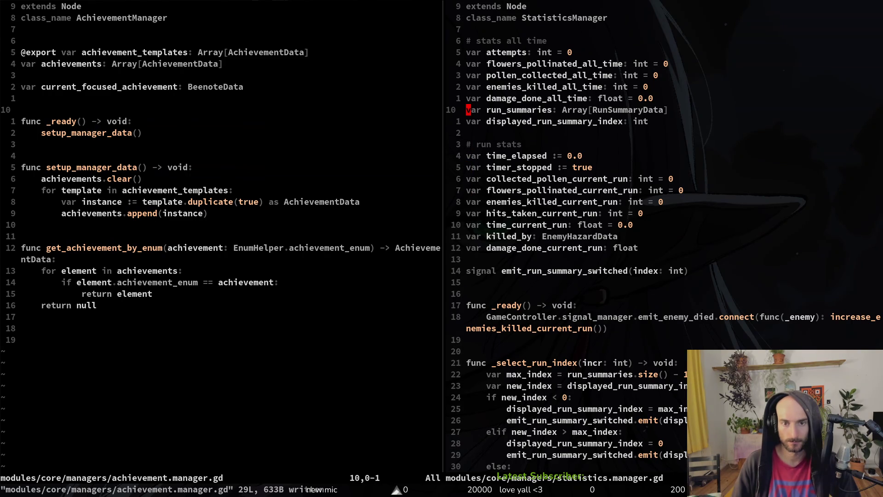
type(":wq")
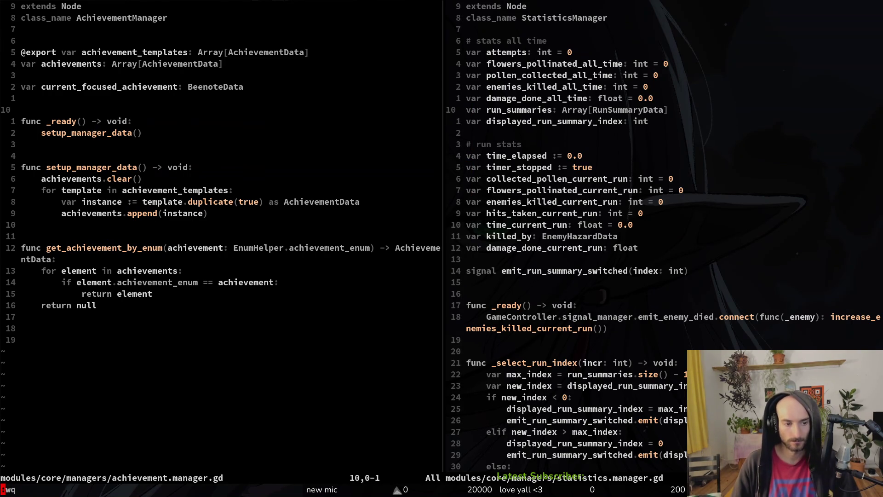
key("Return")
key("space")
key("f")
key("f")
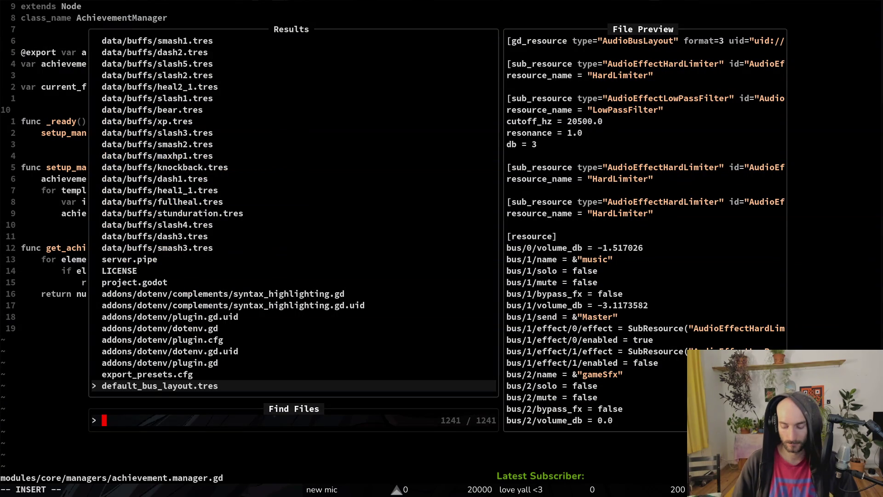
Open enum.helper.gd from the file finder.
type("ach")
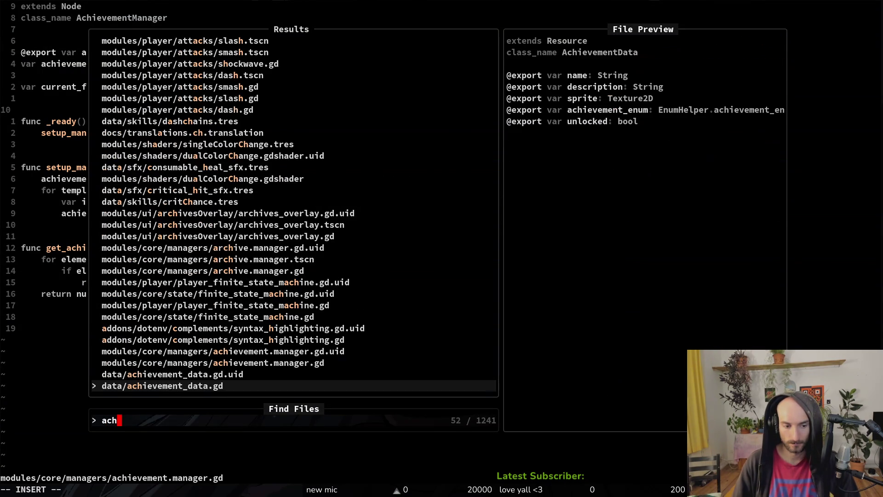
key("BackSpace")
key("BackSpace")
key("BackSpace")
type("enhel")
key("Return")
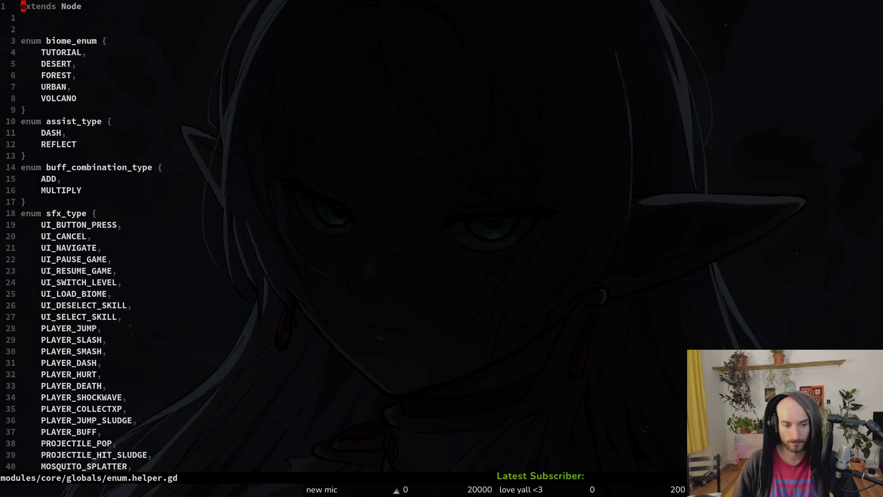
Add a comma after KILL1000MOSQUITOS and start a new line in achievement_enum.
key("9")
key("k")
key("shift+v")
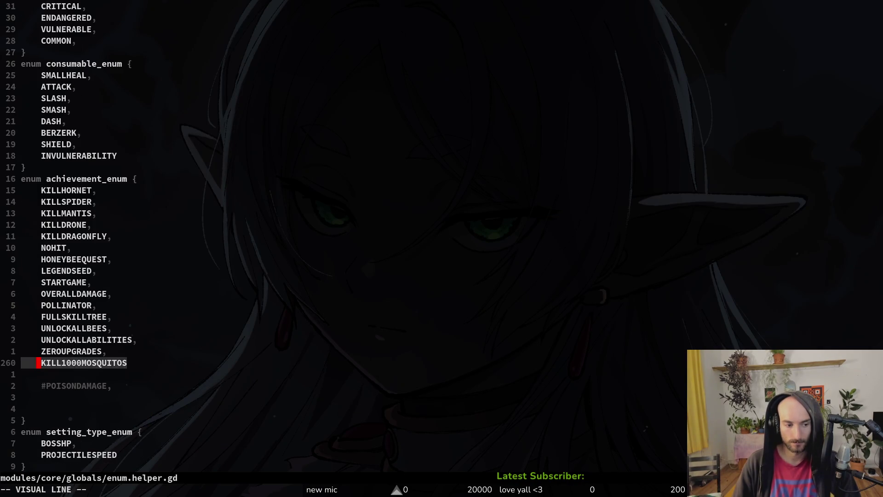
key("p")
type("uo")
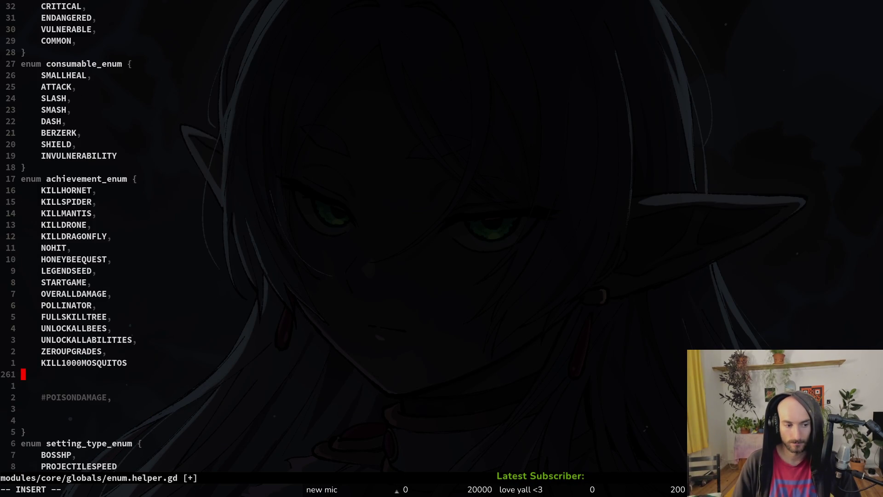
type("kA")
key("Escape")
key("k")
key("shift+a")
type(",")
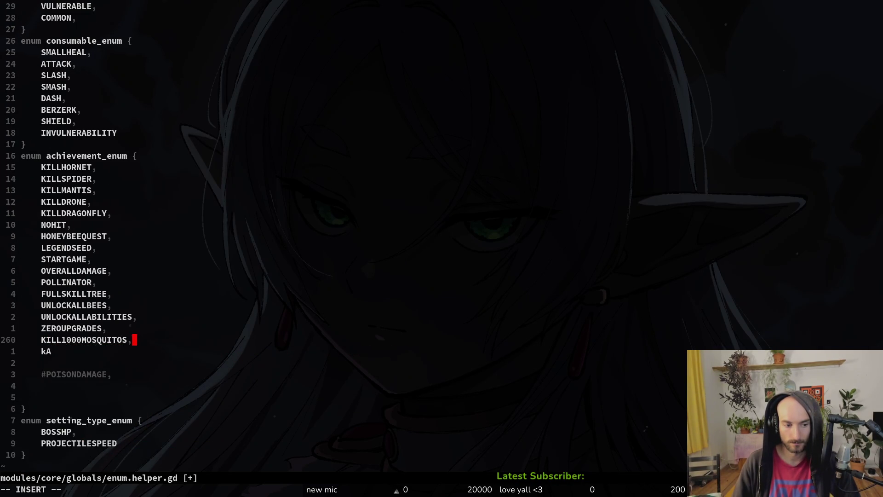
key("Return")
type("100")
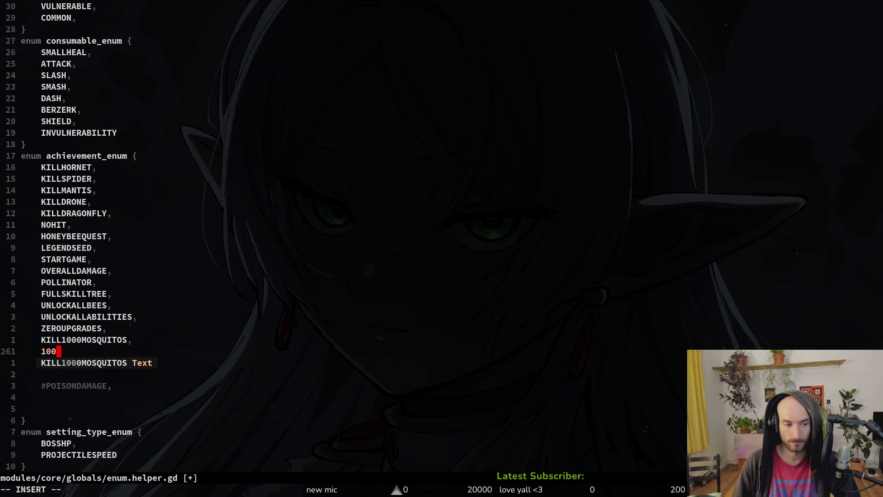
key("BackSpace")
key("BackSpace")
key("BackSpace")
key("Escape")
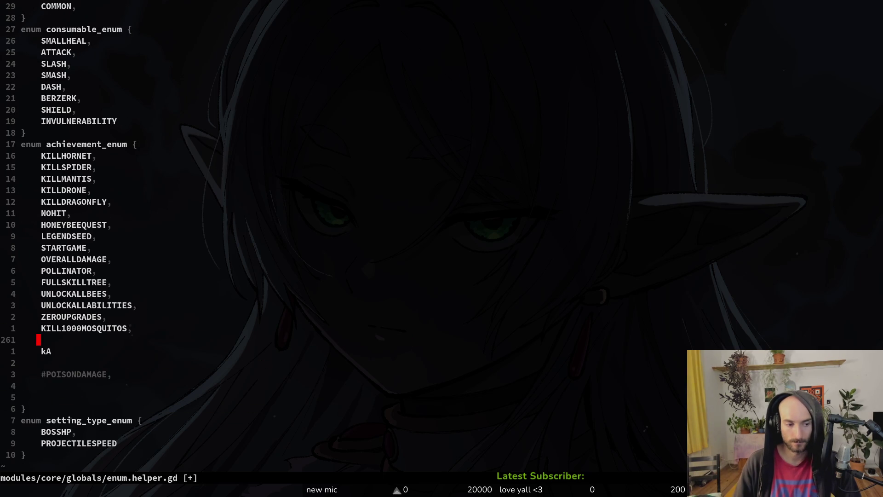
Clear the stray kA line, write an indented ATTEMPTS100 entry, and save with :write.
key("j")
key("0")
key("D")
key("k")
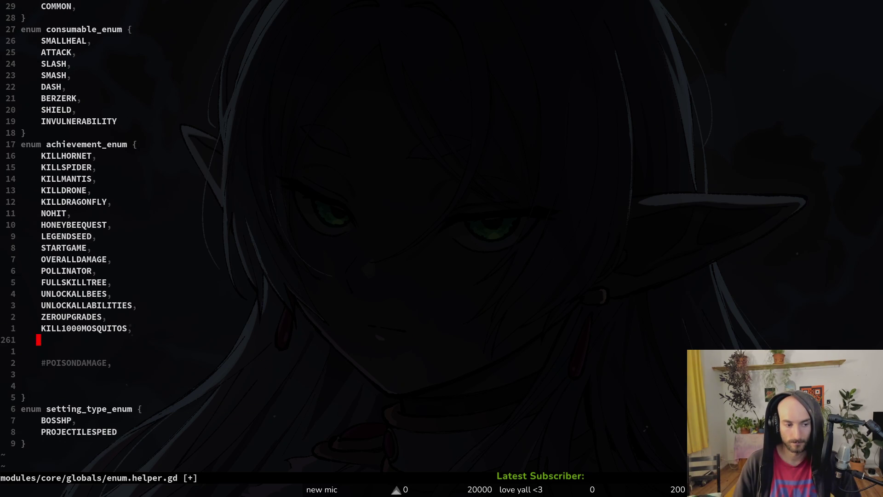
key("0")
key("i")
key("Tab")
type("ATTEMPTS")
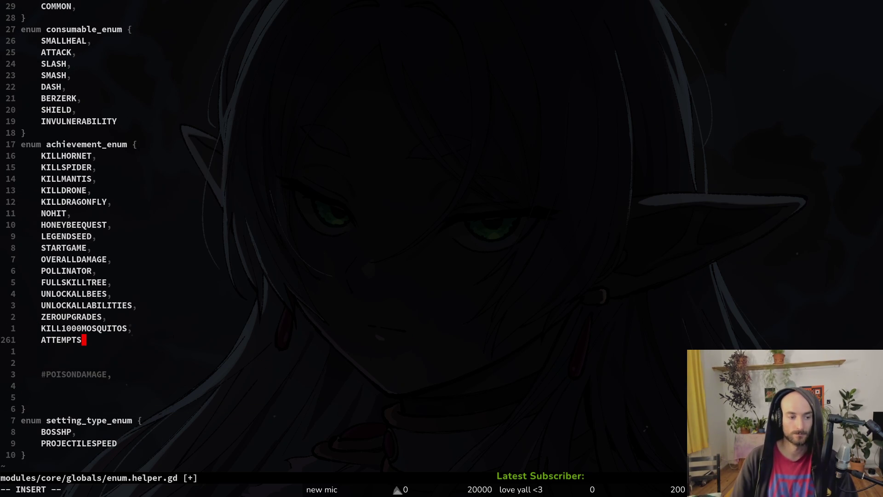
key("BackSpace")
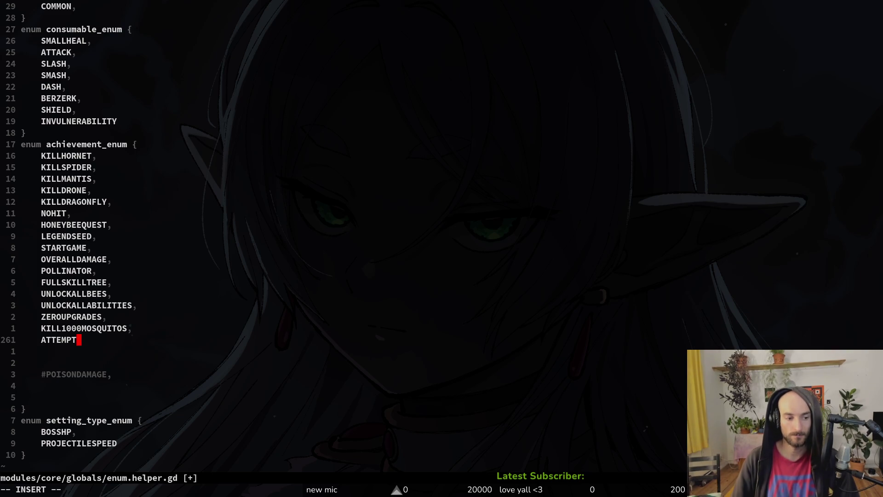
type("S")
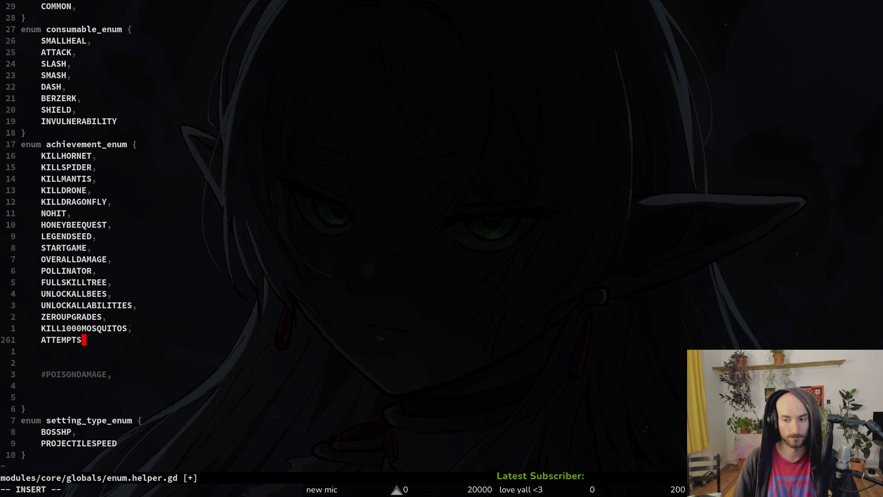
type("100")
key("Escape")
type(":write")
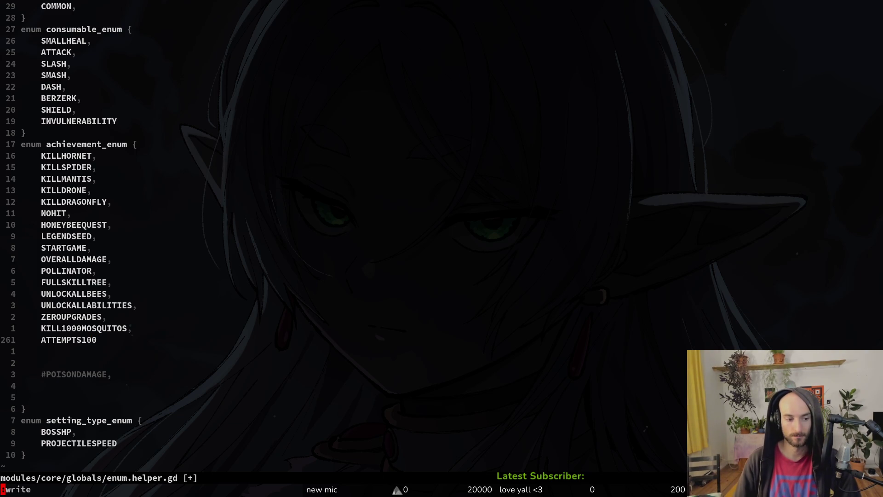
key("Return")
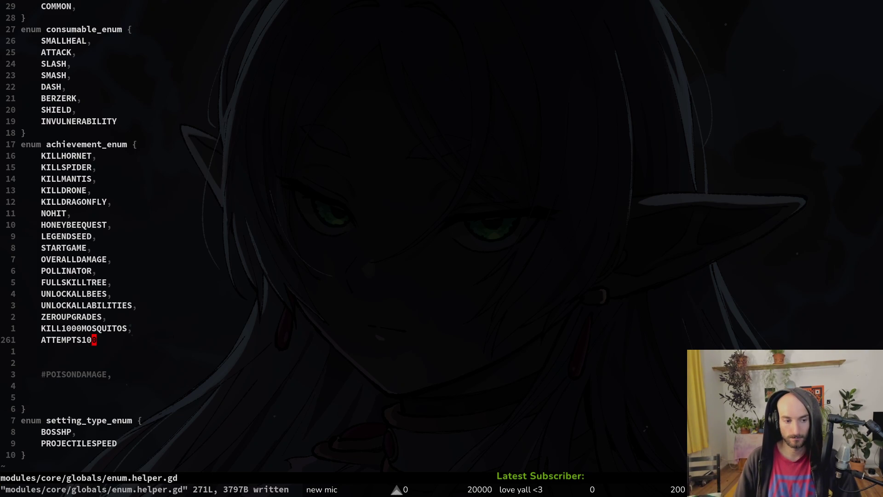
Duplicate the ATTEMPTS100 line into ATTEMPTS420, add a comma after ATTEMPTS100, and save.
type(":wq")
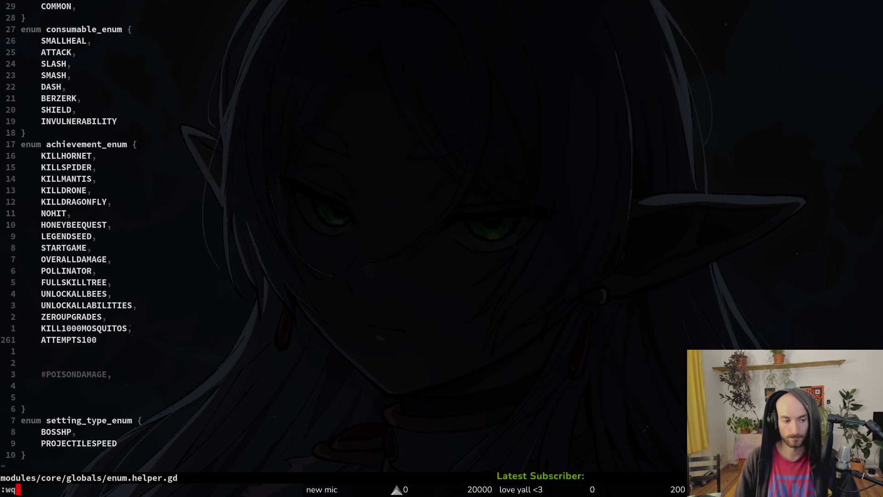
key("Escape")
key("shift+v")
key("y")
key("p")
key("dollar")
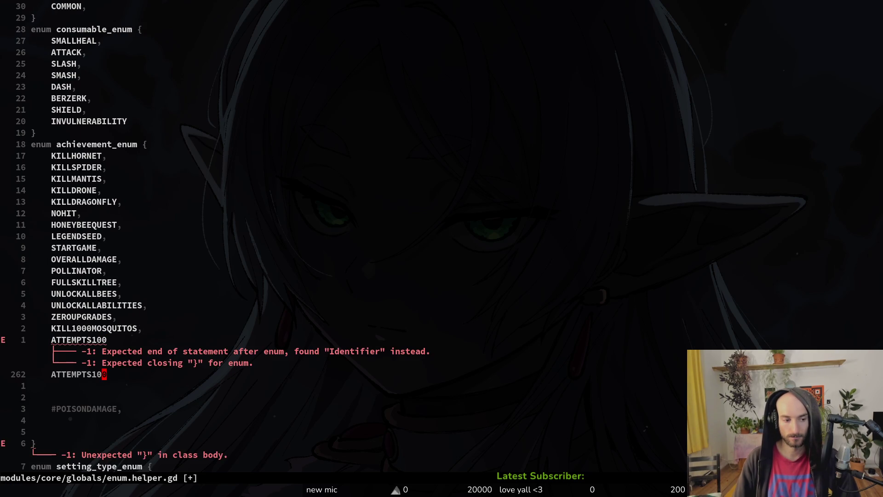
key("i")
key("Delete")
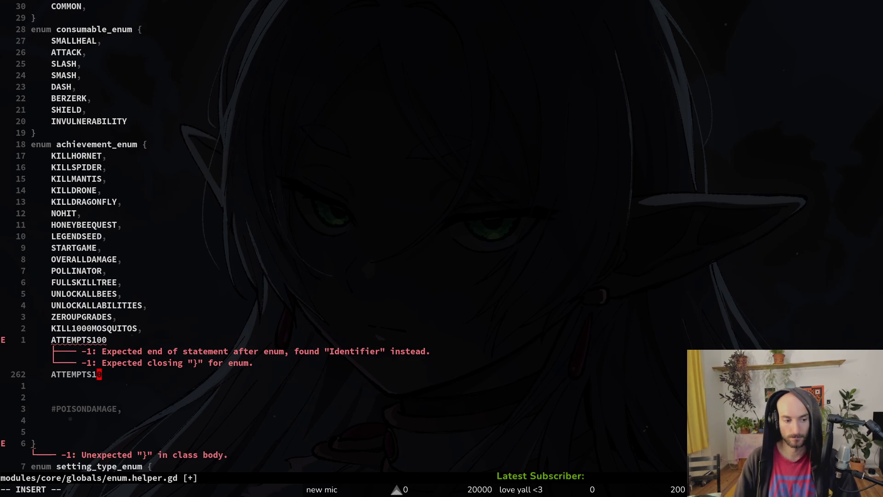
key("BackSpace")
key("BackSpace")
type("420")
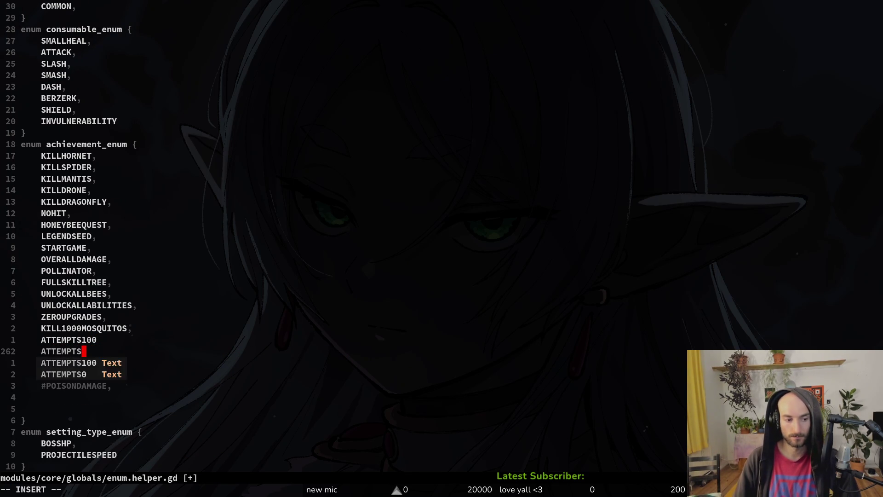
key("Escape")
key("ctrl+s")
type("k")
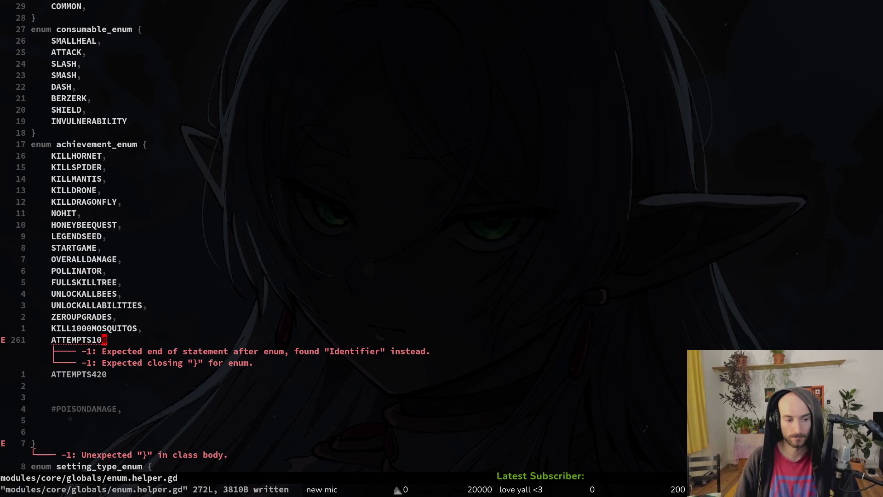
type("A,")
key("Escape")
key("ctrl+s")
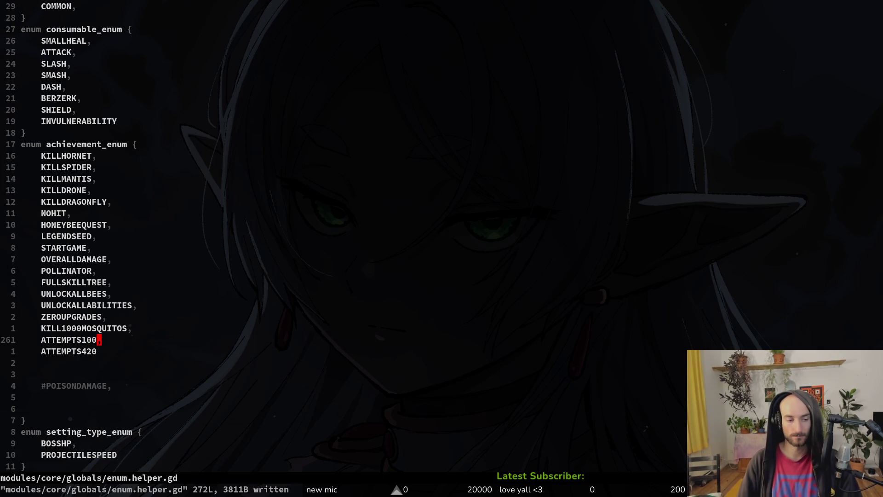
key("ctrl+s")
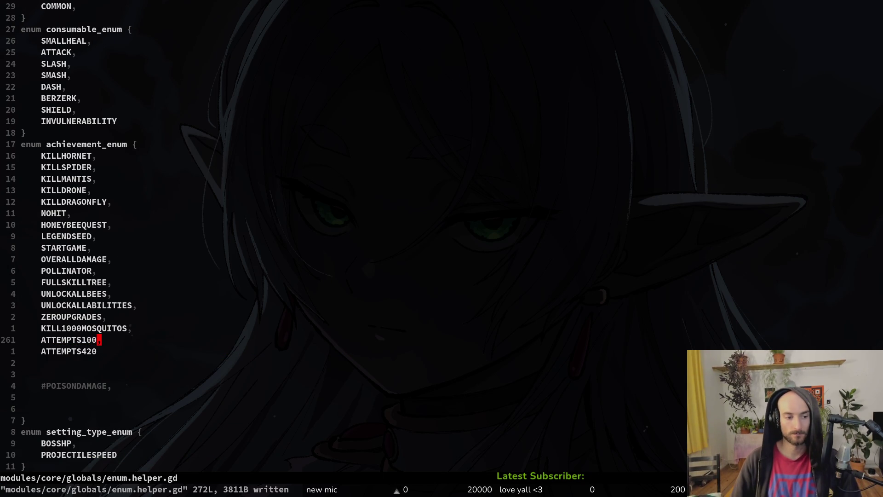
Delete the surplus blank lines, keeping #POISONDAMAGE, then save and quit with :wq.
key("j")
key("j")
key("d")
key("d")
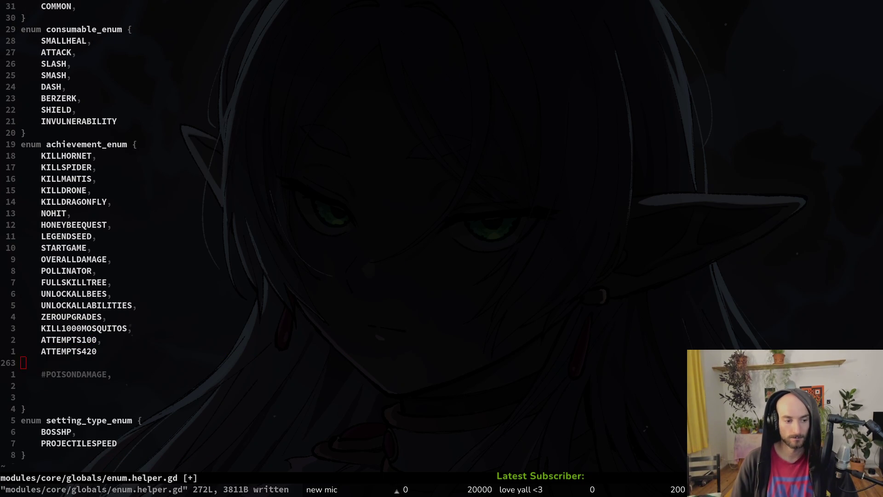
key("d")
key("j")
key("u")
key("j")
key("j")
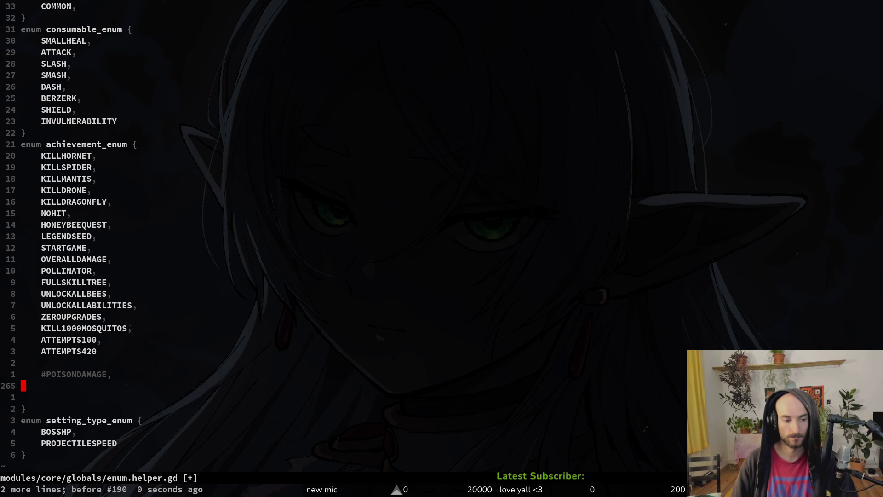
key("d")
key("d")
key("ctrl+s")
key("ctrl+6")
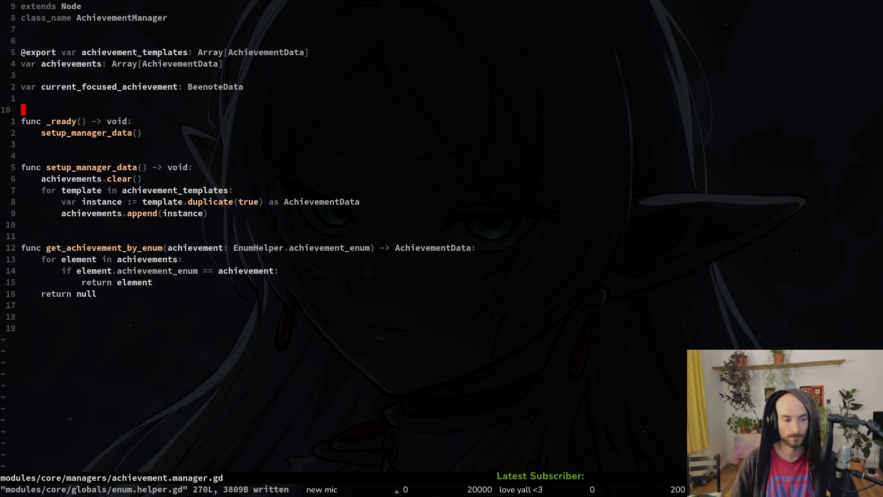
key("ctrl+6")
type(":Wq")
key("Return")
type(":wq")
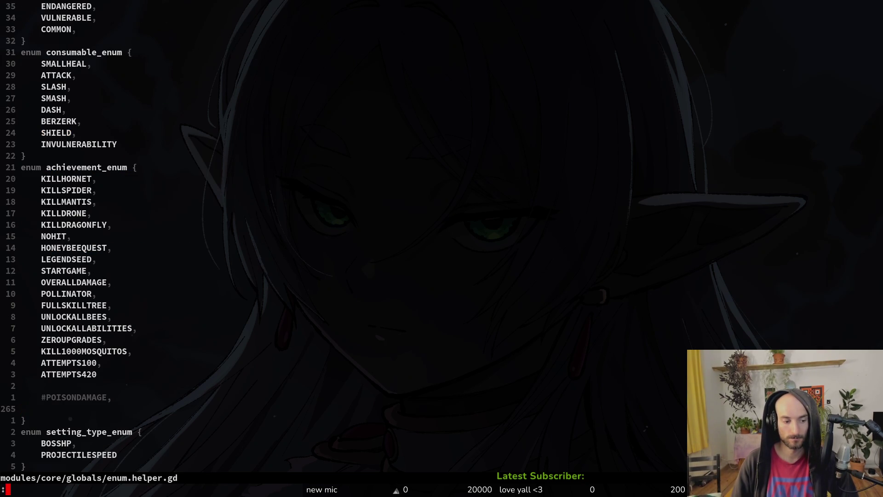
key("Return")
Launch tig, review the enum.helper.gd diff, and stage it.
type("tig")
key("Return")
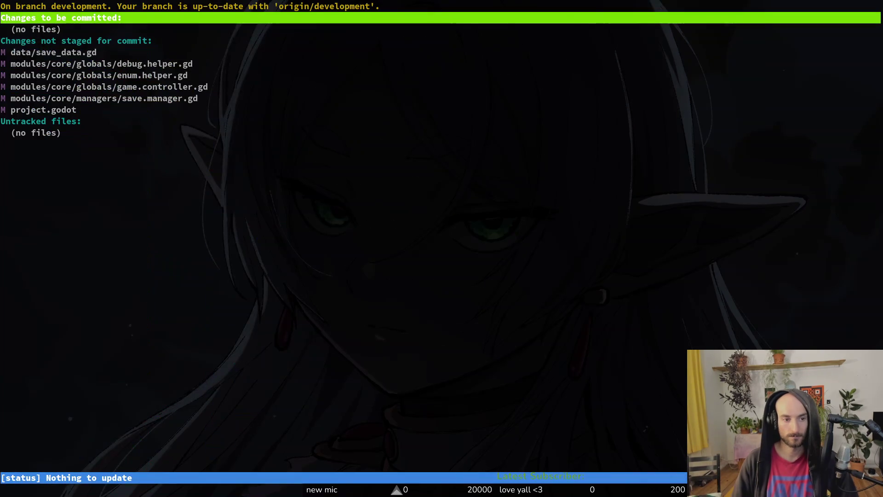
type("qtig")
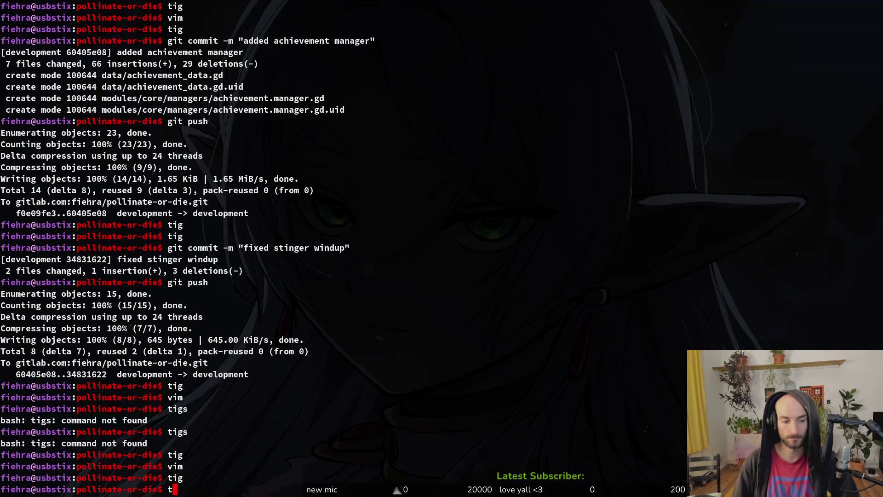
key("Return")
key("Down")
key("Down")
key("Down")
key("Return")
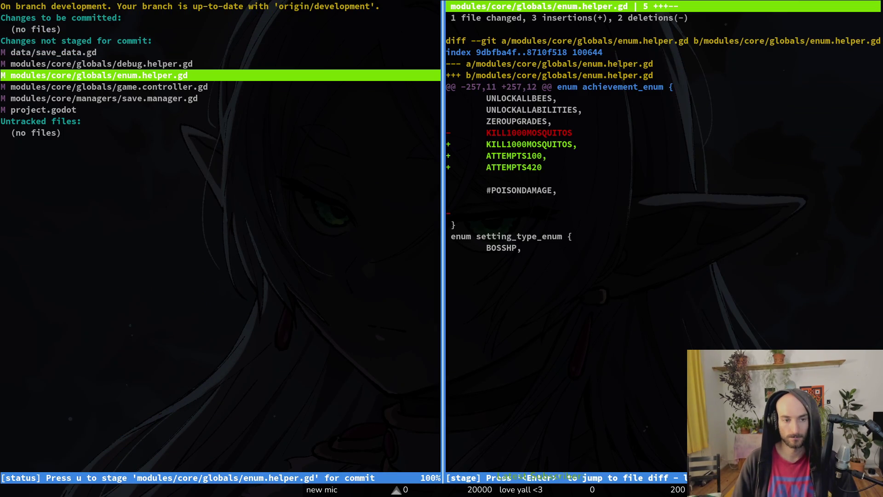
key("u")
key("u")
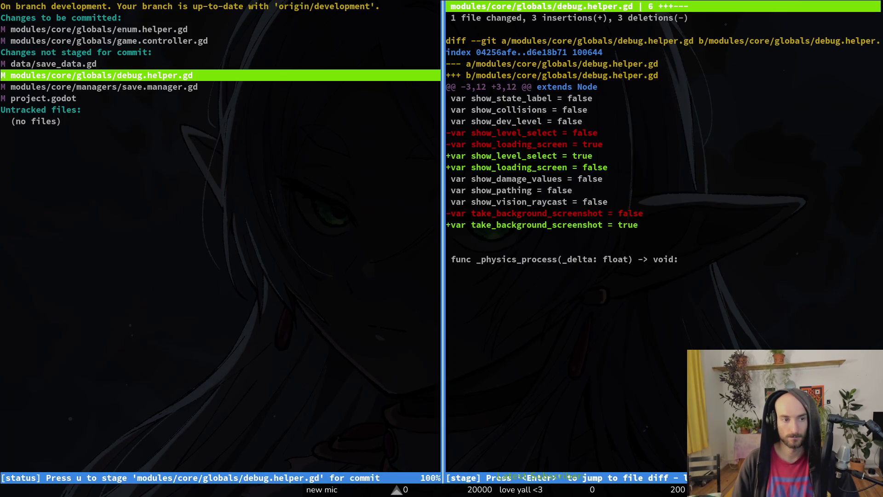
Stage game.controller.gd, save.manager.gd and data/save_data.gd, check remaining diffs, then open Neovim.
key("Down")
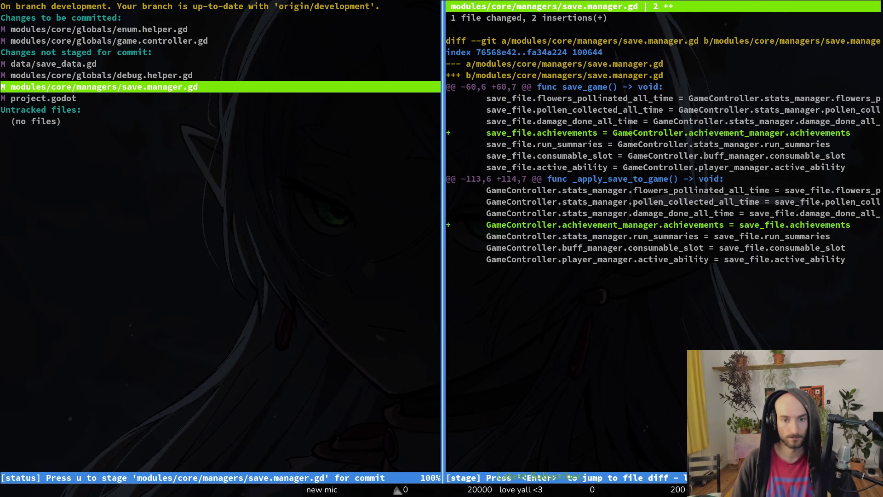
key("u")
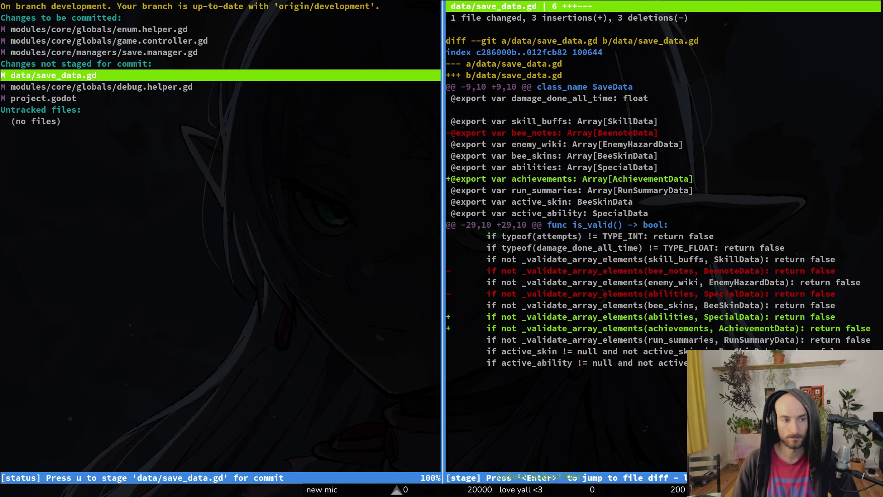
key("u")
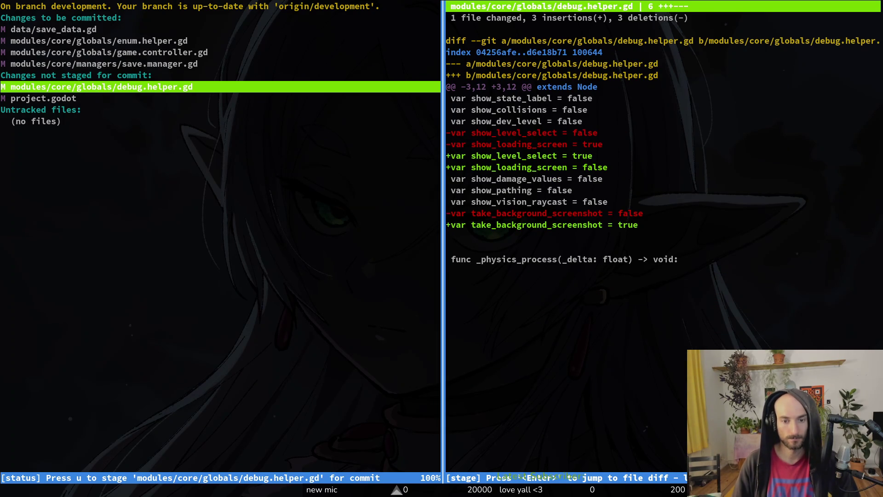
key("Up")
key("Up")
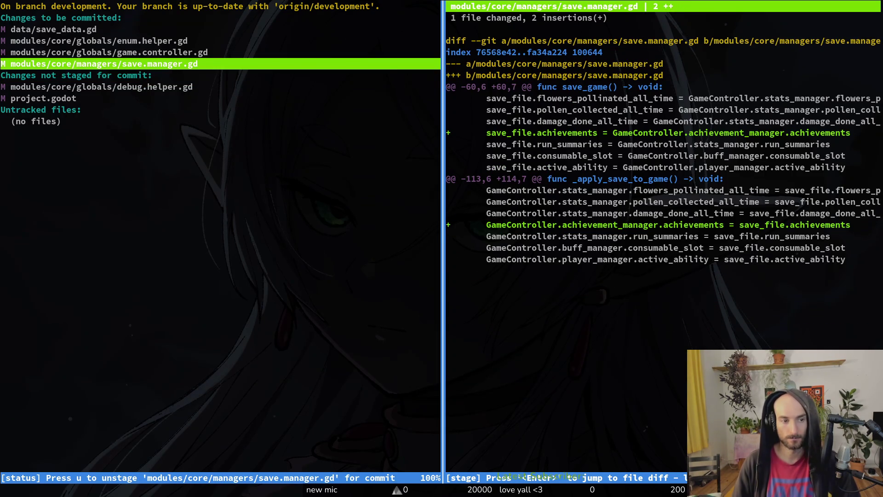
key("Down")
key("Down")
key("Down")
key("Up")
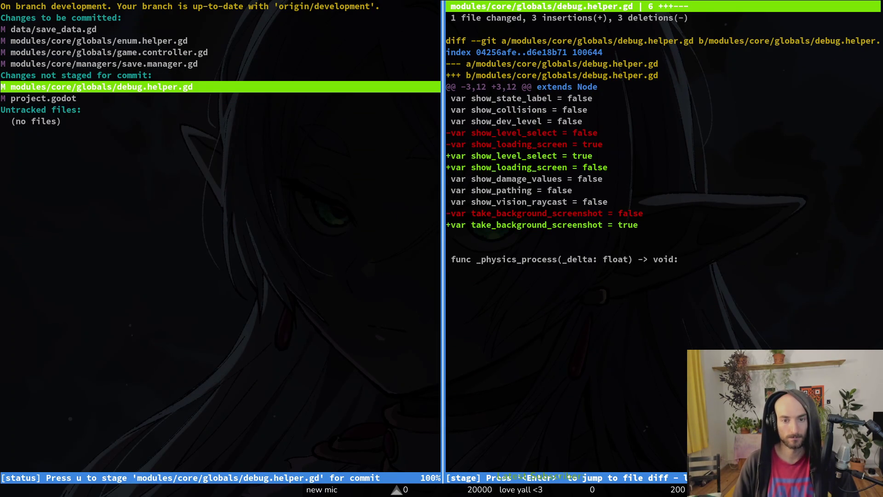
type("qnvim")
key("Return")
Grep the project for bee_note, opening archive.manager.tscn and then archive.manager.gd.
key("space")
type("fgbe")
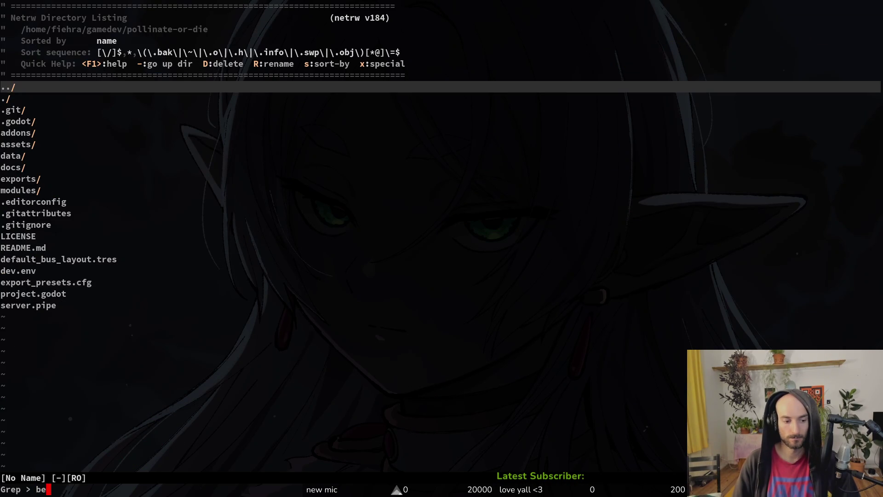
type("e_note")
key("Return")
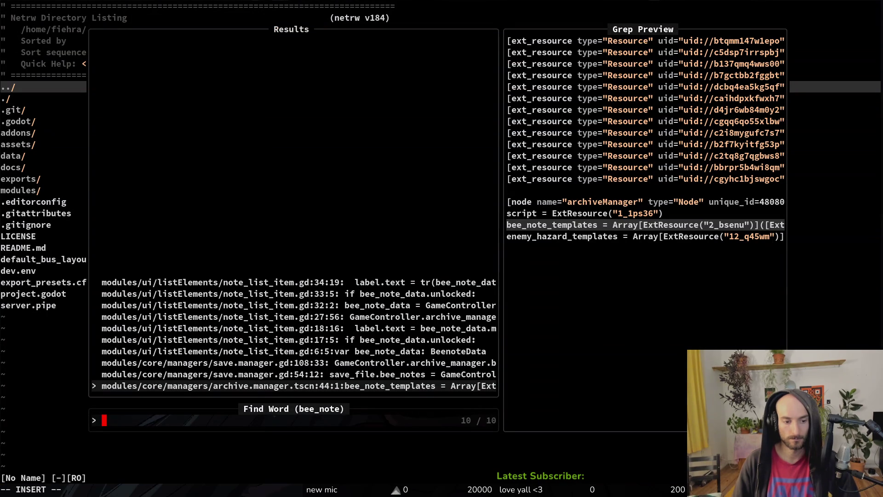
key("Return")
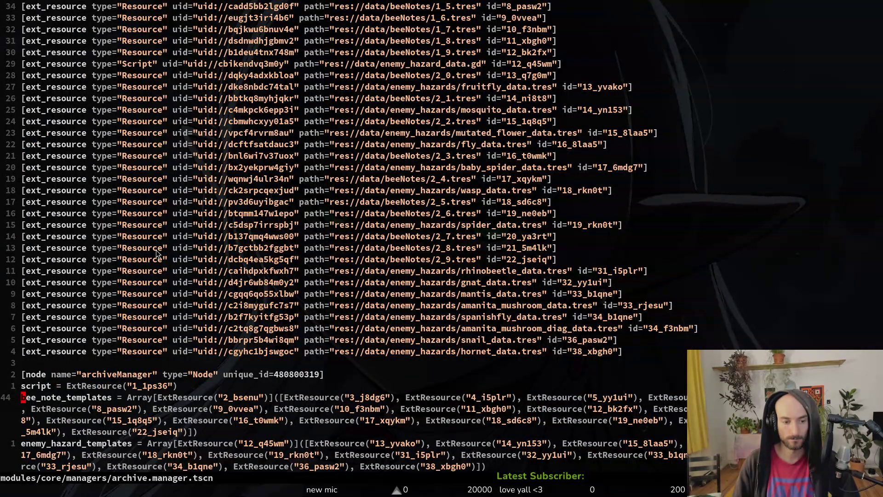
key("space")
key("f")
key("f")
type("ahmagd")
key("Return")
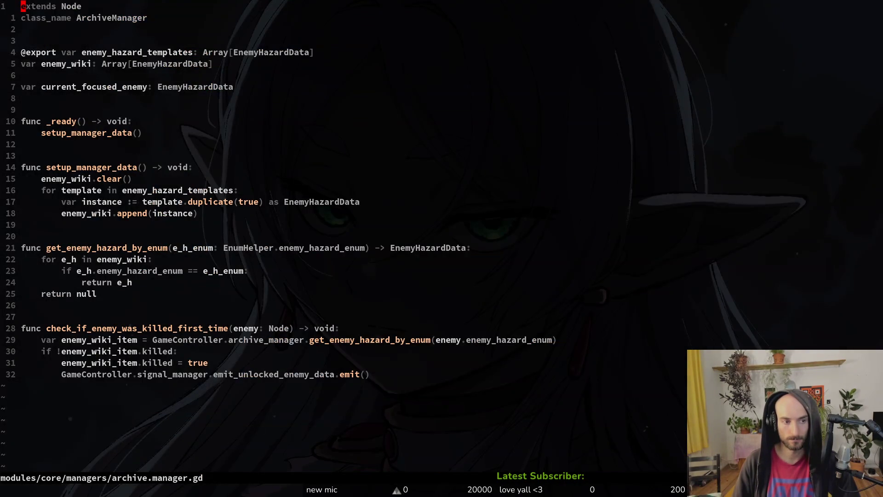
Delete the bee_notes lines in save_game and _apply_save_to_game of save.manager.gd, saving each time.
key("space")
type("psbee_note")
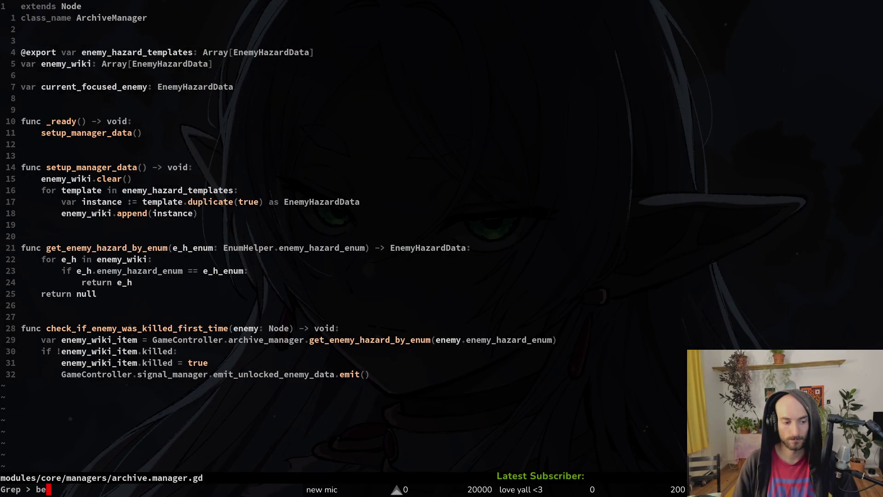
key("Return")
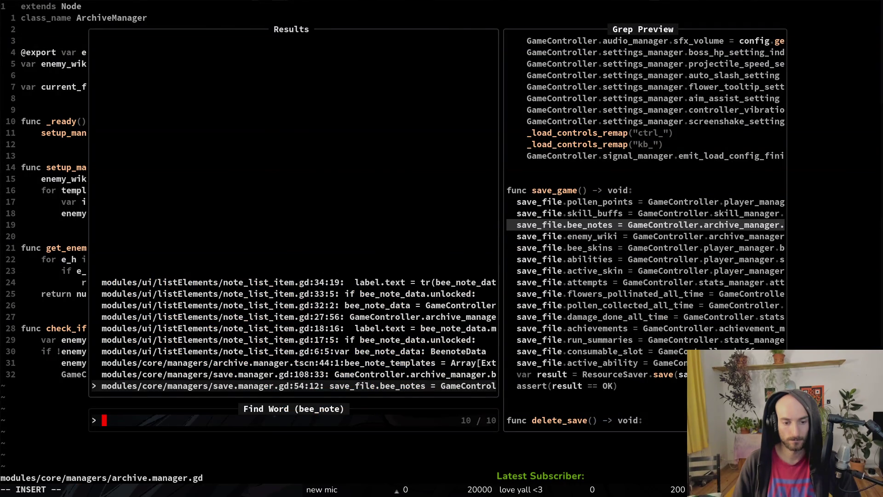
key("Return")
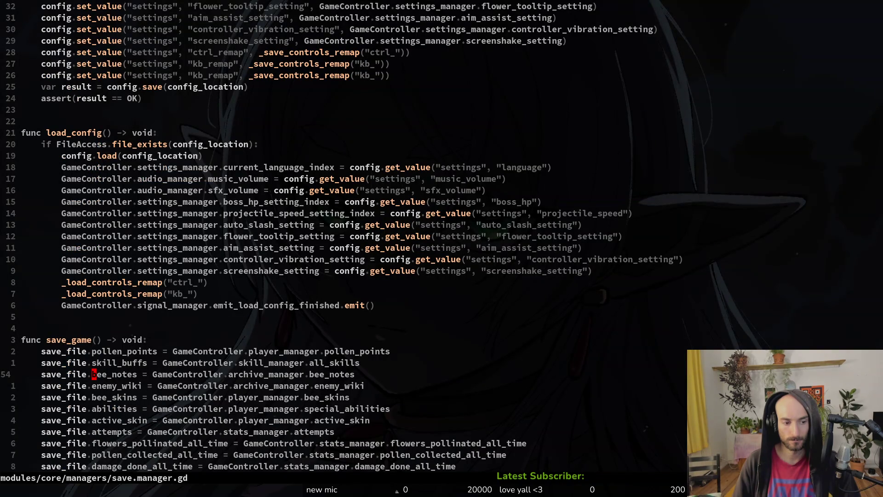
key("d")
key("d")
key("ctrl+s")
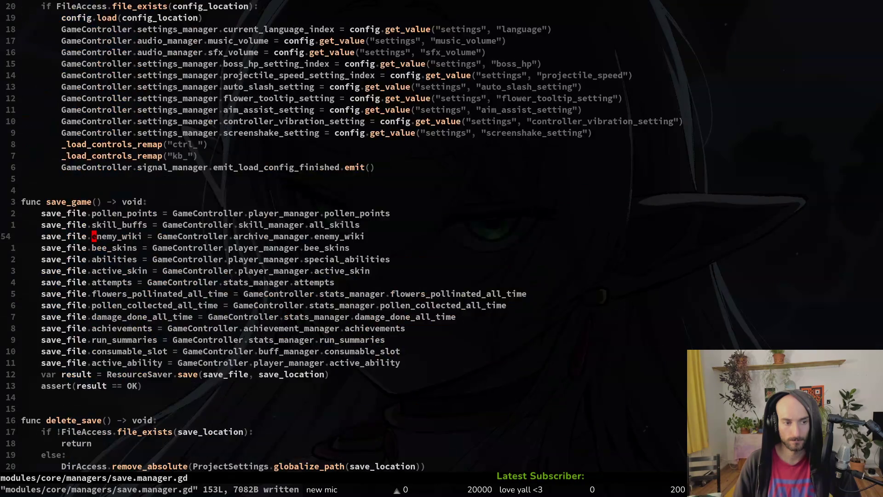
key("ctrl+d")
key("ctrl+d")
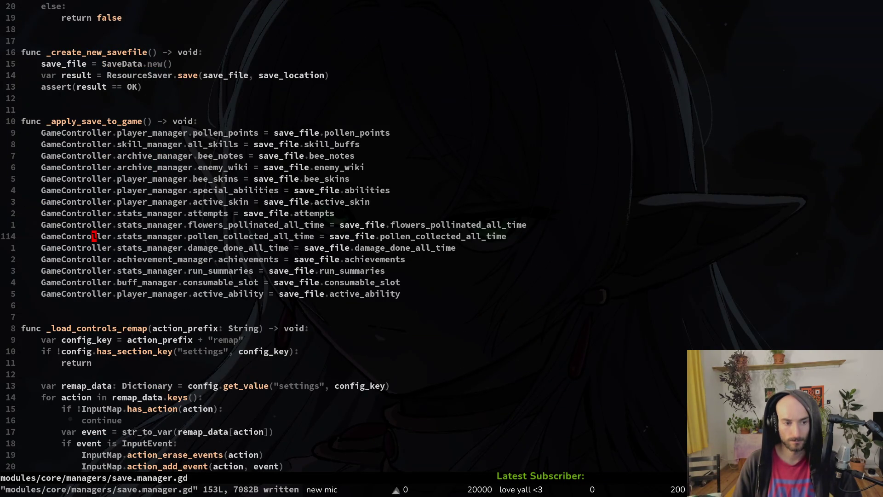
key("k")
key("k")
key("k")
key("d")
key("d")
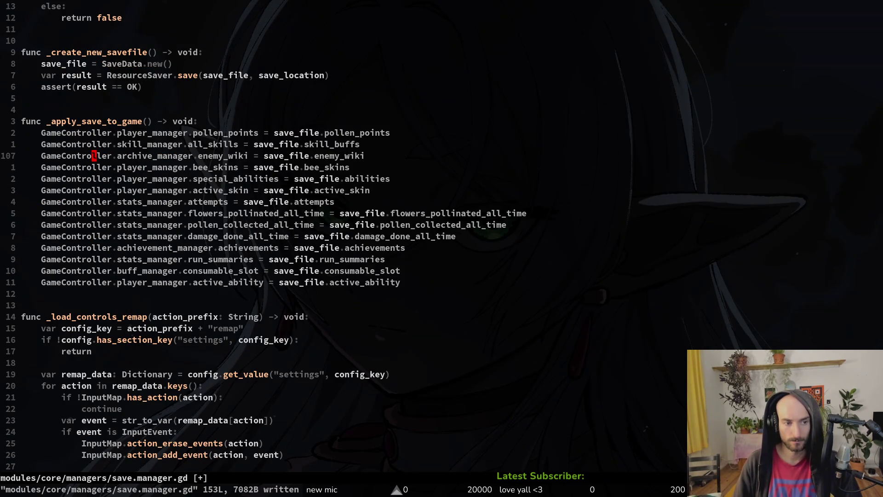
key("ctrl+s")
Re-search for remaining bee_note references, then quit Neovim with :qa.
type("bee_notes")
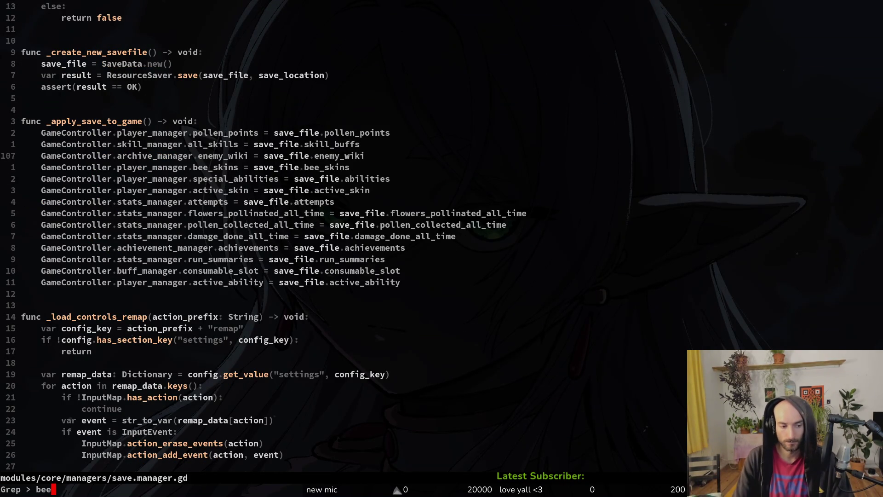
key("Return")
key("Escape")
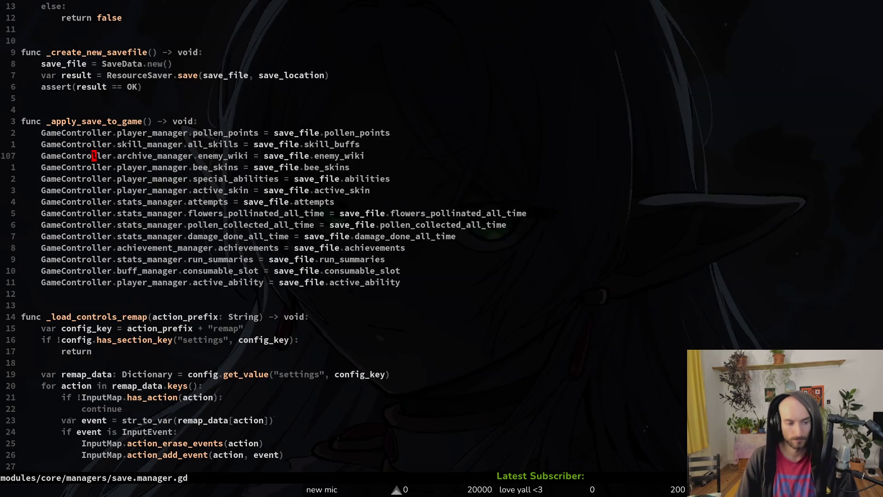
key("space")
type("psbee_note")
key("Return")
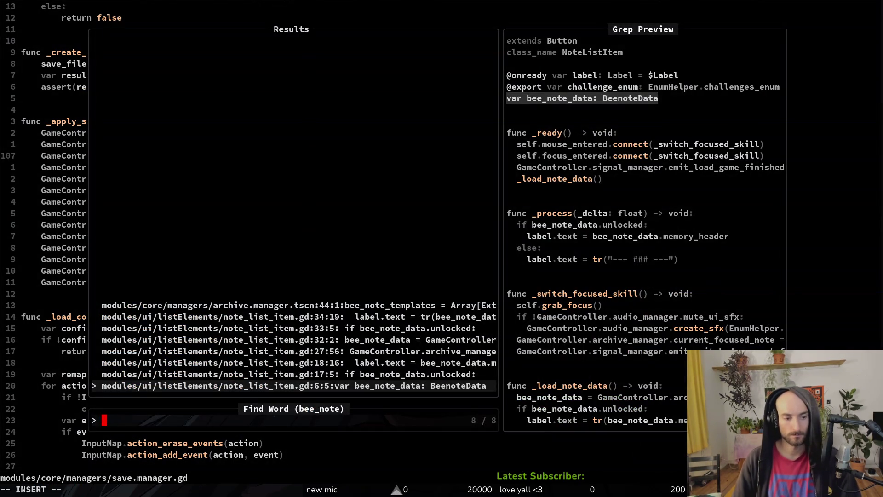
key("Up")
key("Up")
key("Up")
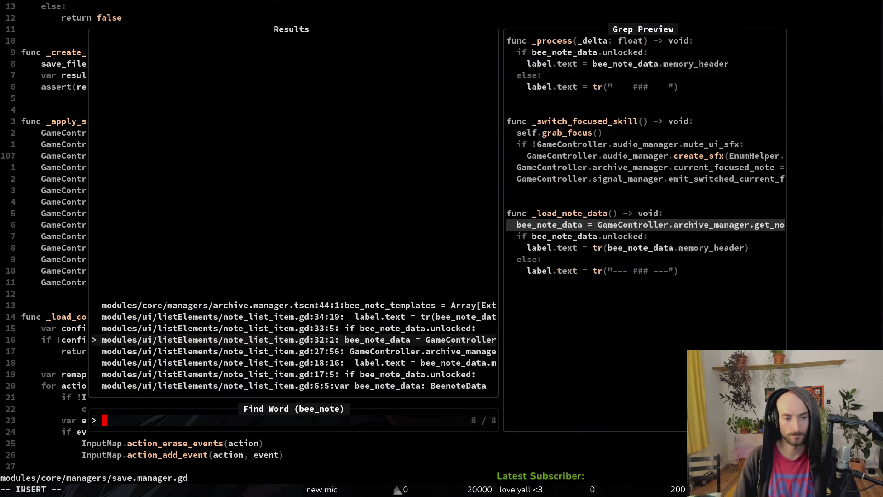
key("Escape")
type(":qa")
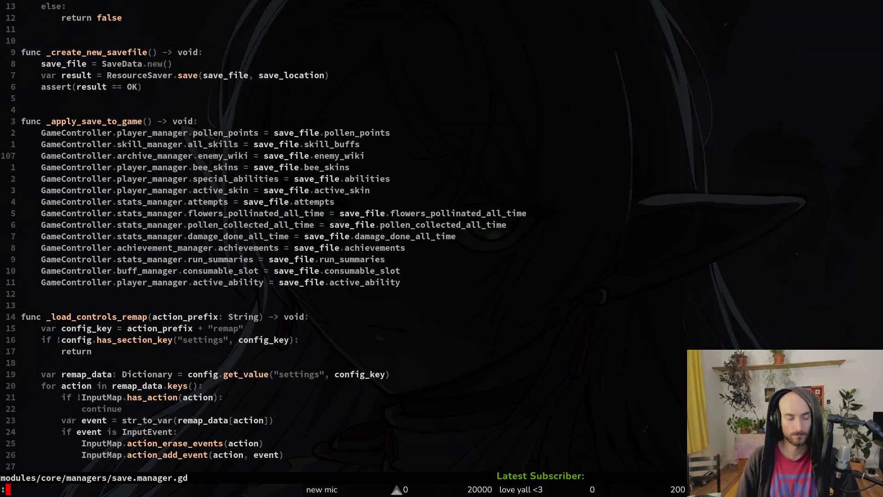
key("Return")
Quick-open 'archive' to load archive.manager.tscn and select its archiveManager root node.
key("alt+Tab")
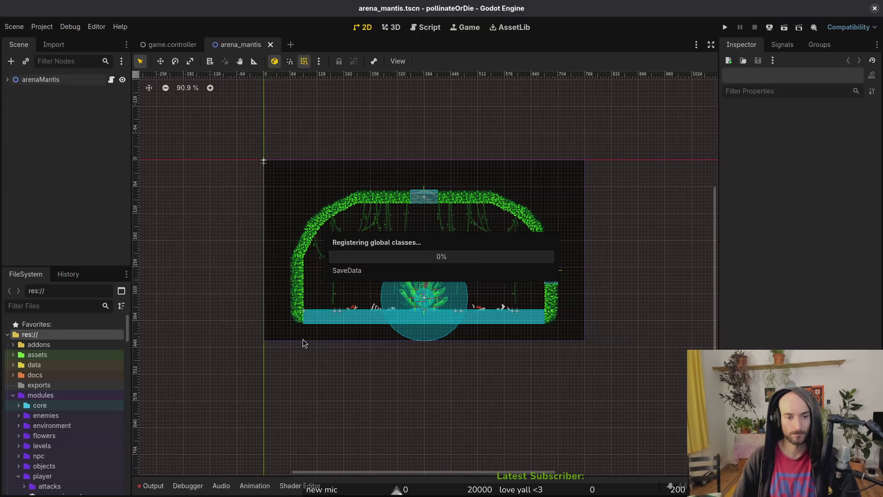
key("alt+shift+o")
type("archive")
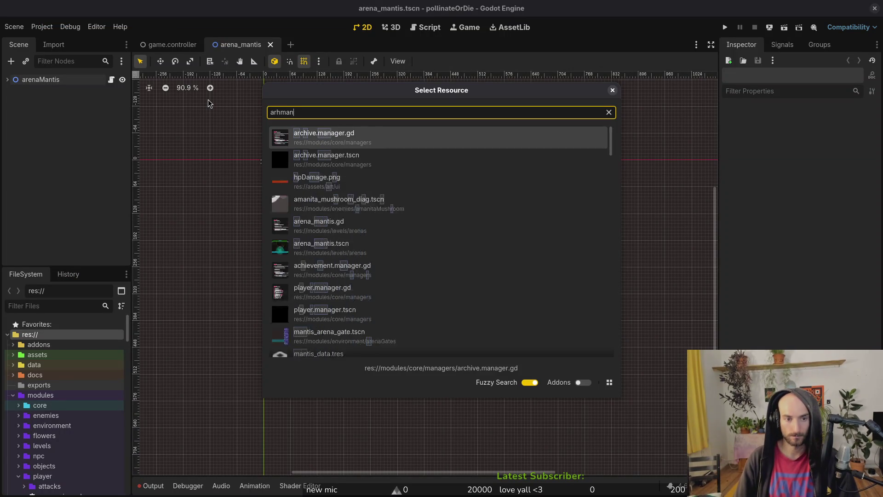
key("Return")
left_click(68, 80)
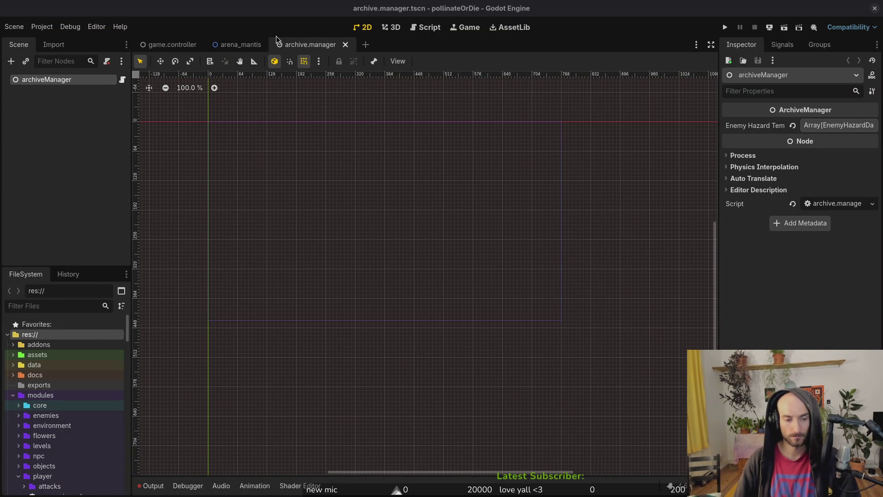
key("alt+Tab")
Launch tig, move down the changed files to project.godot, and quit back to the shell.
type("tig")
key("Return")
key("s")
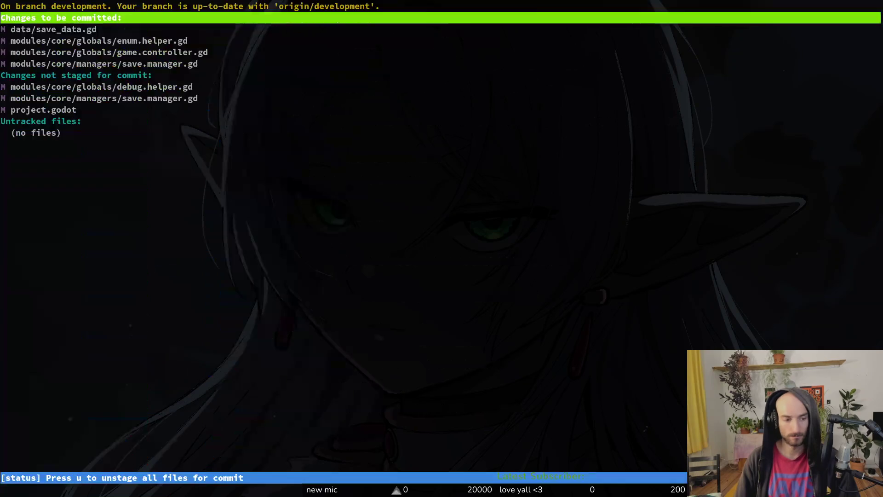
key("Down")
key("Down")
key("Down")
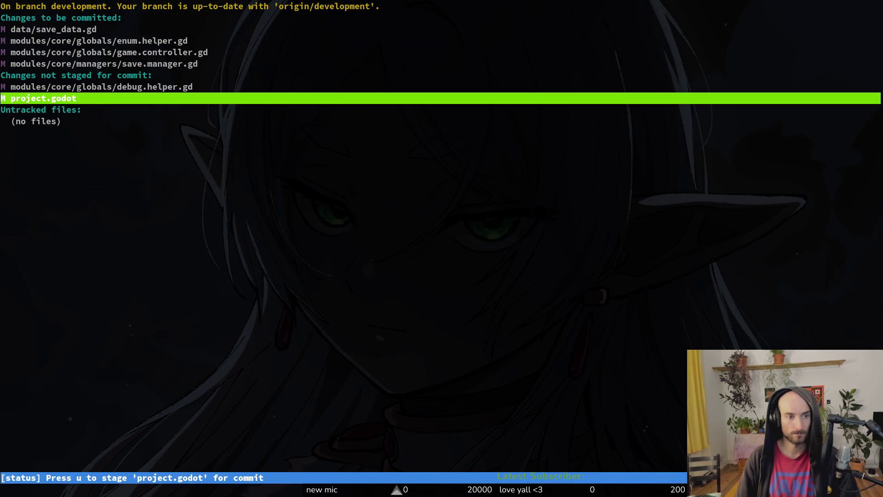
key("q")
key("q")
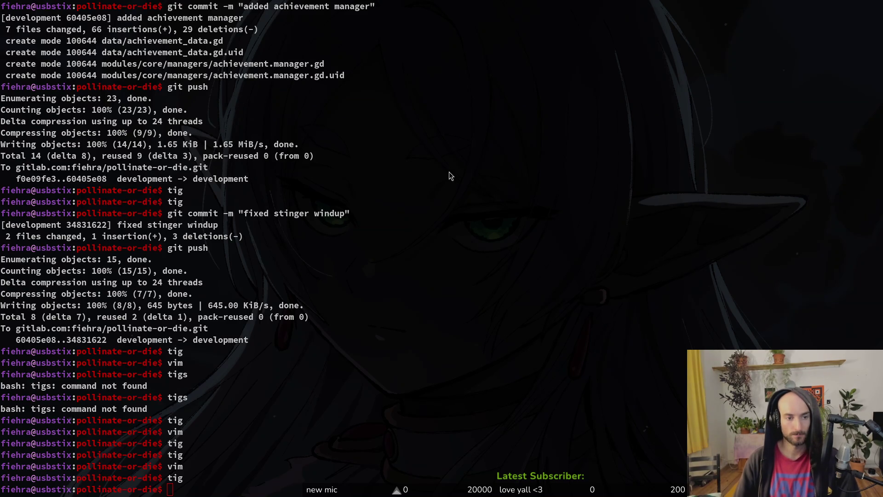
key("alt+Tab")
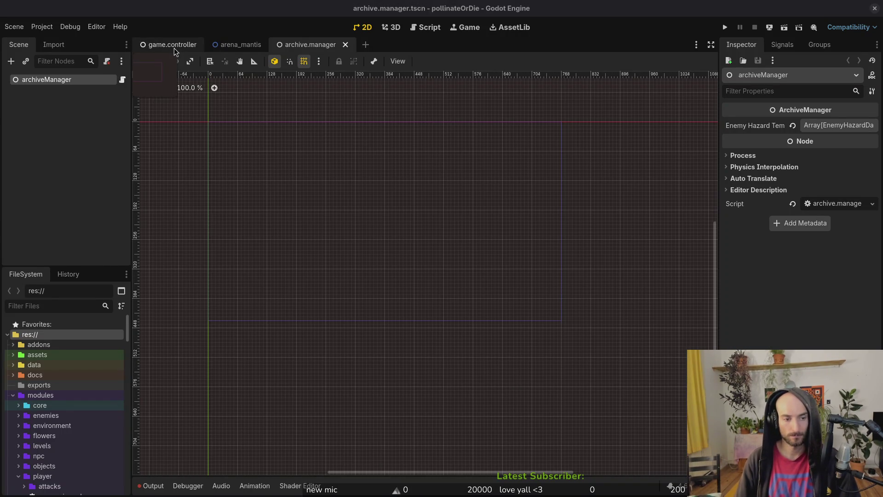
key("alt+Tab")
Grep the project in Vim for bee_note, jump to the archive.manager.tscn match, then return to Godot.
type("vim")
key("space")
type("g")
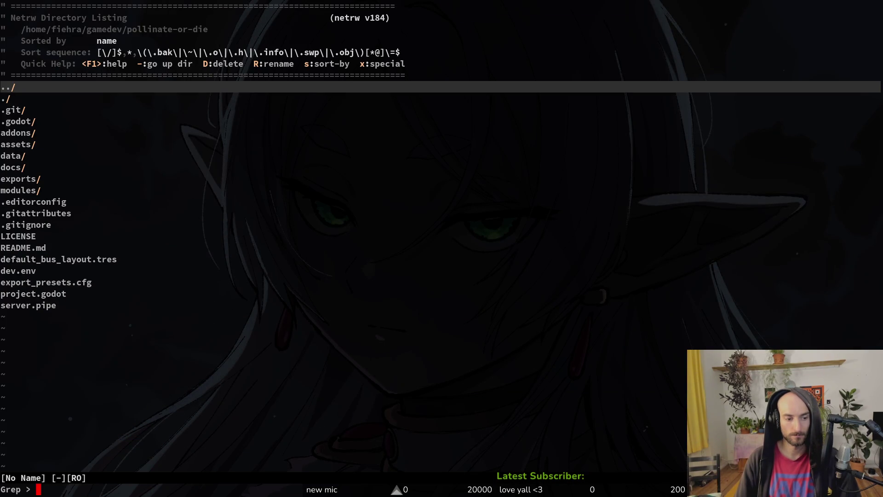
type("bee_note")
key("Return")
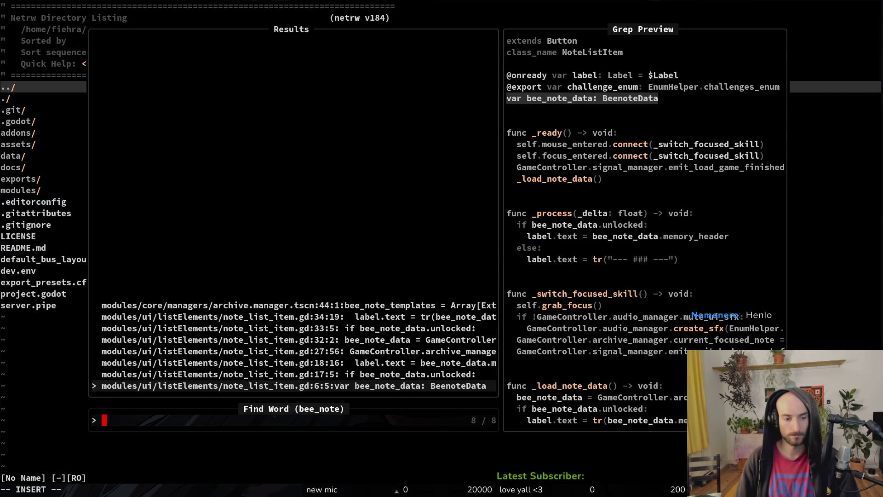
key("Down")
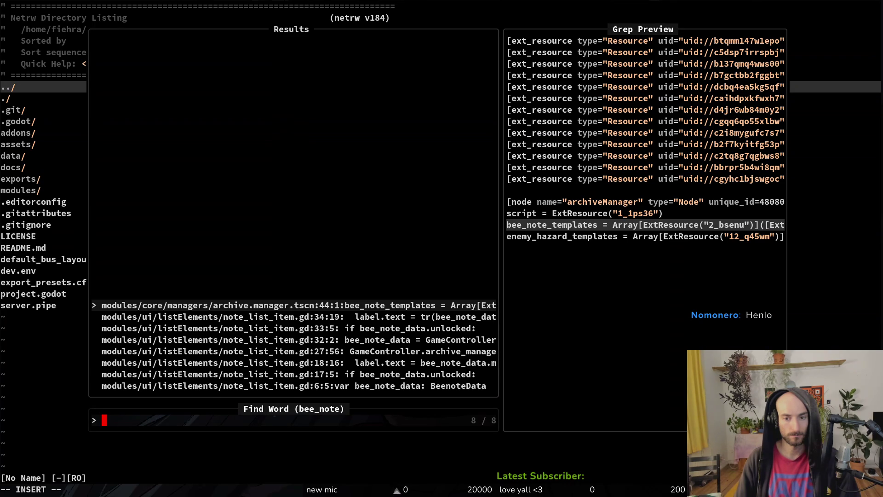
key("Escape")
key("Escape")
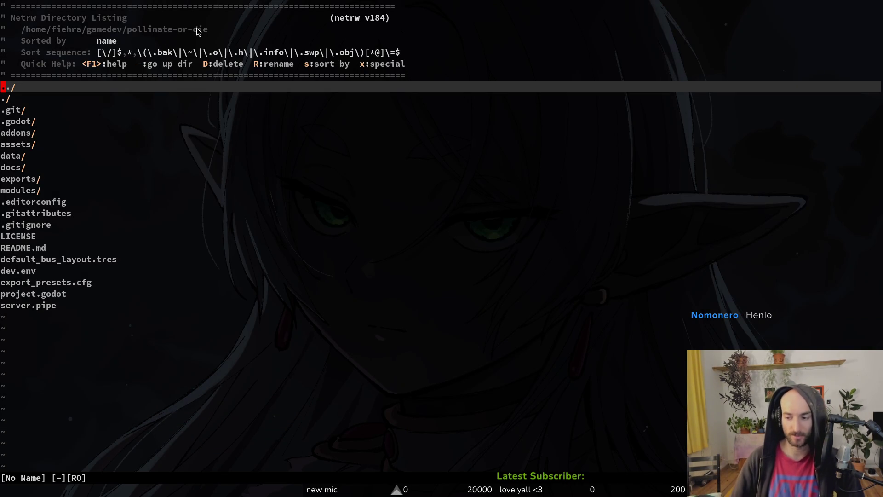
key("alt+Tab")
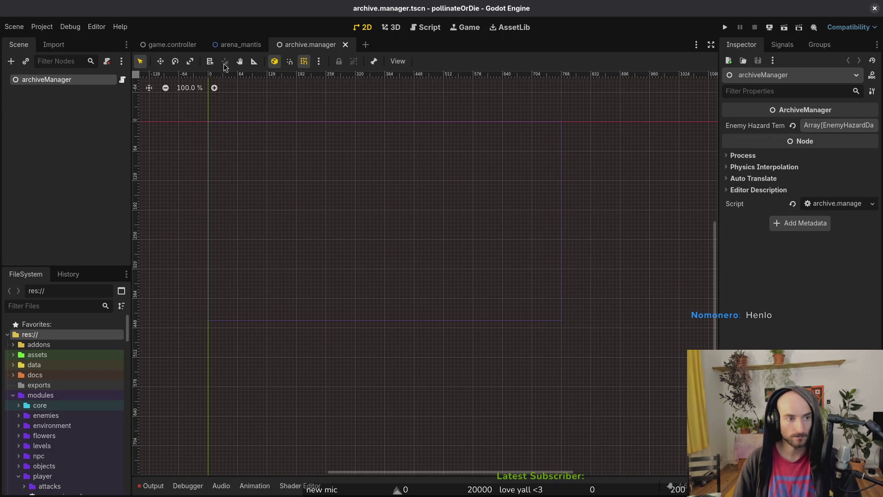
In the game.controller scene, expand managers and look over saveManager and archiveManager.
left_click(170, 44)
left_click(64, 91)
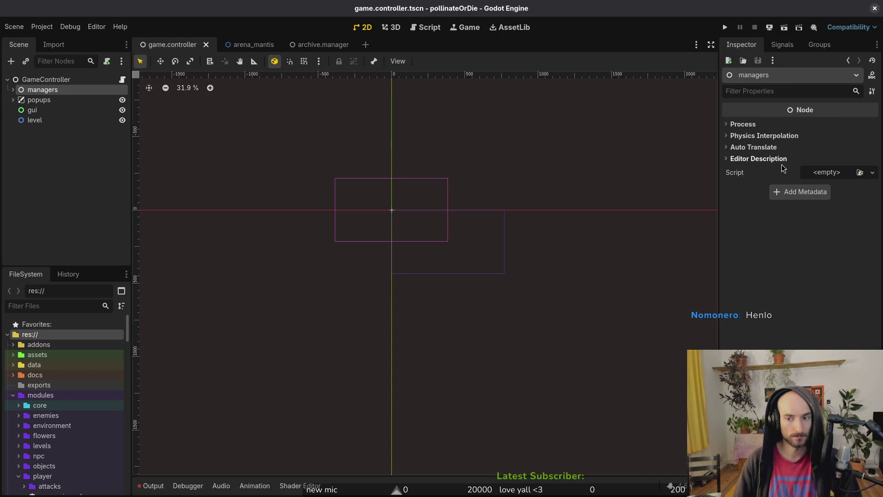
left_click(13, 91)
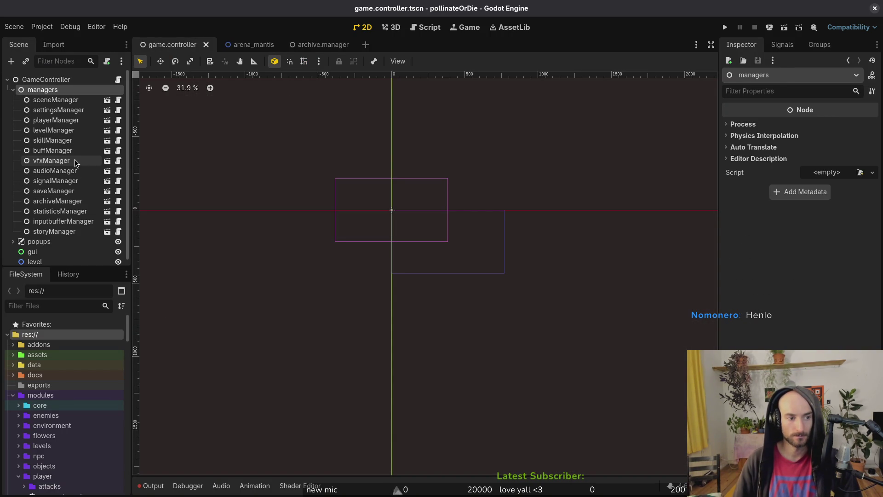
left_click(64, 192)
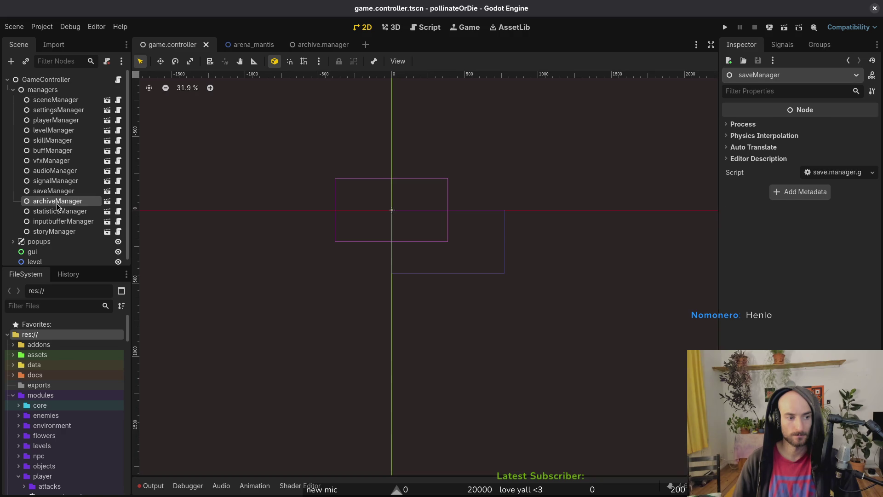
left_click(57, 203)
left_click(341, 110)
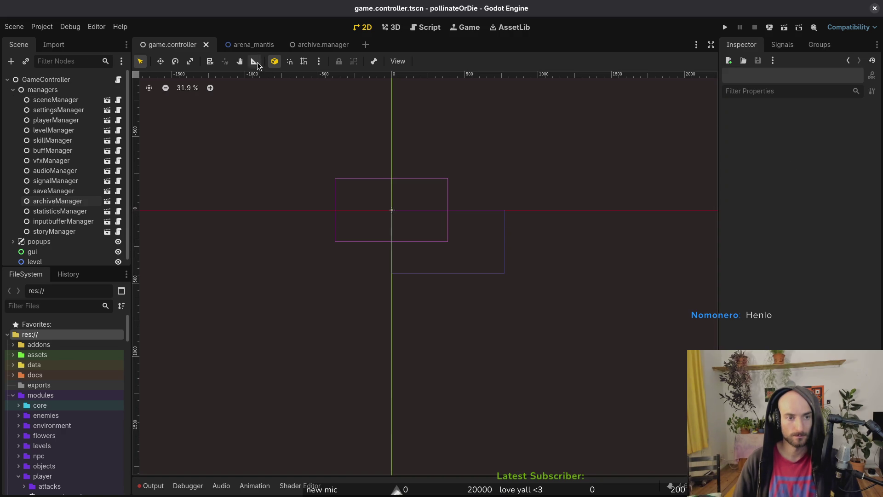
Delete every file in the user data folder, then reload the current project.
left_click(42, 26)
left_click(89, 111)
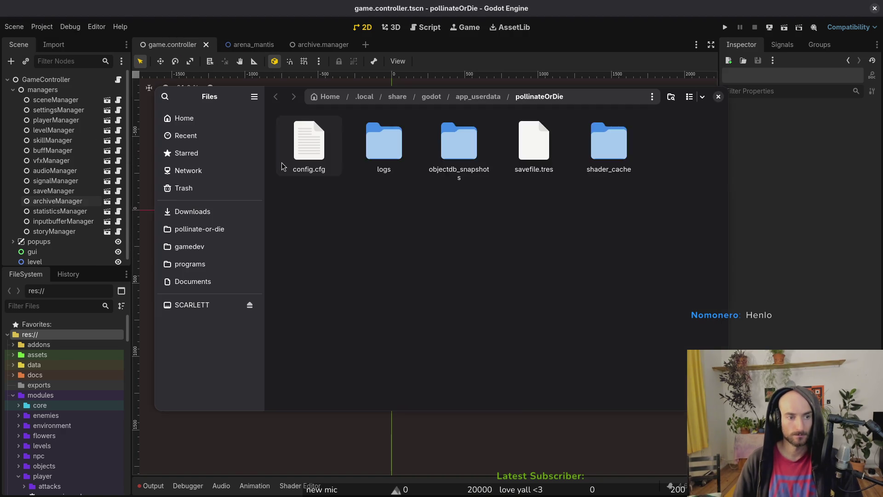
key("ctrl+a")
key("Delete")
left_click(718, 99)
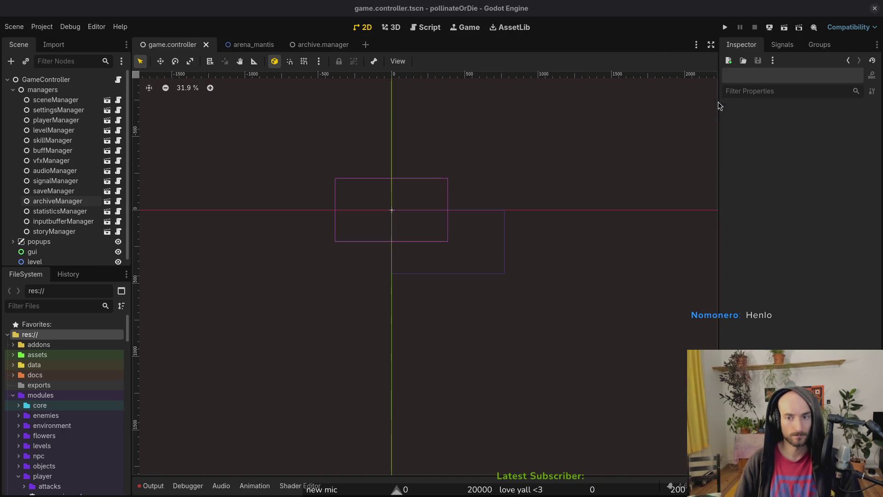
left_click(42, 26)
left_click(64, 144)
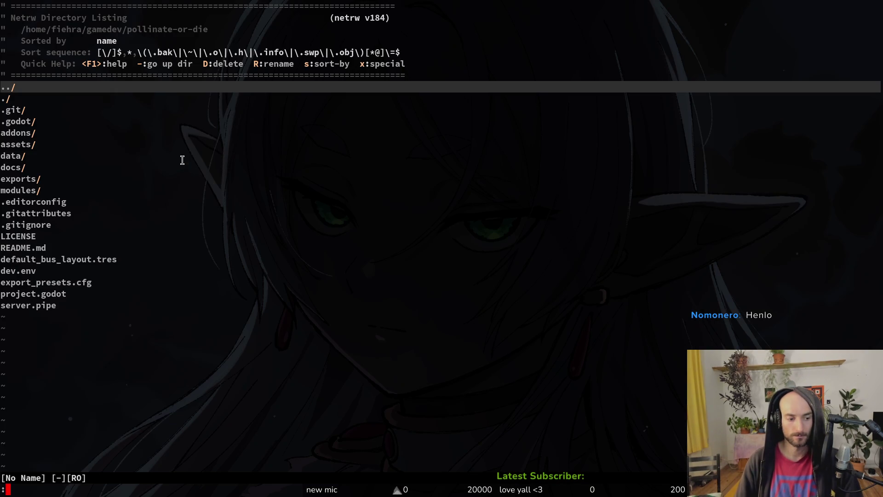
Quit Vim, launch tig, and view the unstaged diff of game.controller.tscn.
type("q")
key("Return")
type("tig")
key("Return")
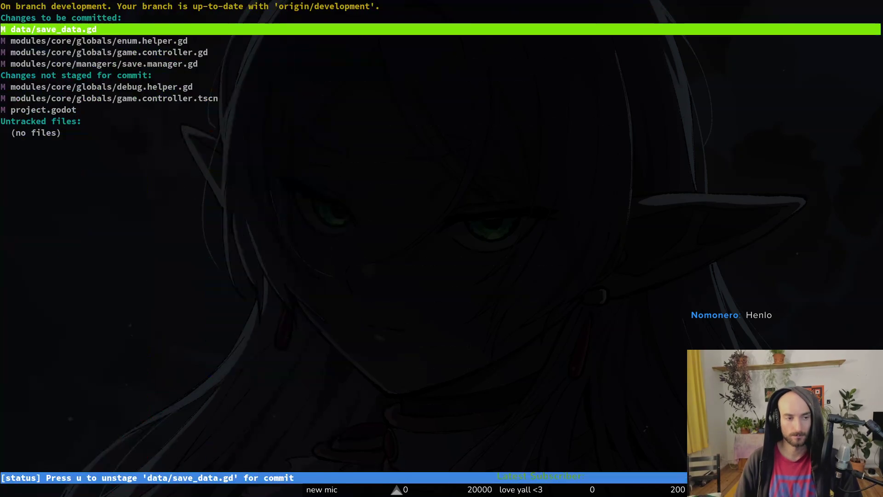
key("Down")
key("Down")
key("Down")
key("Return")
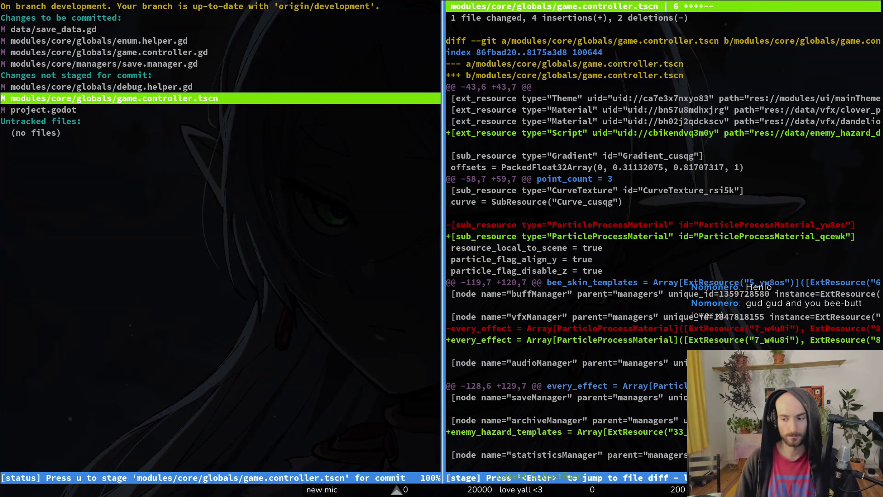
key("q")
key("q")
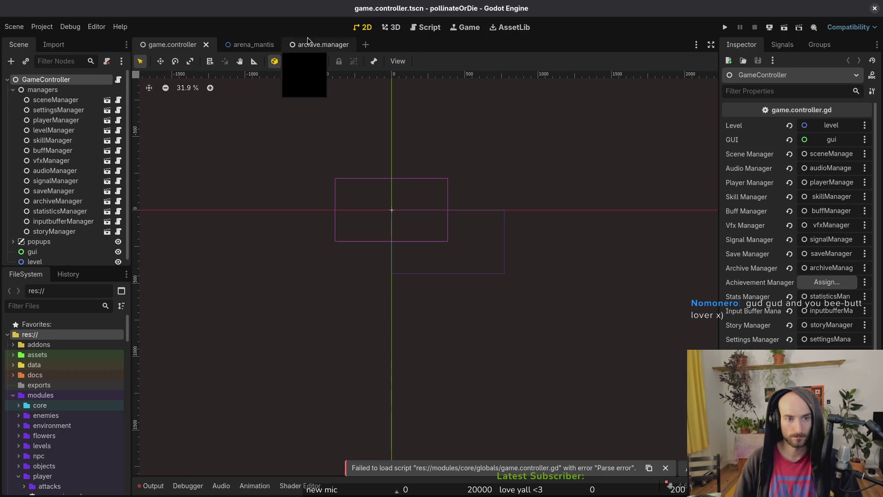
Quick-search resources for 'achievement', then create a new scene with a plain Node root.
key("shift+alt+o")
type("a")
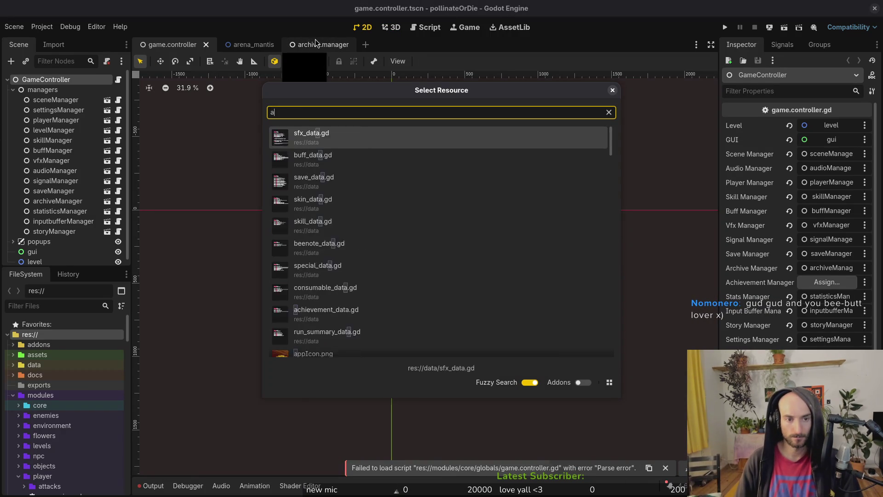
type("chievement")
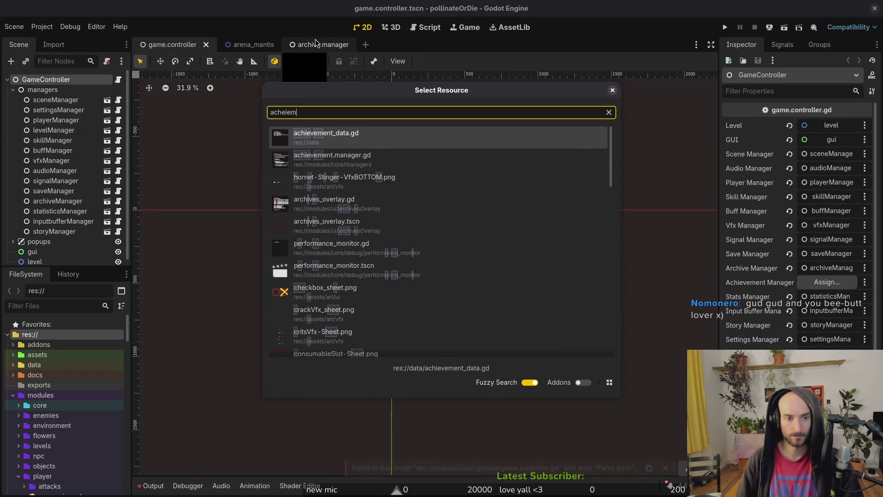
key("Escape")
left_click(18, 30)
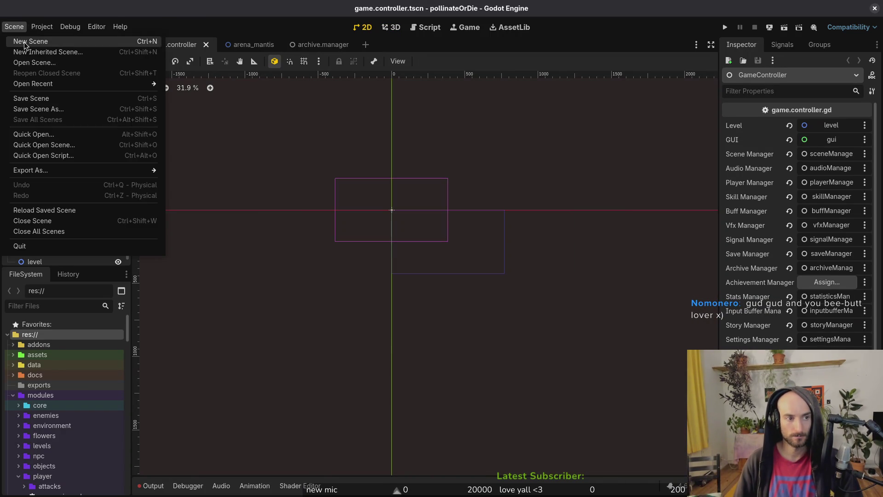
left_click(24, 41)
left_click(80, 147)
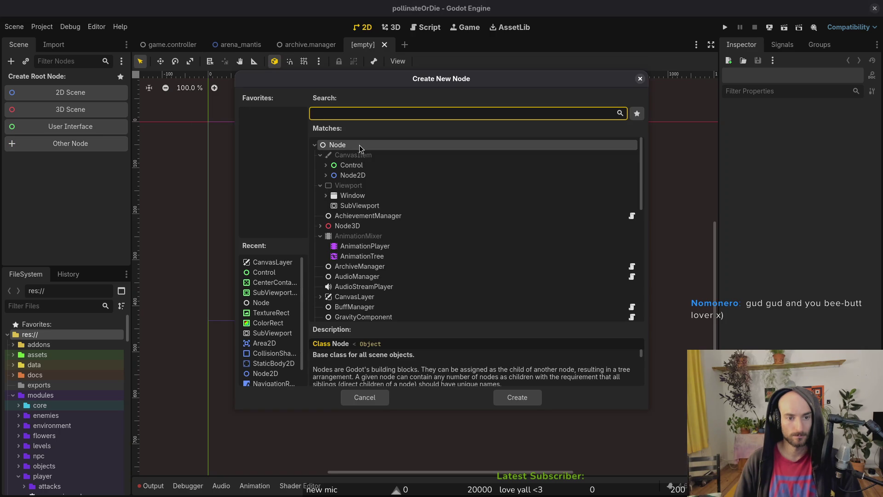
left_click(516, 397)
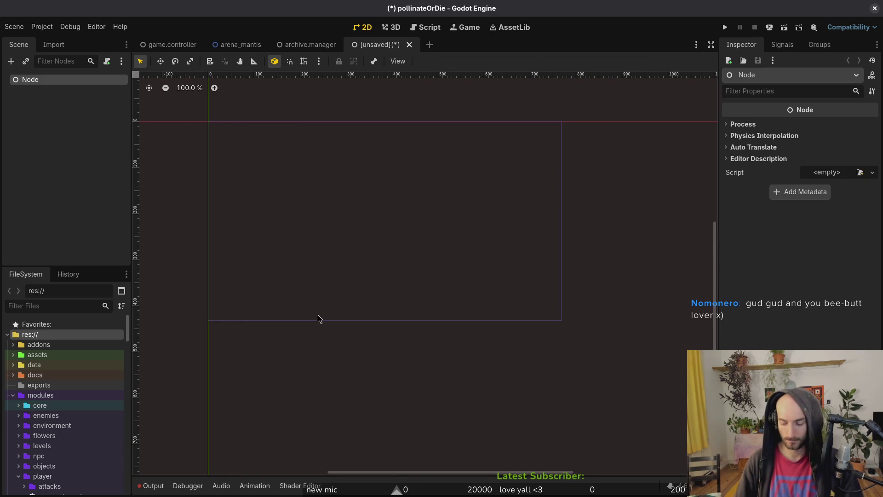
Rename the root node to achievementManager and begin attaching a script to it.
key("F2")
type("achievementM")
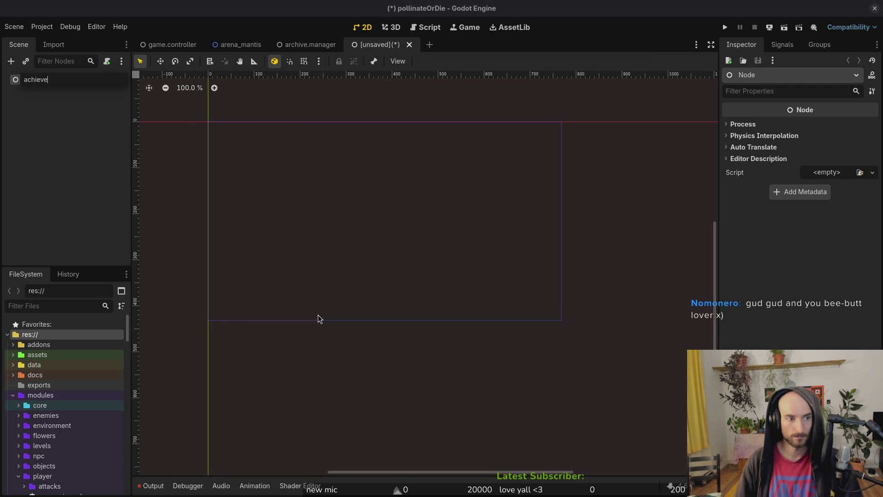
type("anager")
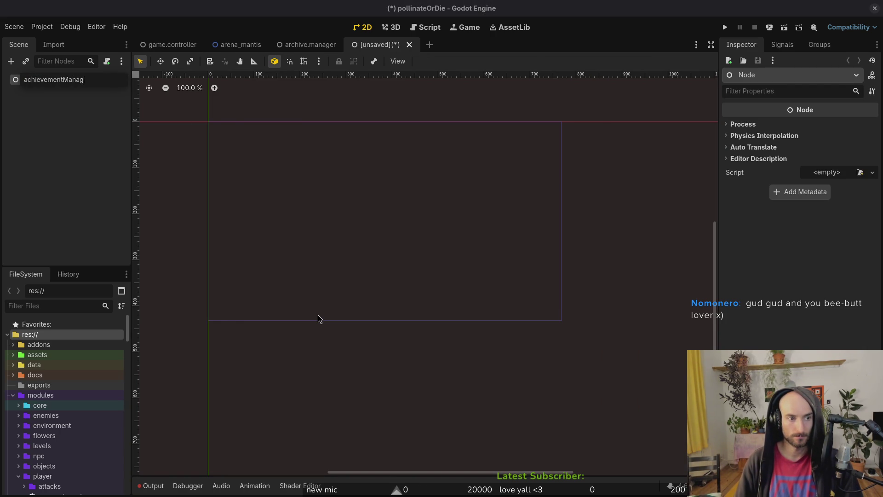
key("Return")
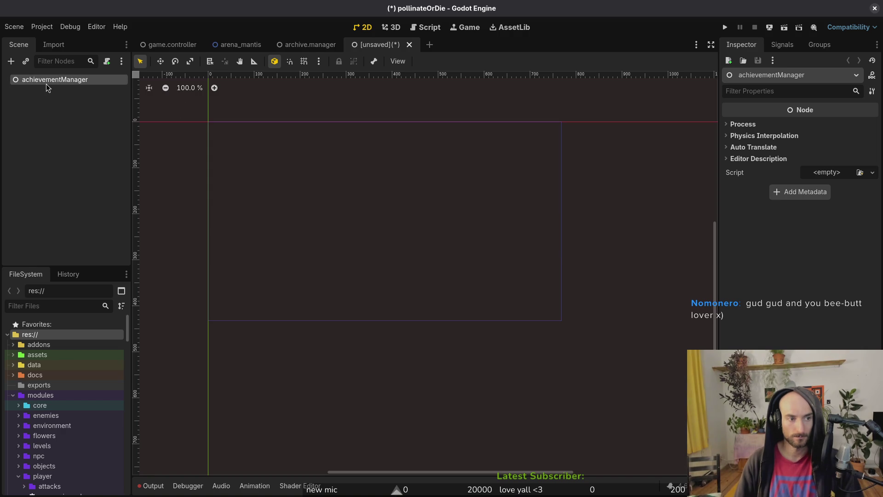
left_click(107, 62)
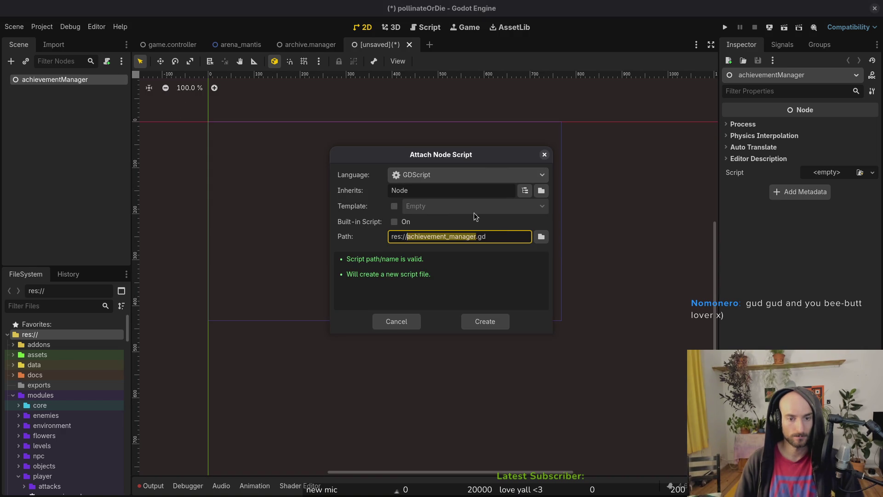
Attach the existing res://modules/core/managers/achievement.manager.gd to achievementManager and start saving the scene.
left_click(541, 236)
double_click(534, 143)
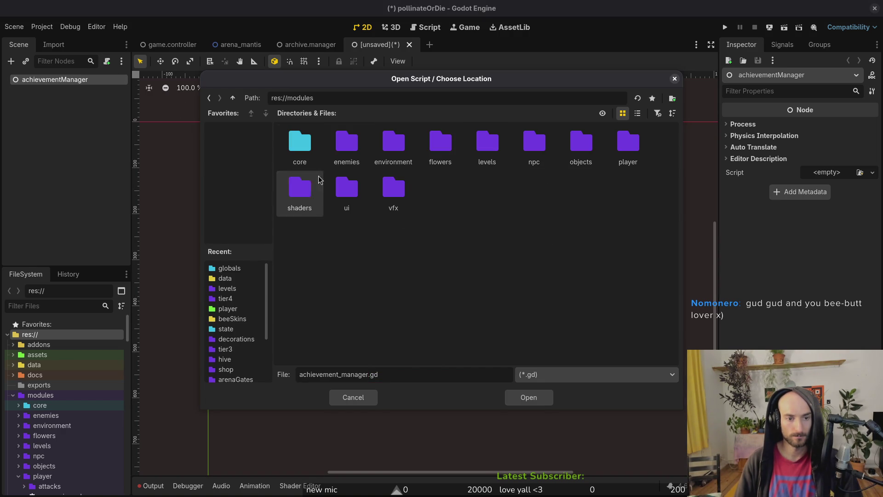
double_click(281, 138)
double_click(394, 145)
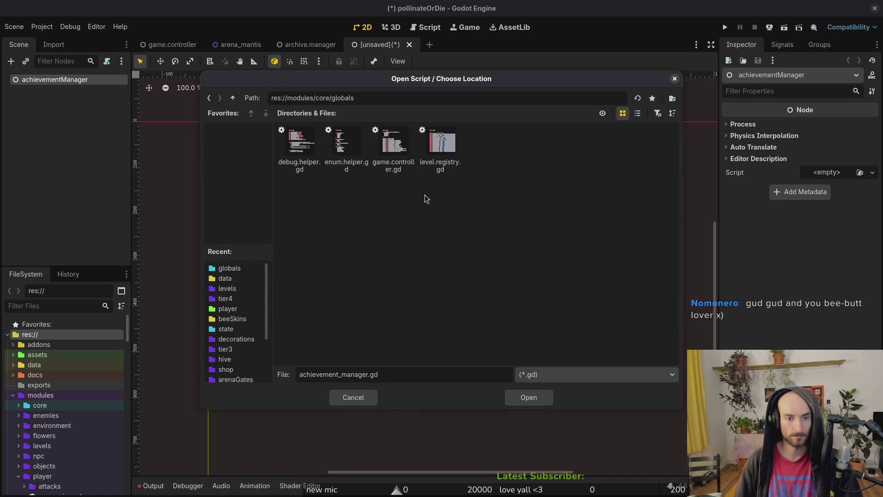
left_click(232, 98)
double_click(440, 138)
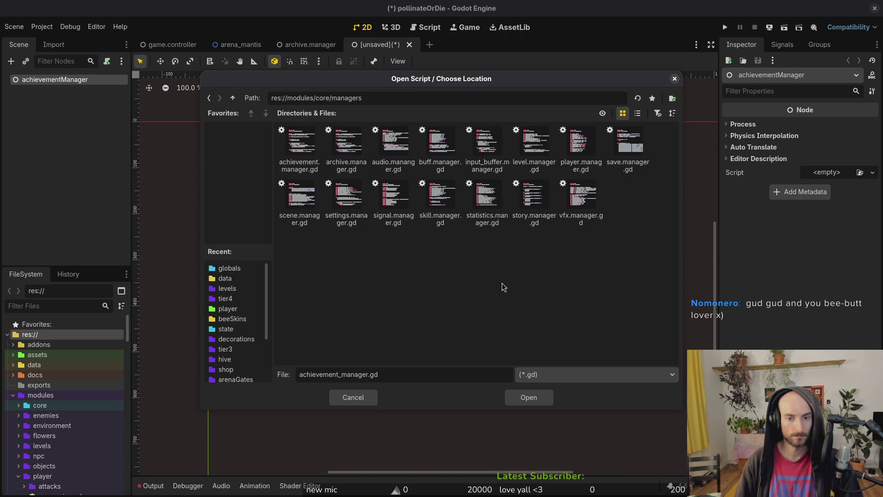
left_click(300, 146)
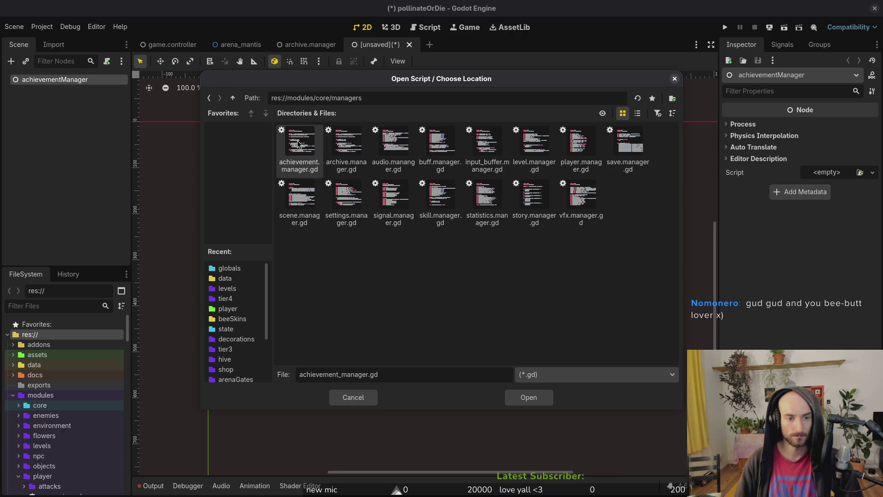
left_click(528, 400)
left_click(485, 321)
left_click(84, 104)
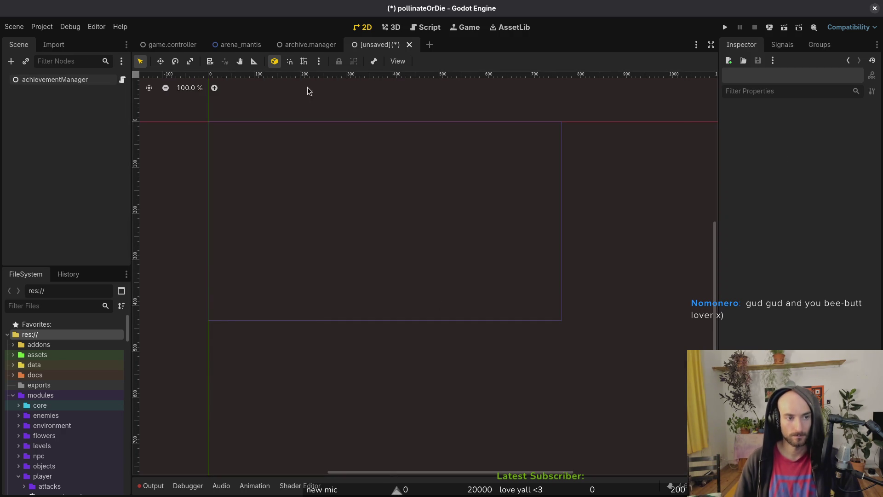
key("ctrl+s")
Save the scene as achievement.manager.tscn inside res://modules/core/managers.
double_click(534, 142)
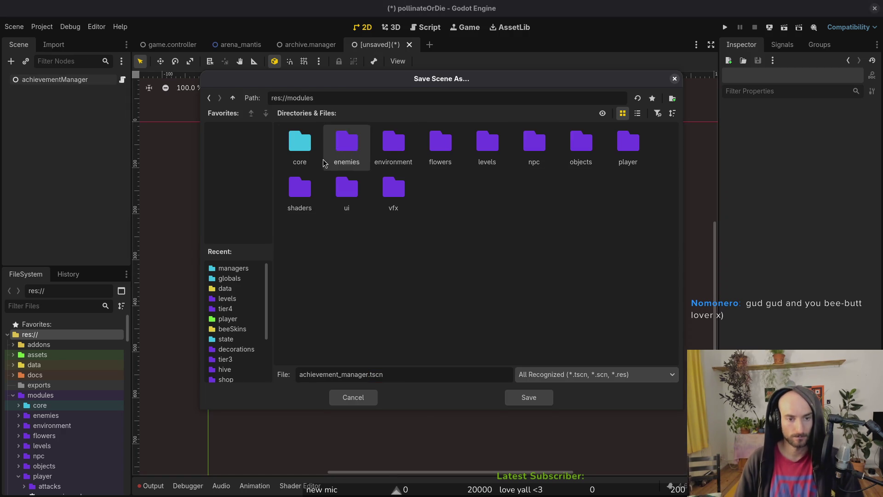
double_click(282, 145)
double_click(432, 148)
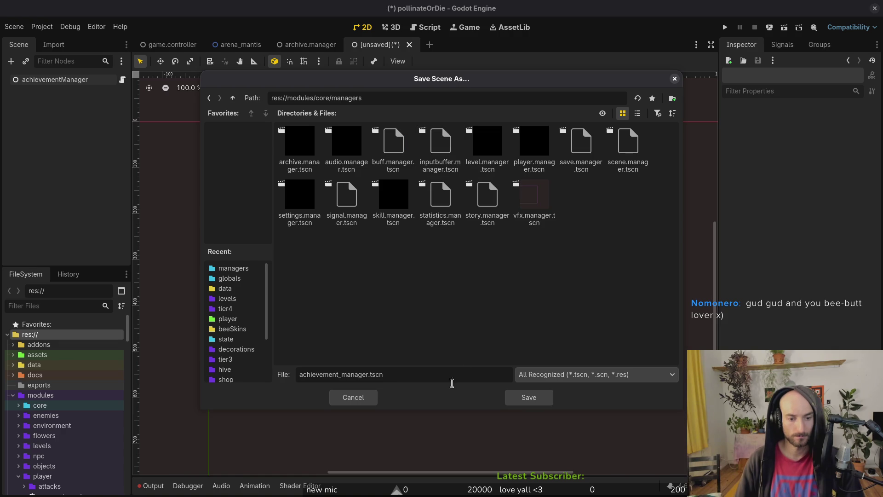
left_click(343, 374)
key("BackSpace")
type(".")
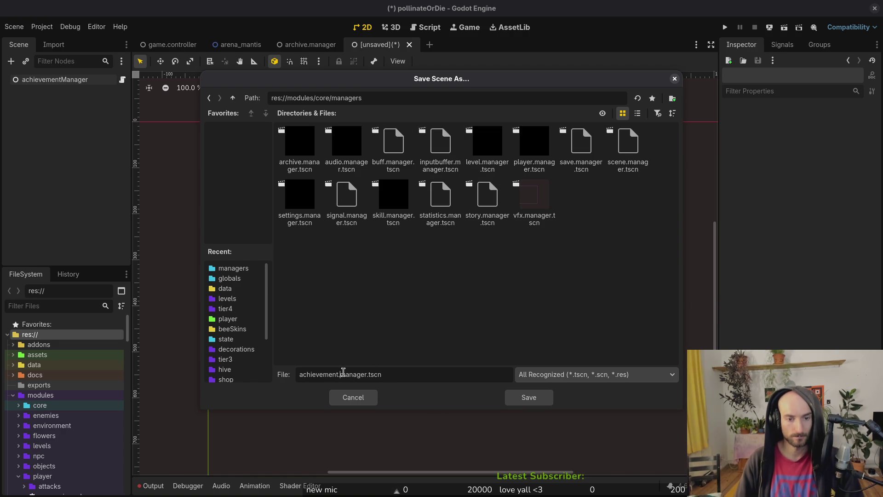
left_click(527, 400)
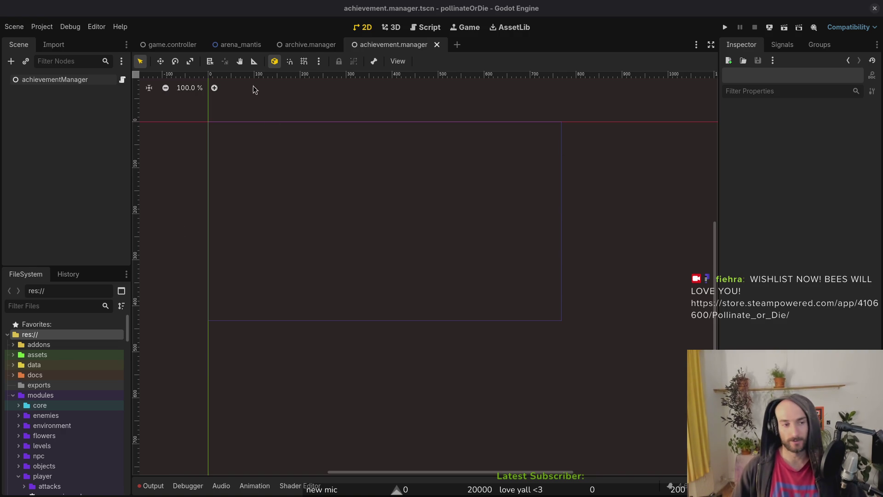
Close the achievement manager, archive manager and arena_mantis scene tabs.
middle_click(378, 50)
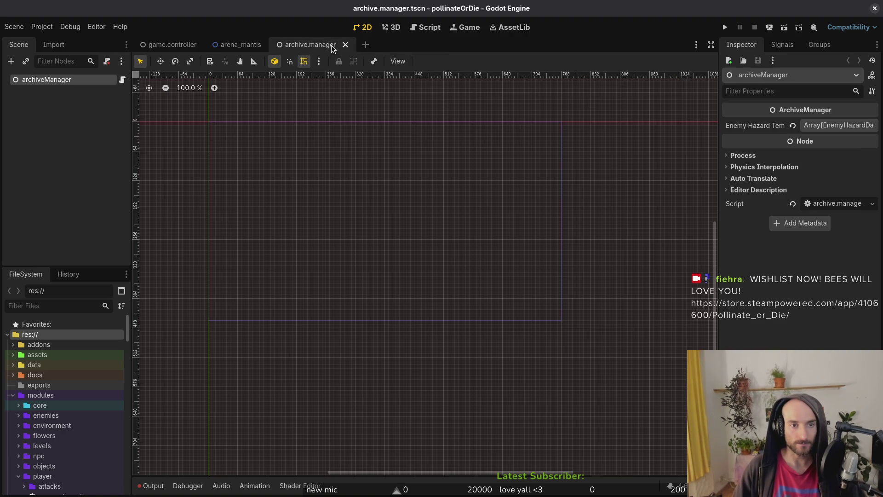
middle_click(301, 50)
middle_click(246, 48)
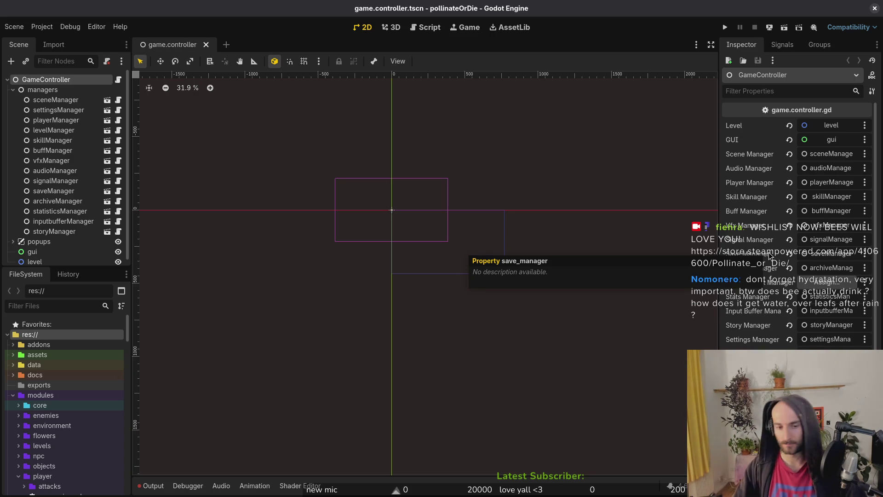
left_click(808, 281)
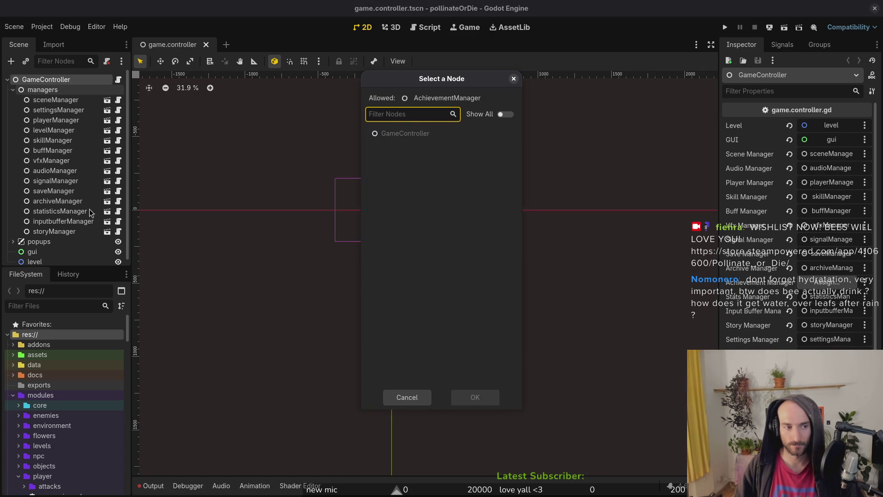
key("Escape")
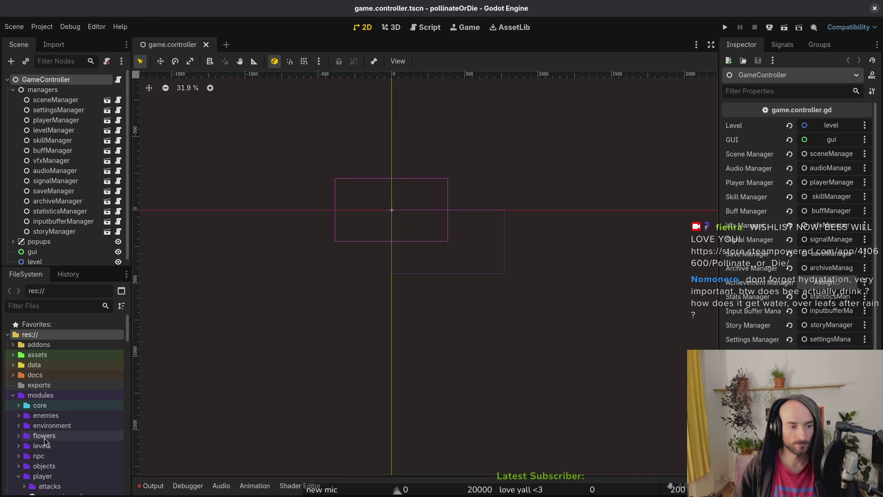
Drop achievement.manager.tscn under managers and pick achievementManager for GameController's Achievement Manager.
double_click(26, 405)
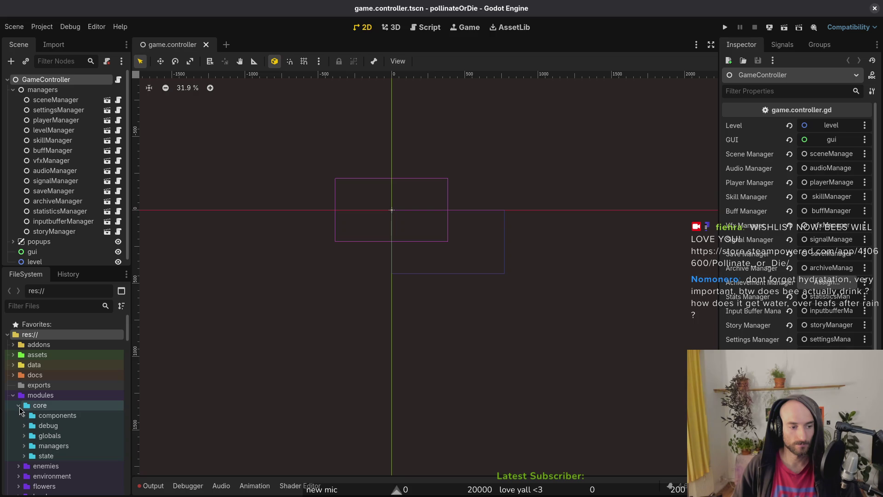
double_click(29, 445)
scroll(55, 437, "down", 2)
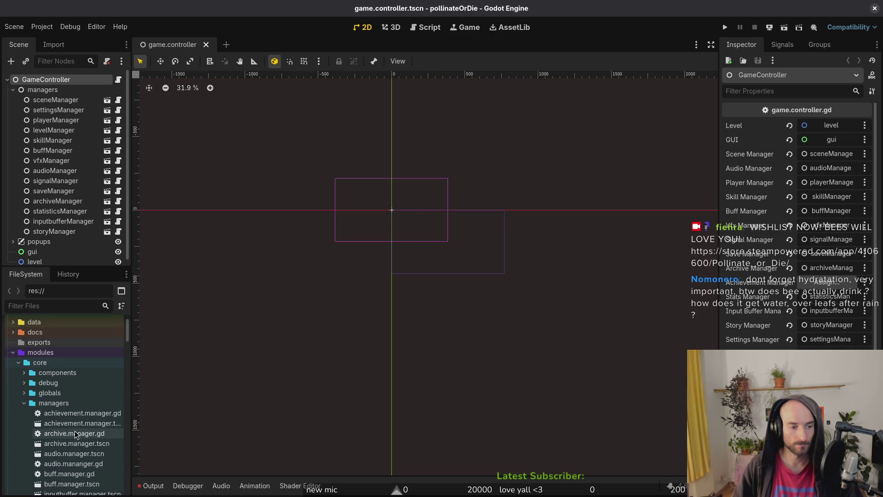
left_click_drag(79, 426, 71, 210)
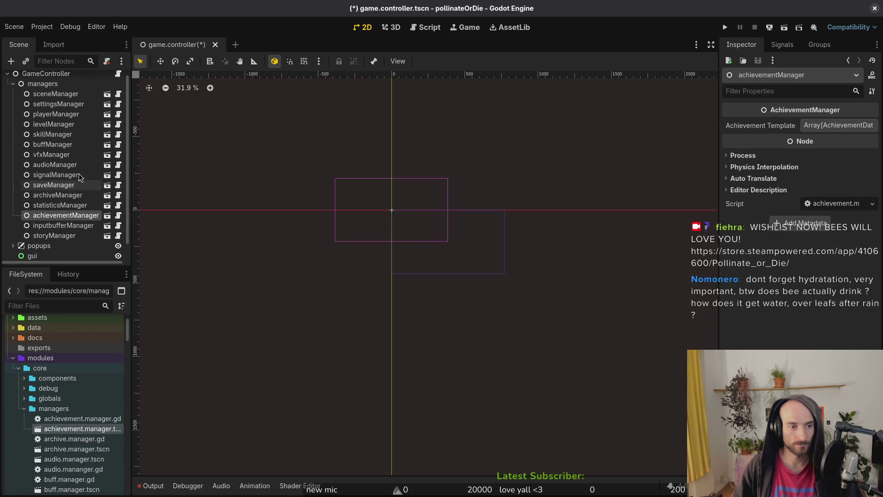
left_click(46, 79)
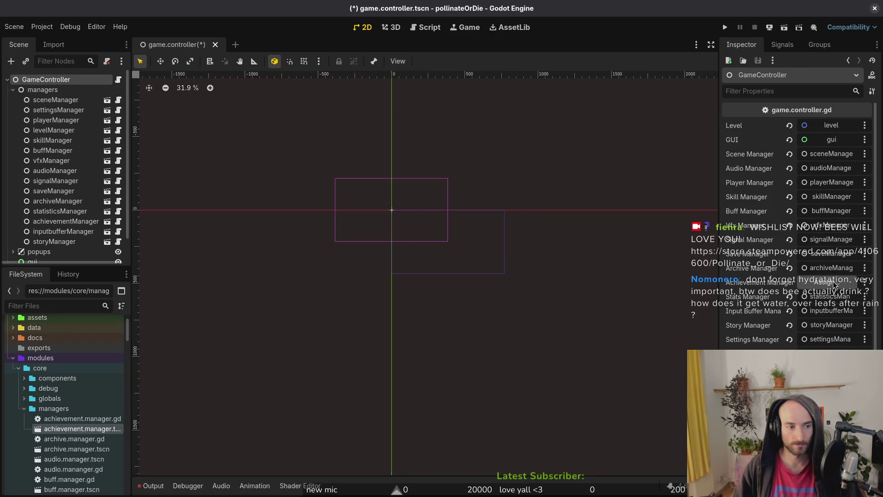
left_click(826, 282)
left_click(406, 154)
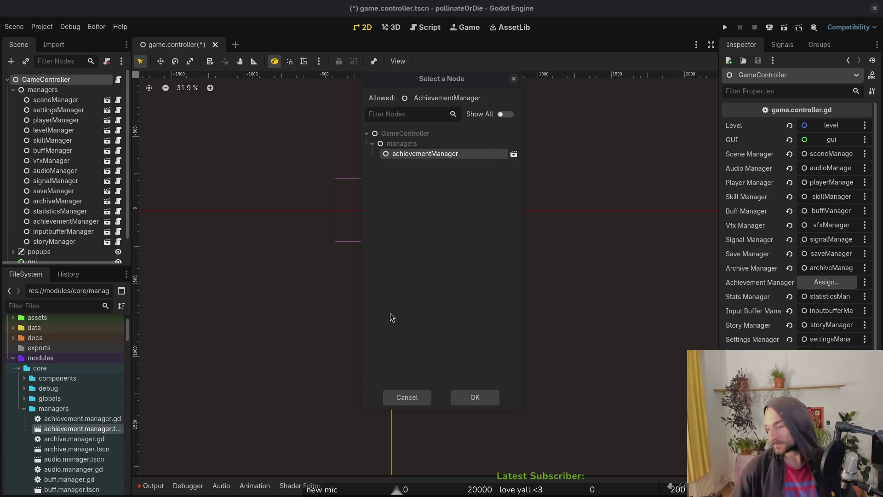
Confirm achievementManager as the Achievement Manager and save game.controller.tscn.
left_click(462, 398)
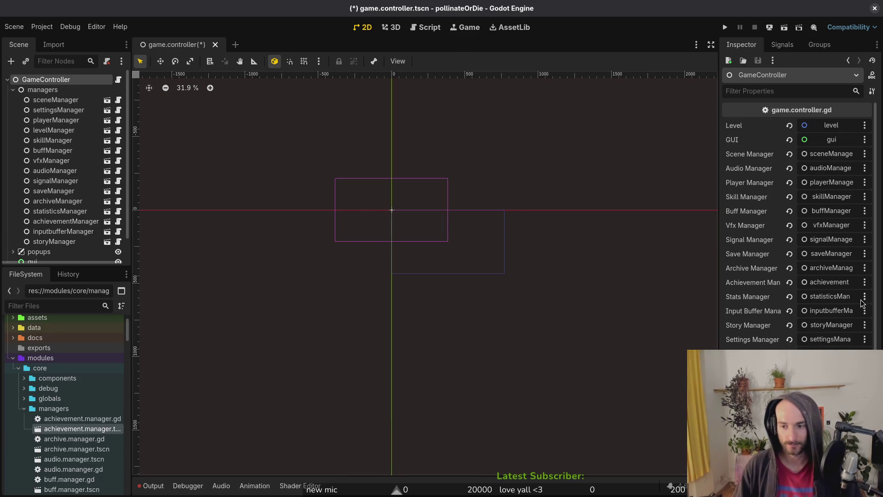
key("ctrl+s")
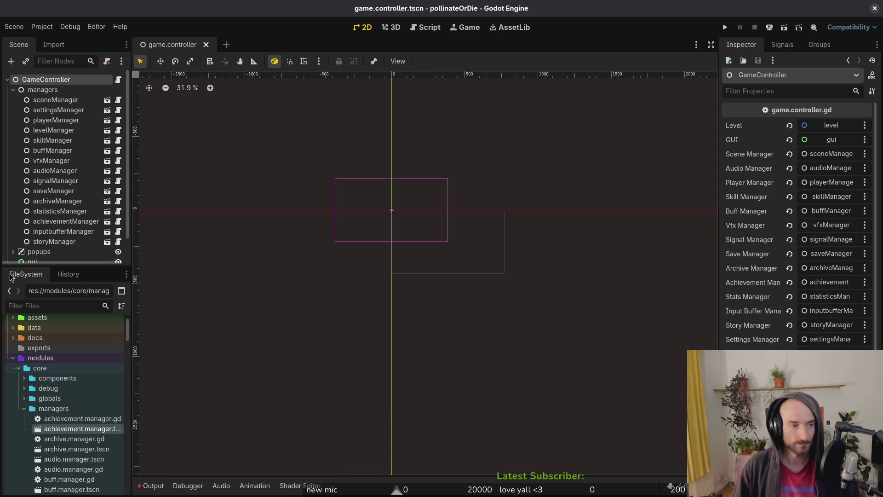
left_click(7, 79)
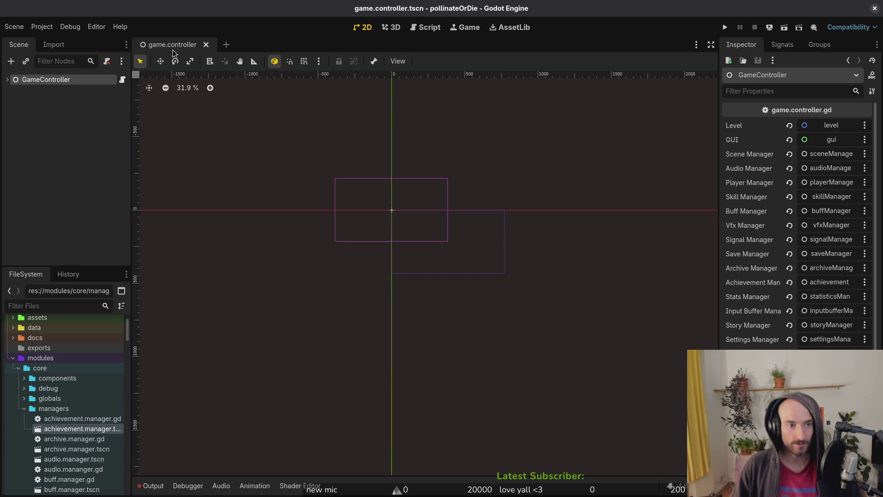
Launch Vim in the terminal, then return to the Godot editor.
key("alt+Tab")
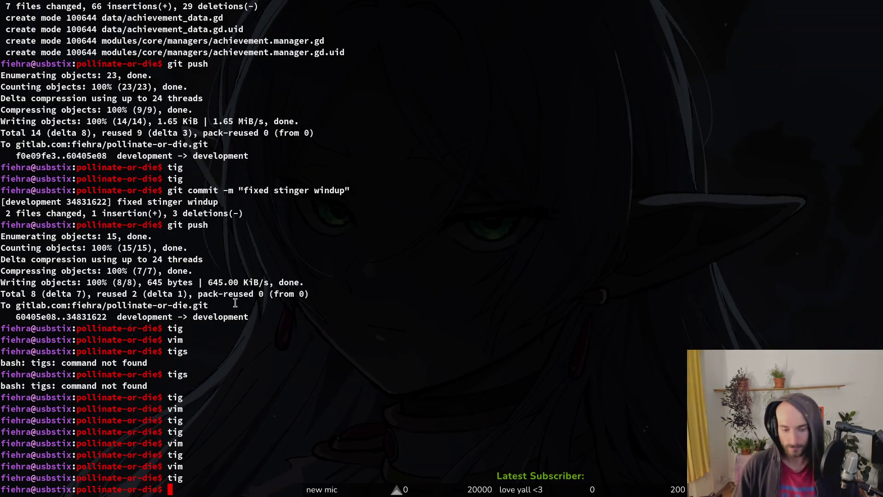
type("vim")
key("Return")
key("alt+Tab")
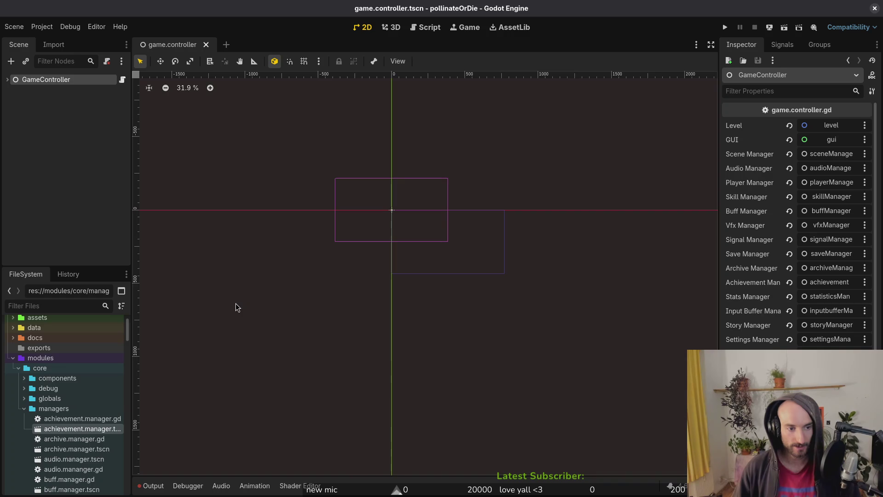
Create a new folder named achievements inside res://data.
left_click(23, 409)
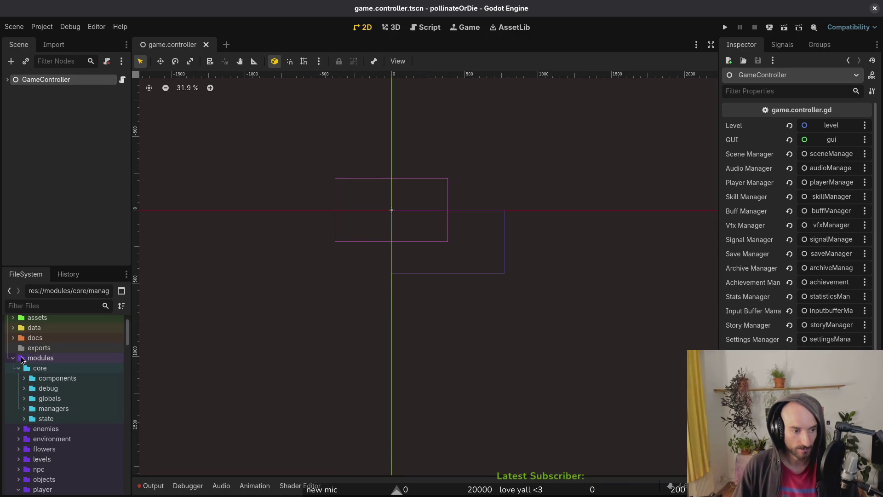
left_click(12, 358)
left_click(13, 364)
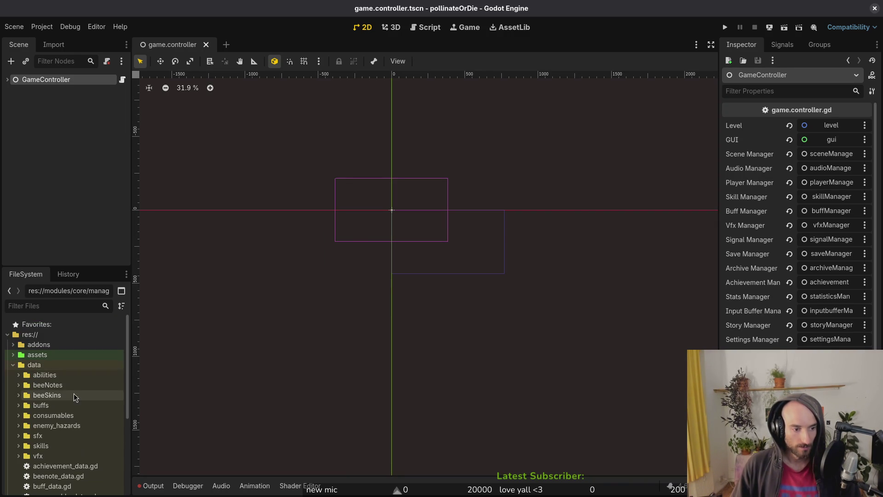
left_click(43, 364)
right_click(44, 364)
mouse_move(138, 332)
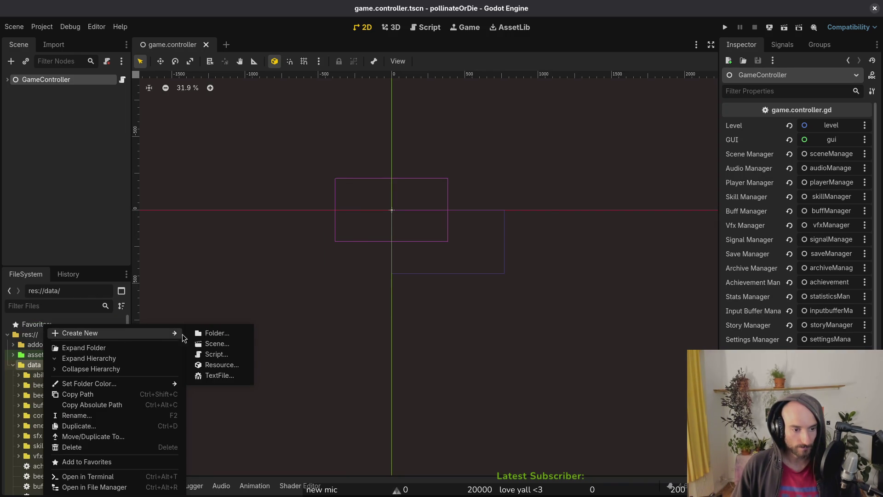
left_click(213, 336)
type("achievme")
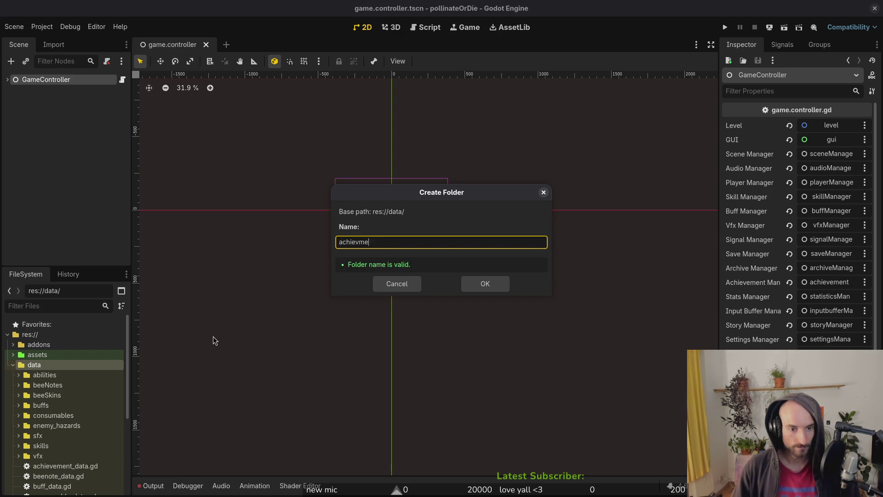
key("BackSpace")
key("BackSpace")
type("ements")
key("Return")
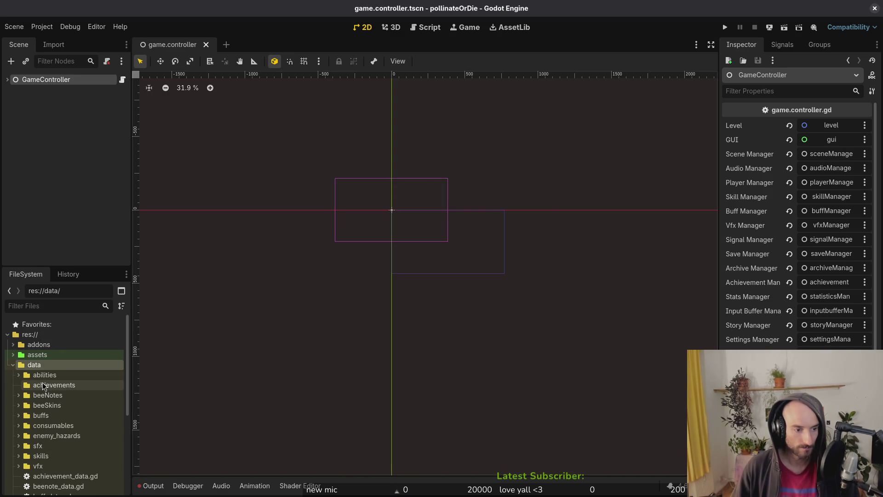
Select the beeNotes folder and open, then dismiss, its context menu.
left_click(50, 395)
right_click(51, 396)
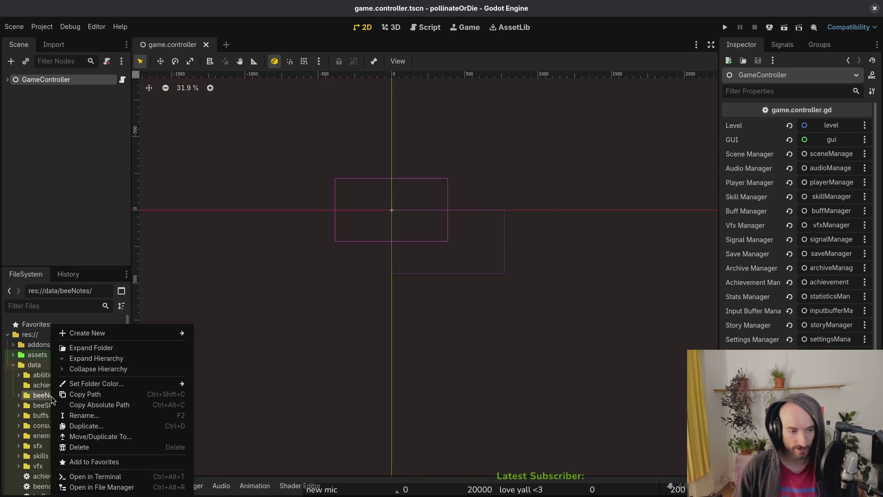
left_click(52, 399)
right_click(51, 399)
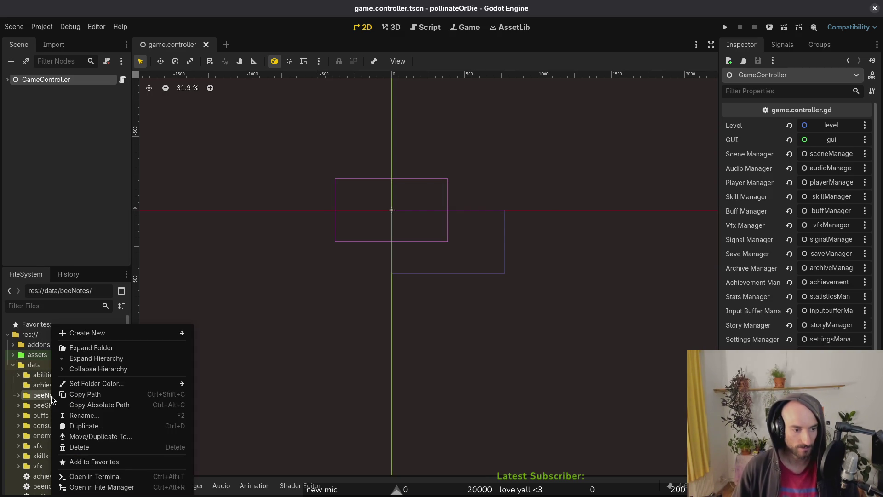
left_click(63, 395)
Expand beeNotes, view 1_0.tres, then inspect 1_1.tres with its Resource section expanded.
left_click(19, 395)
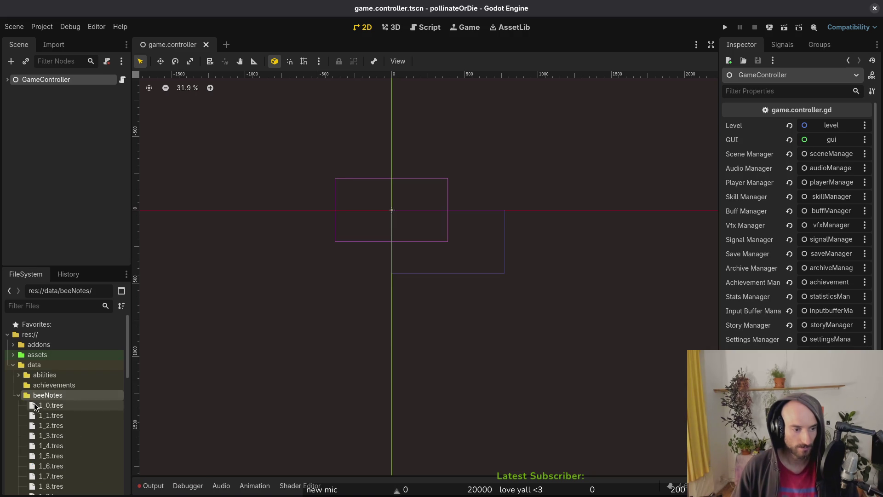
left_click(43, 406)
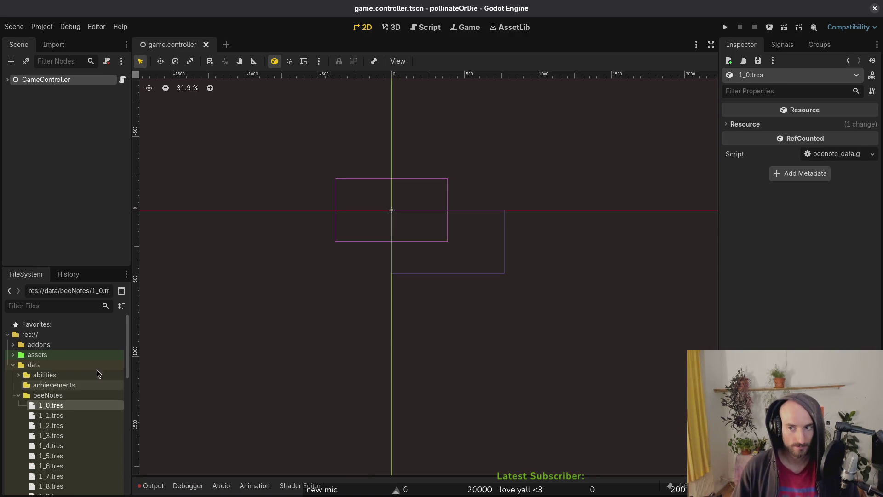
left_click(54, 417)
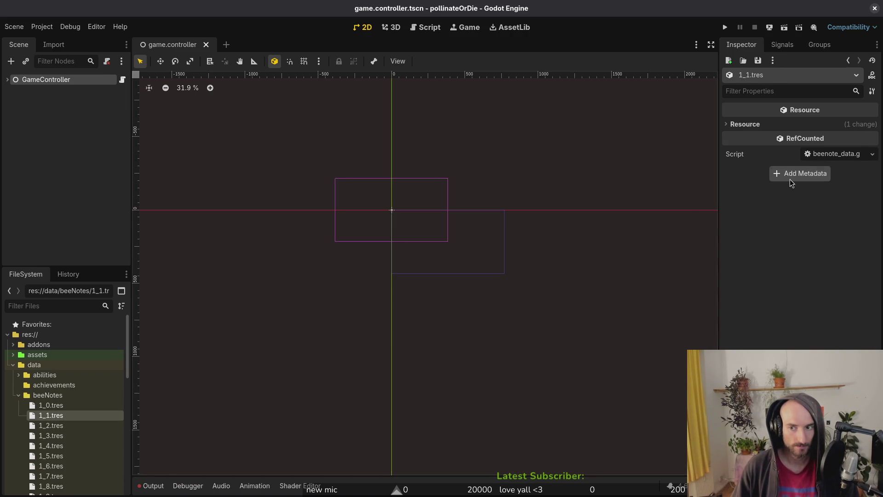
left_click(818, 124)
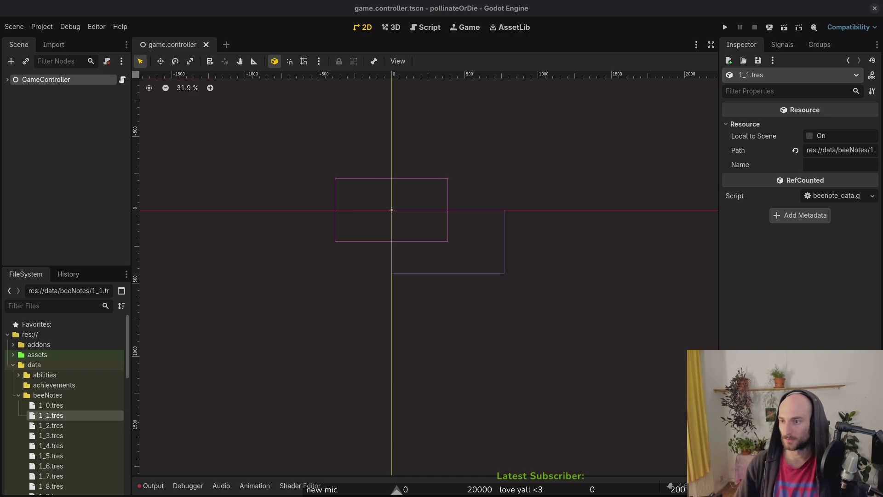
left_click(352, 207)
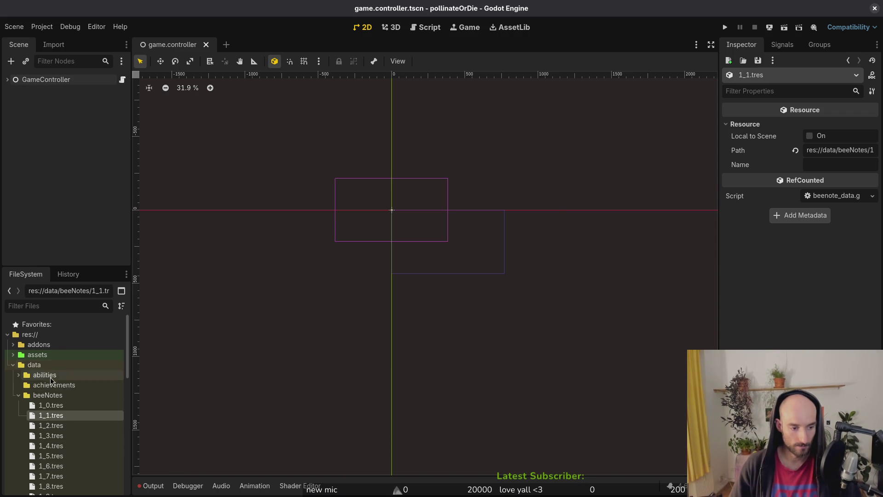
Delete the beeNotes folder from res://data.
scroll(52, 393, "down", 5)
scroll(52, 392, "up", 3)
double_click(44, 332)
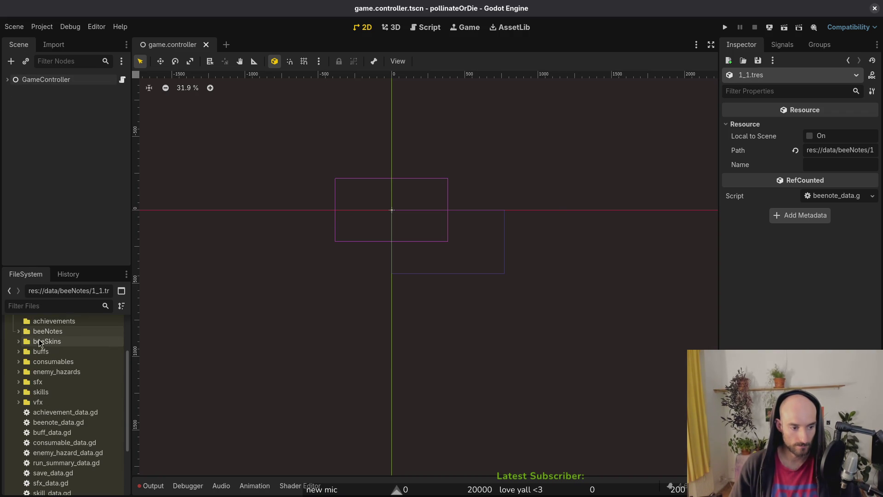
key("Delete")
key("Return")
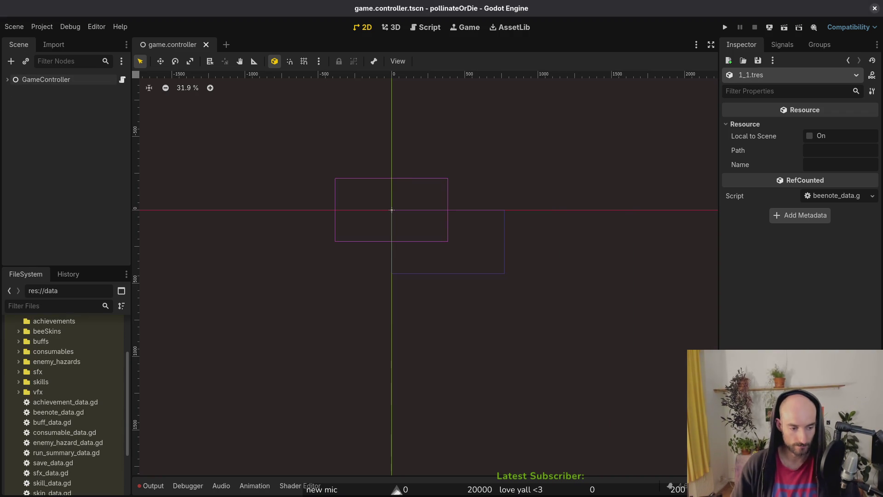
Delete the beenote_data.gd script from the data folder.
left_click(48, 412)
key("Delete")
key("Return")
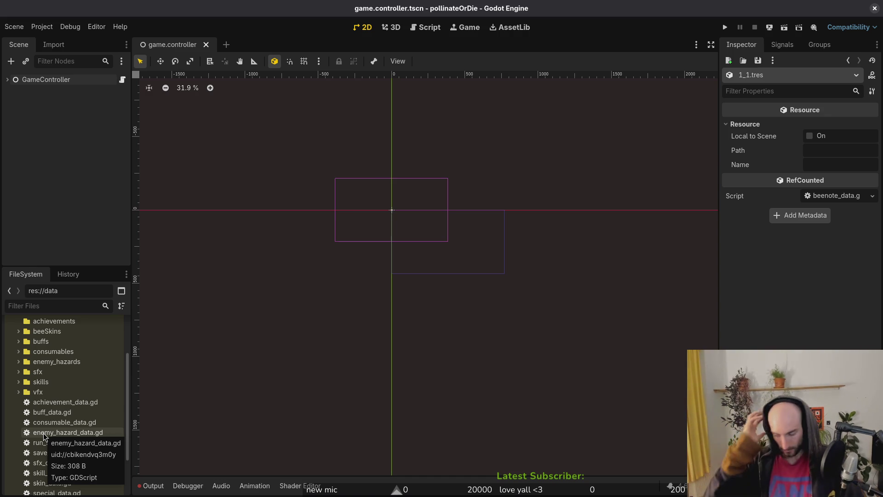
scroll(43, 433, "up", 2)
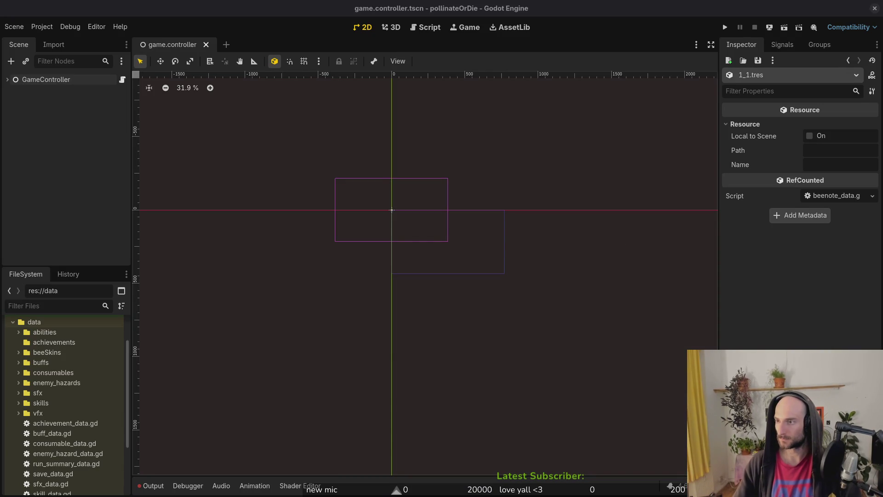
left_click(125, 203)
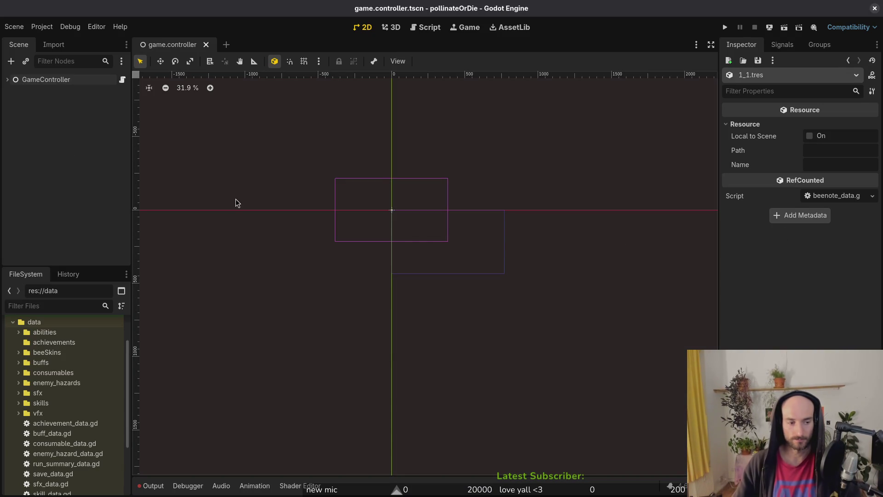
Create a new AchievementData resource from achievement_data.gd, saving into res://data/achievements.
left_click(74, 423)
right_click(76, 424)
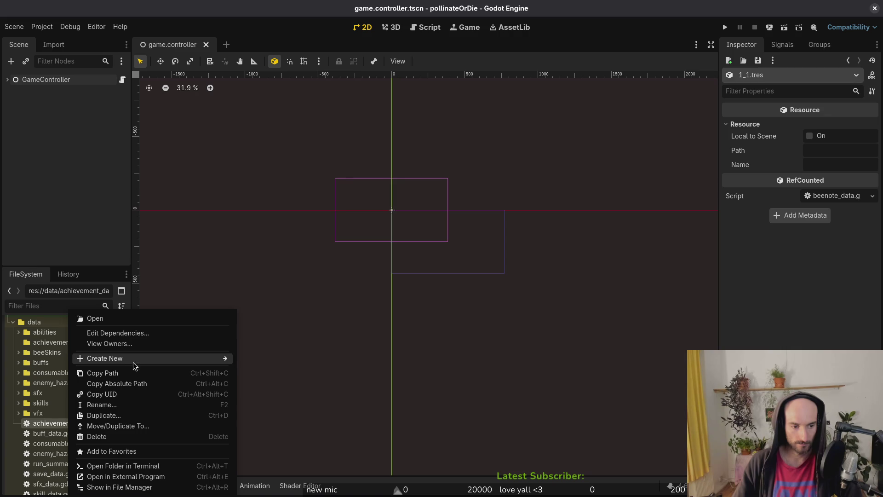
mouse_move(134, 359)
left_click(332, 387)
type("a")
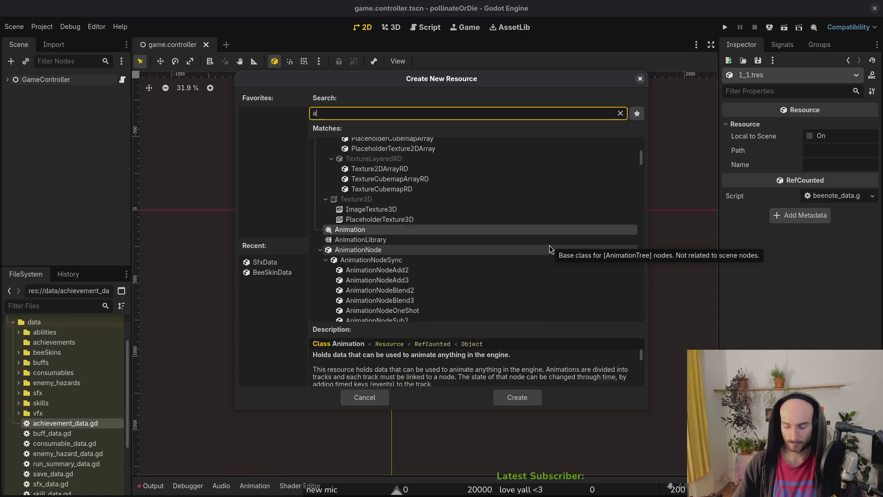
type("chi")
key("Return")
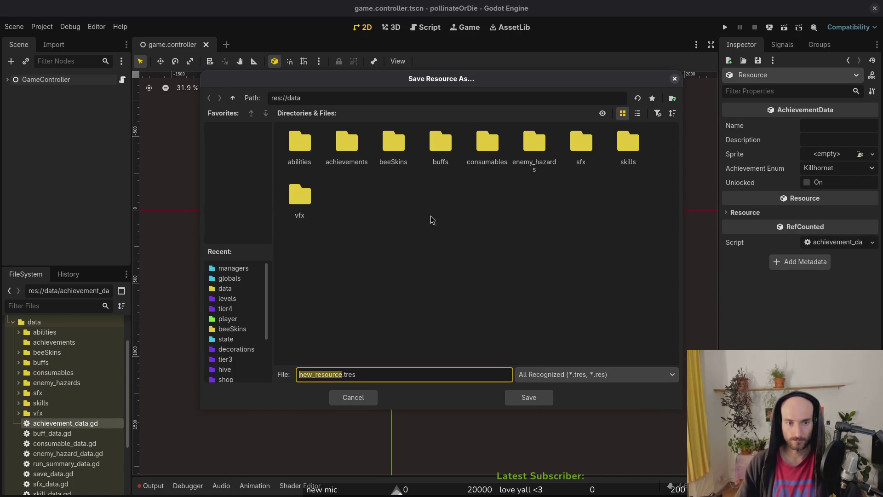
double_click(346, 140)
key("Left")
key("Left")
key("Left")
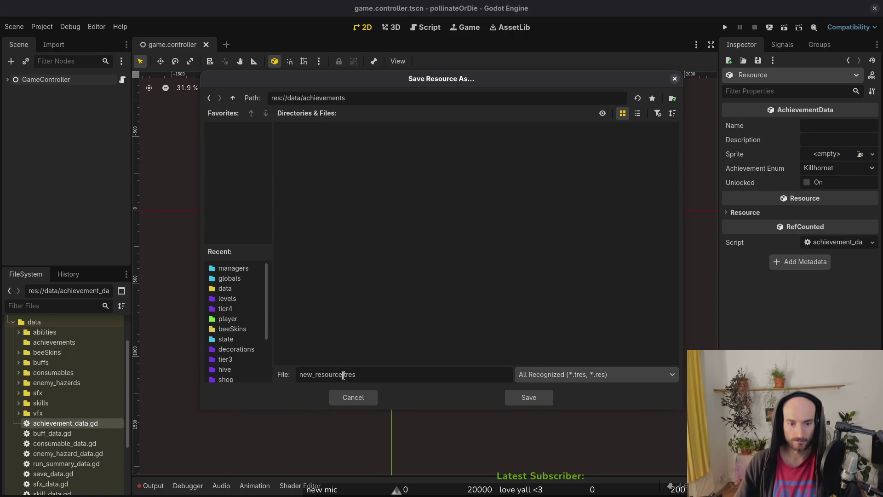
key("shift+Home")
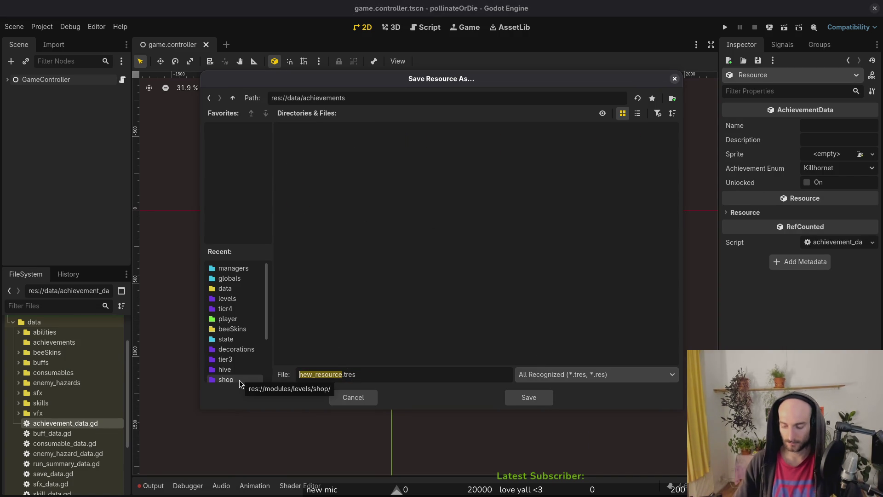
Open enum.helper.gd in Neovim through the file finder to review the achievement enum entries.
key("alt+Tab")
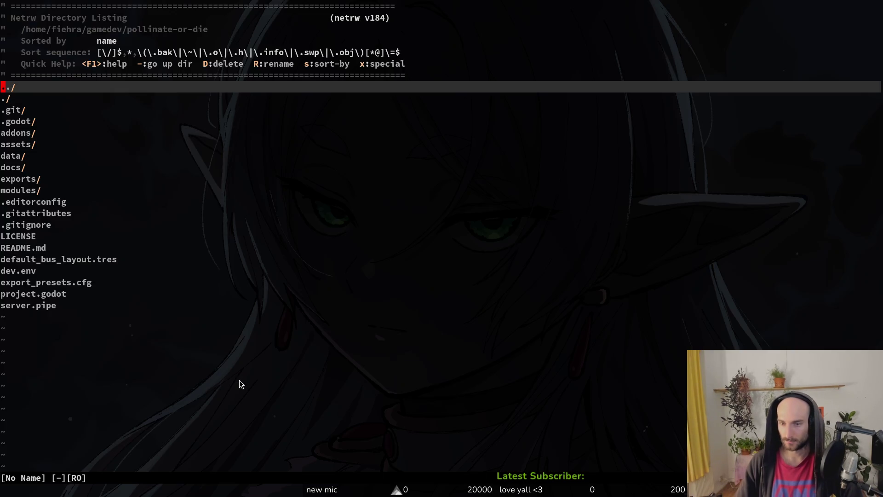
key("ctrl+p")
type("enhelp")
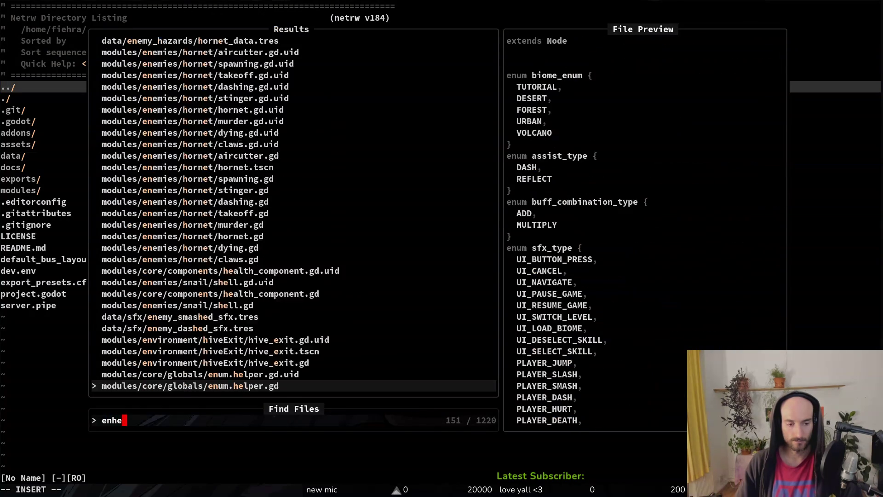
key("ctrl+v")
type(":q")
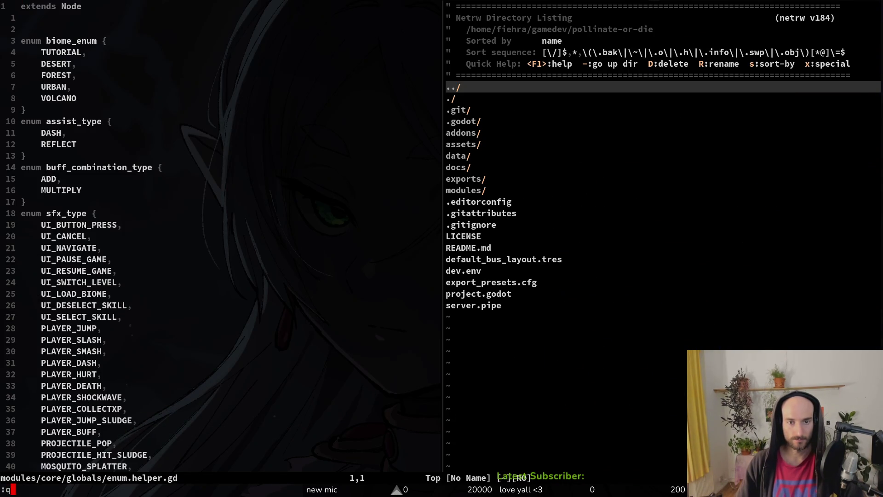
key("Return")
key("ctrl+p")
type("hehe")
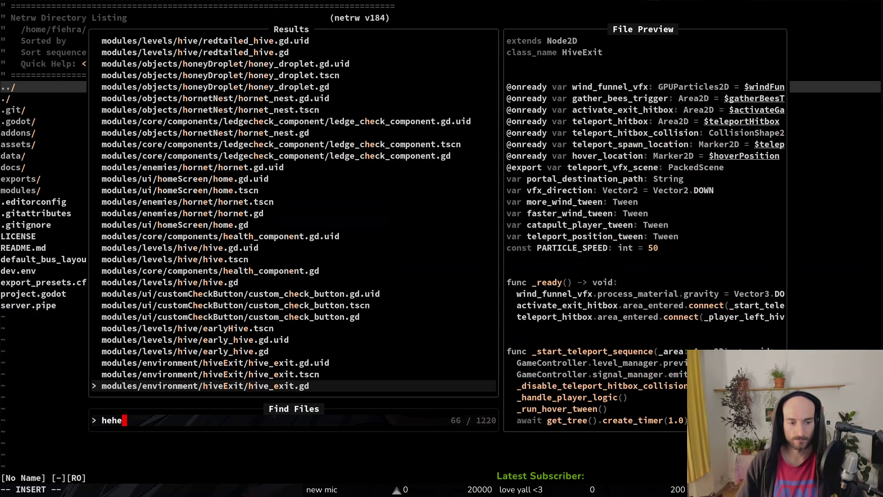
key("BackSpace")
key("BackSpace")
key("BackSpace")
type("enhel")
key("Return")
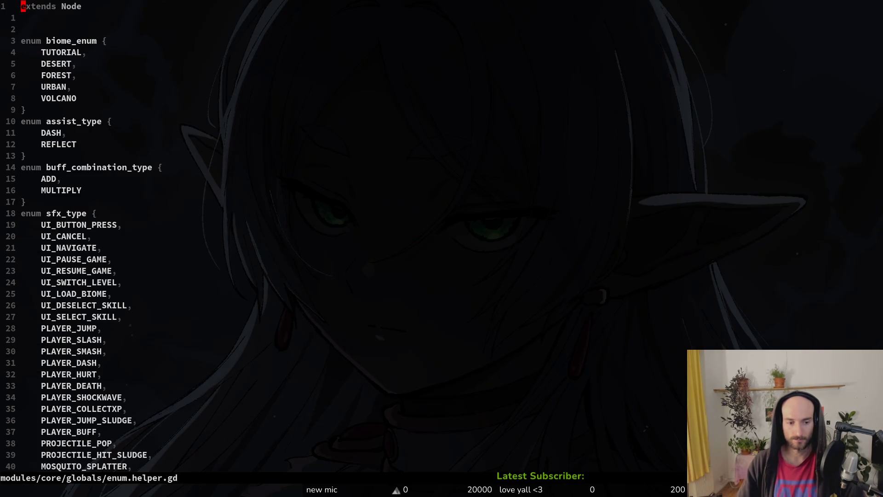
Save the pending AchievementData resource as kill_hornet_data.tres.
key("G")
key("alt+Tab")
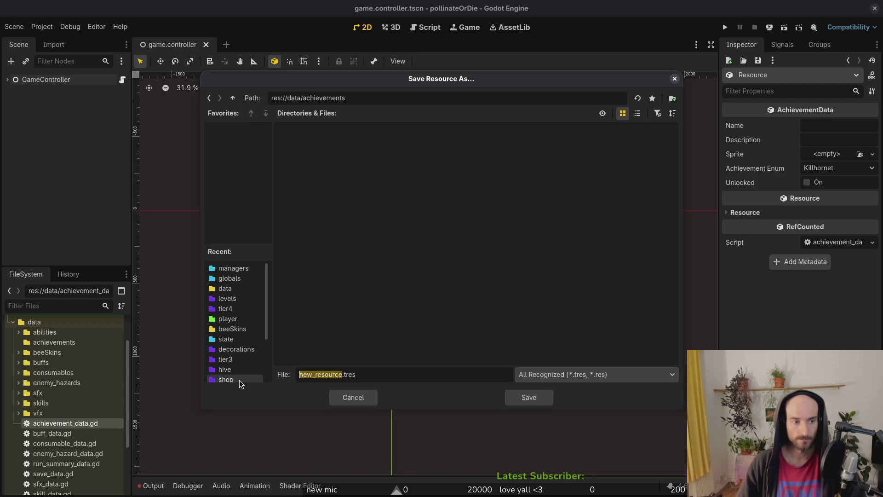
type("kill")
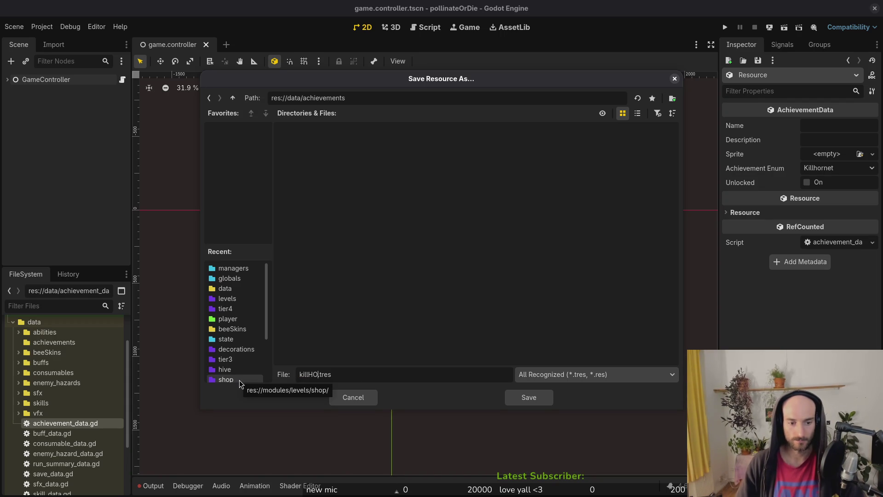
type("_hornet_d")
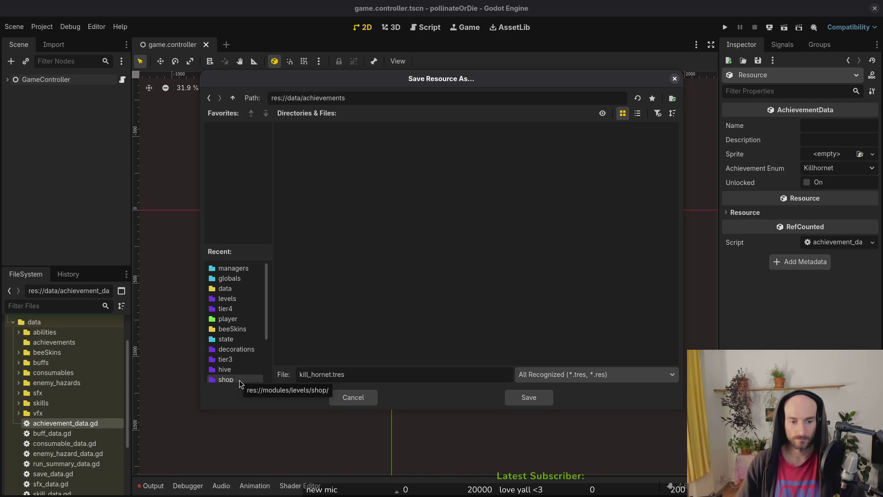
type("ata")
key("Return")
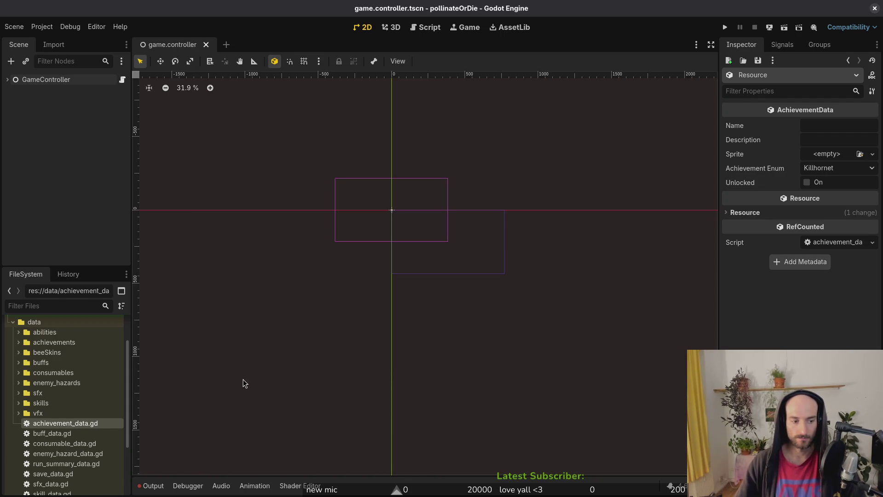
Create another AchievementData resource and save it as kill_spider_data.tres.
right_click(54, 427)
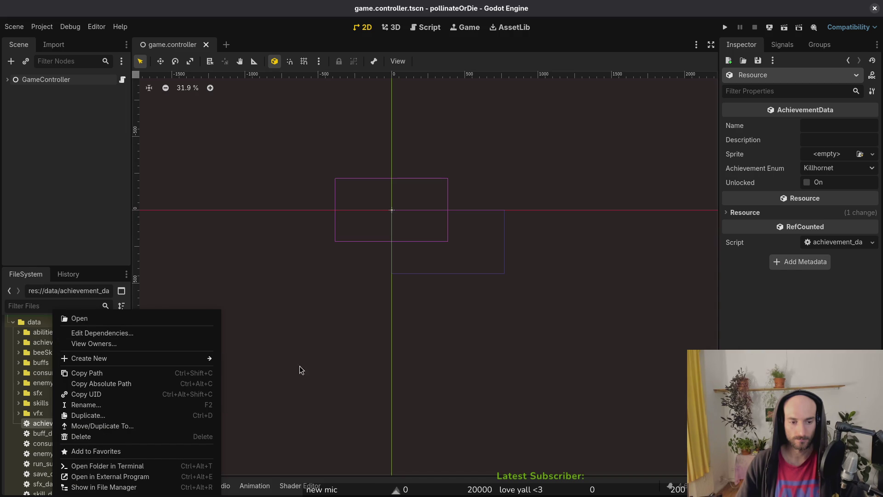
mouse_move(151, 357)
left_click(255, 389)
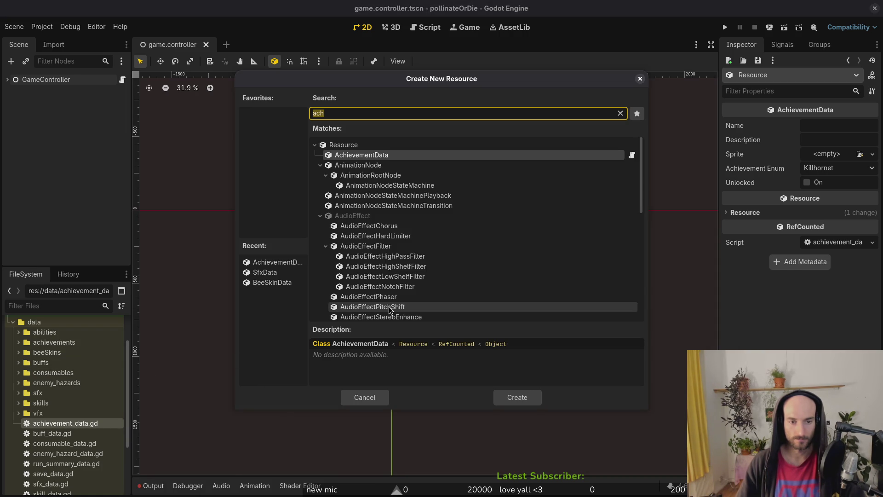
left_click(399, 158)
left_click(515, 396)
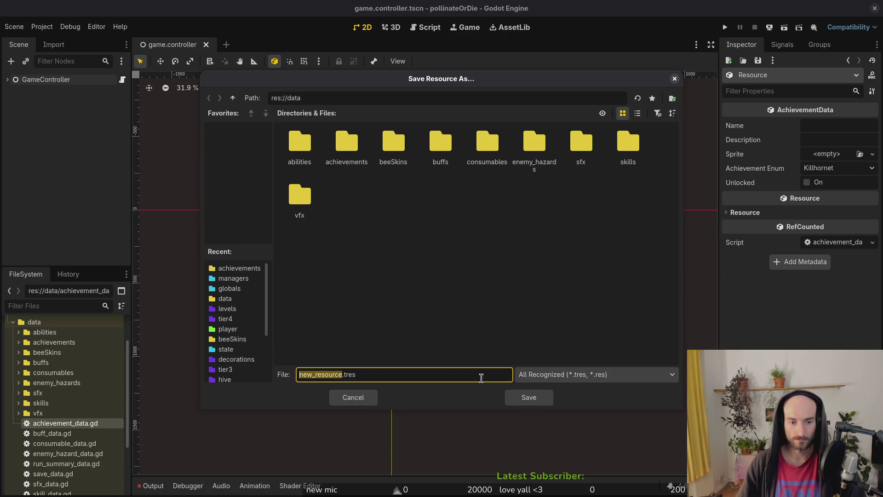
type("kill_spid")
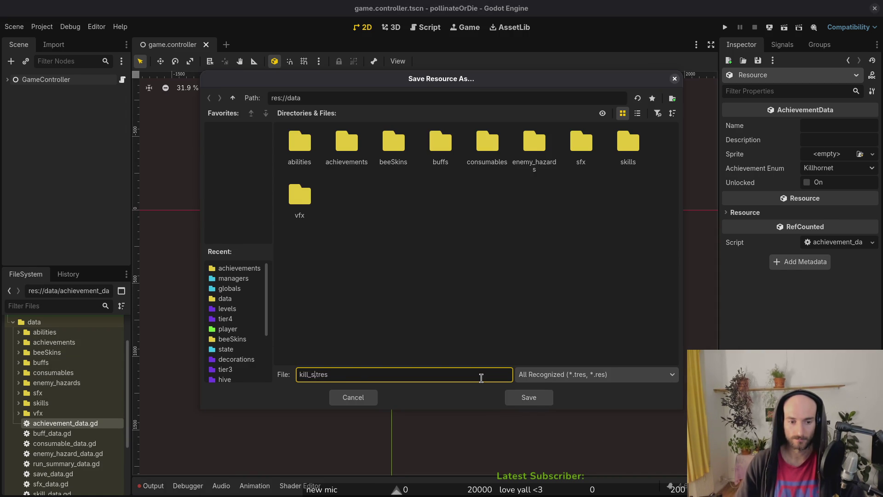
type("er")
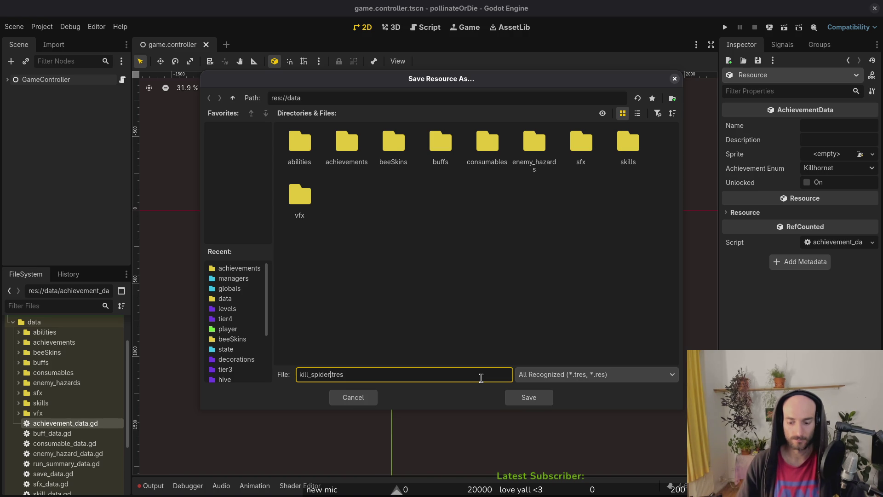
type("_data")
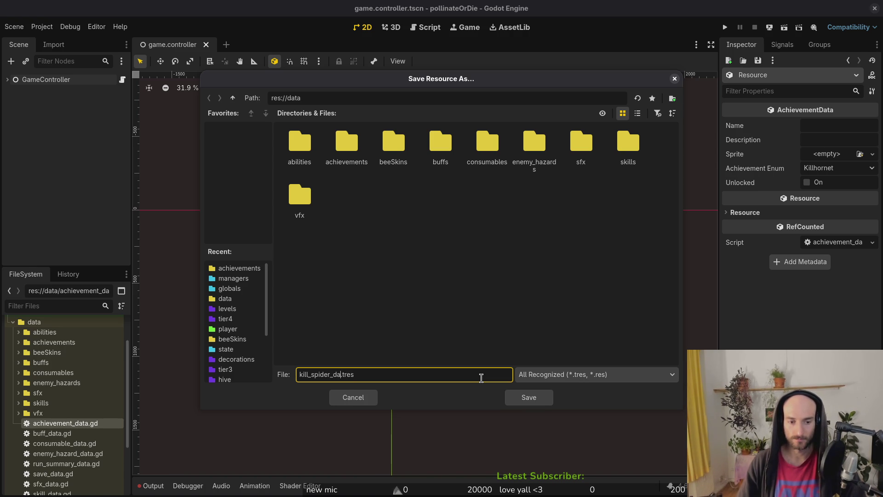
key("Return")
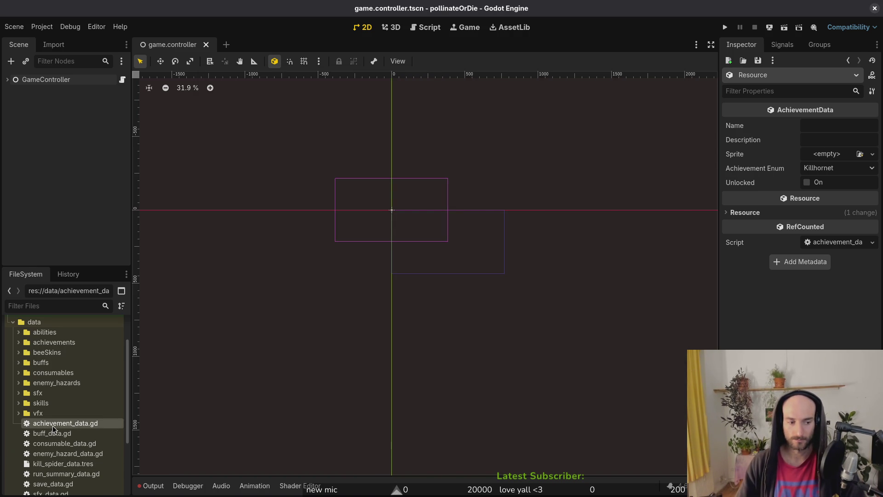
right_click(53, 428)
Start a new resource from achievement_data.gd so the Create New Resource dialog shows AchievementData.
mouse_move(139, 359)
left_click(267, 390)
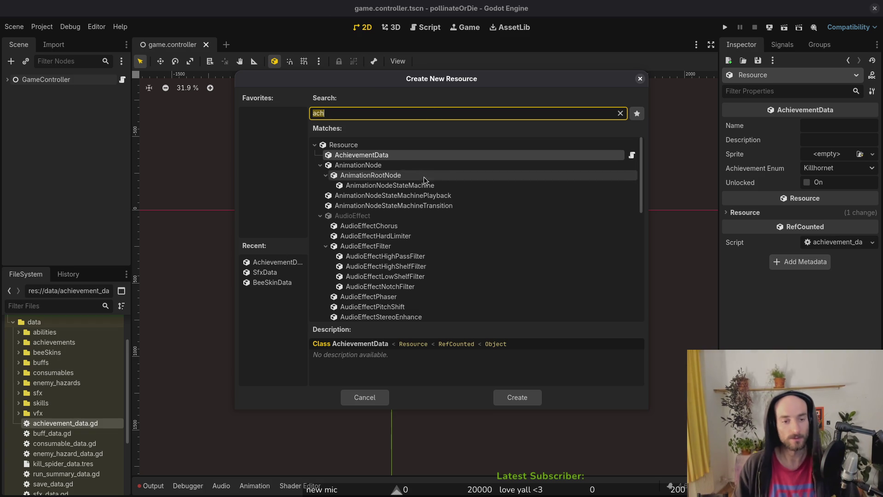
Create the AchievementData resource and save it as kill_mantis_data.tres.
left_click(394, 153)
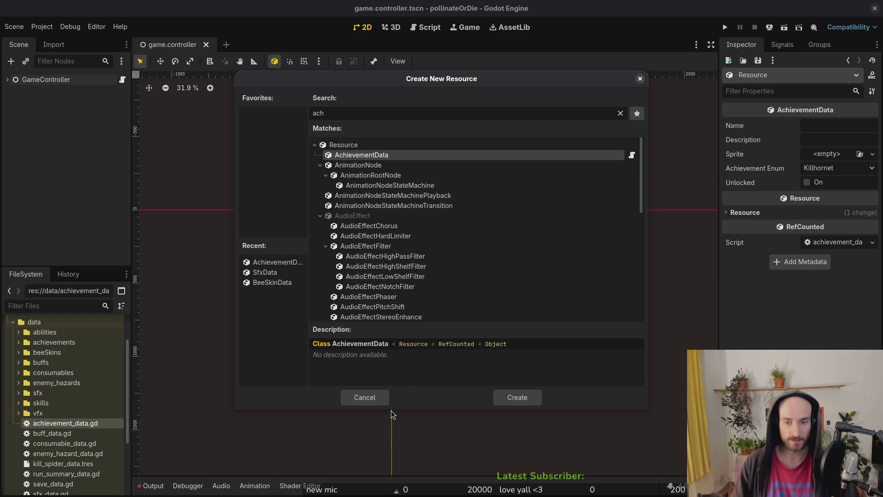
left_click(515, 398)
type("kill")
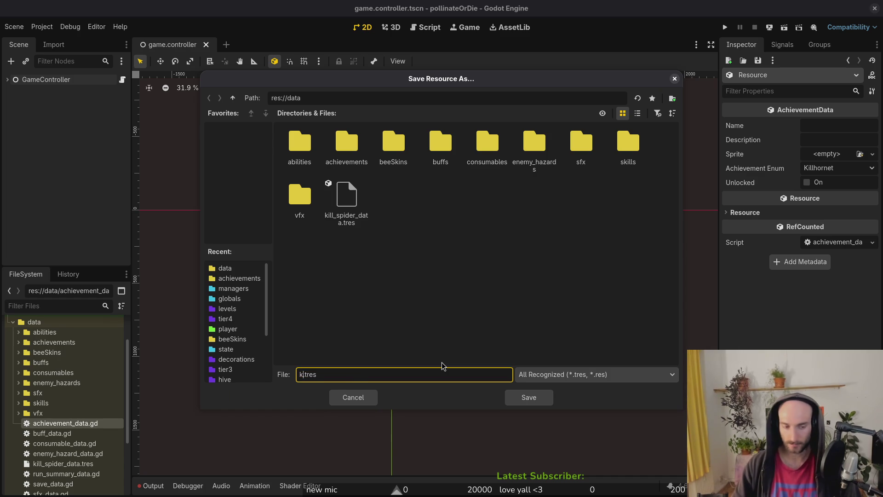
type("_mantis_data")
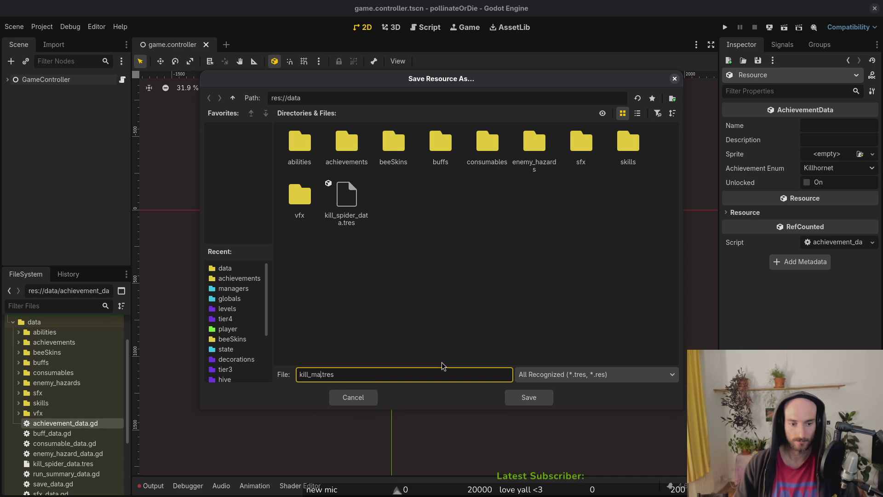
key("Return")
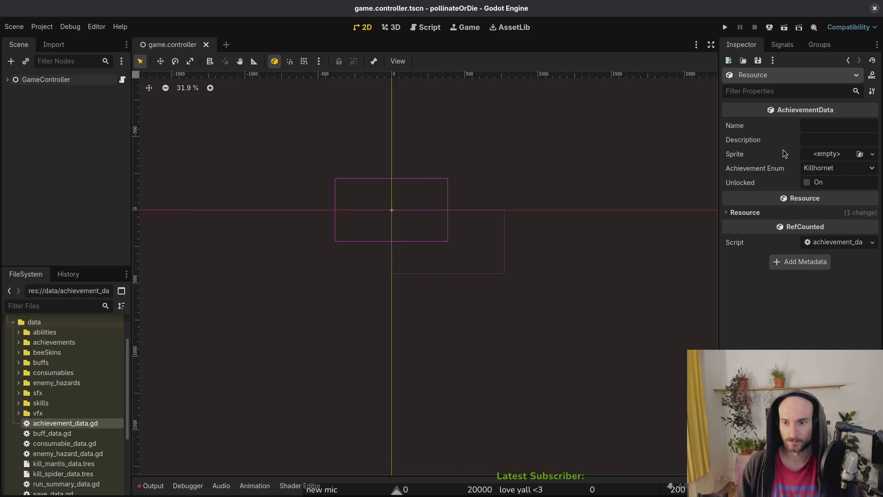
Set the achievement Name to KILL_MANTIS and Description to KILL_MANTIS_DESC.
left_click(804, 122)
type("KI")
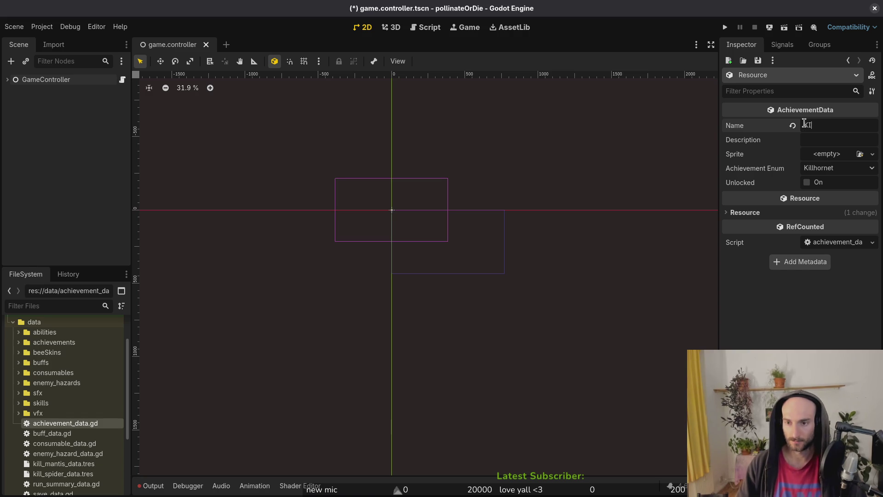
type("LL_MANTIS")
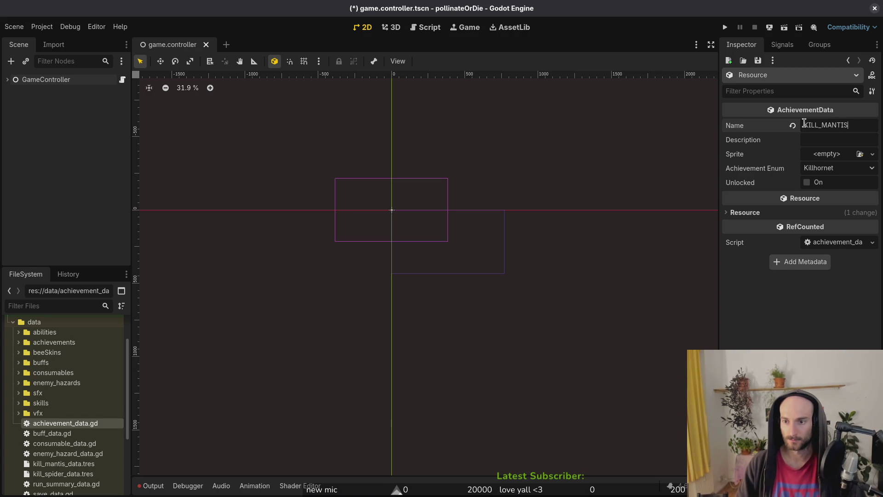
key("ctrl+a")
key("ctrl+c")
key("Tab")
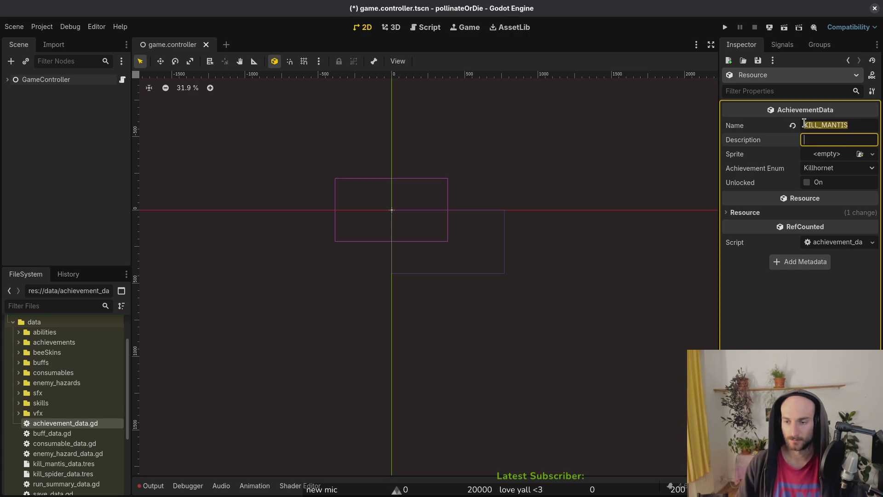
key("ctrl+v")
type("_")
type("DESC")
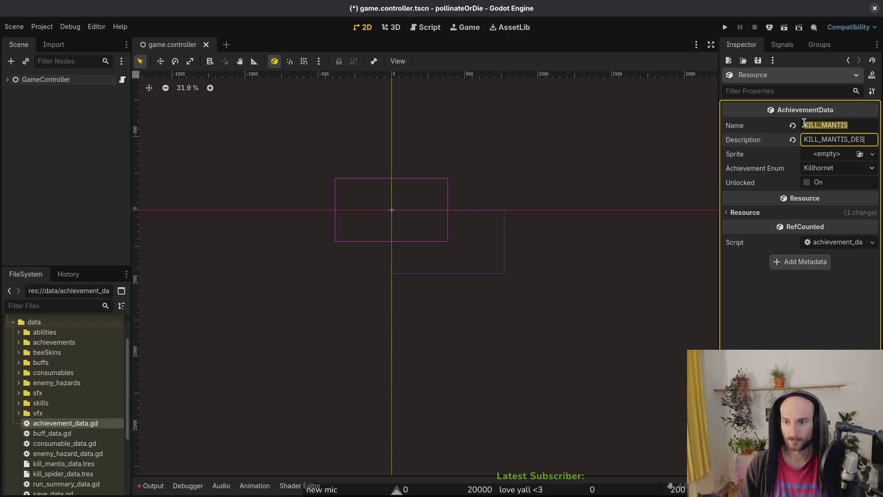
key("Return")
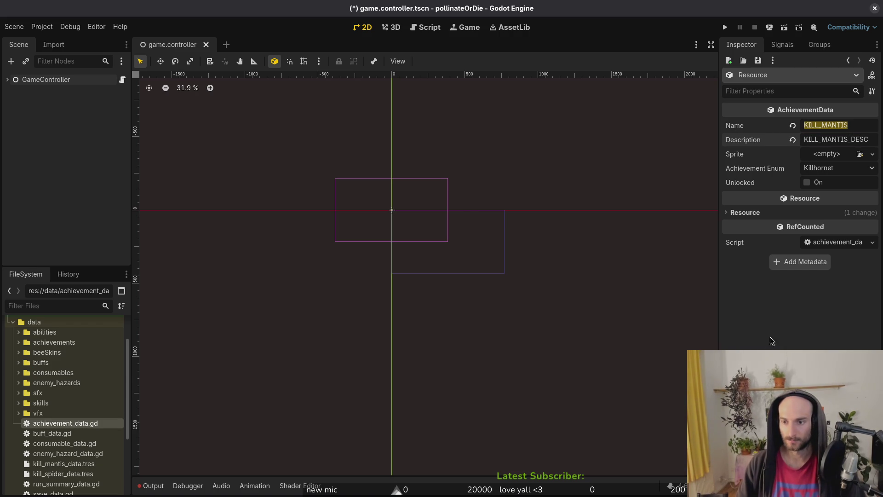
Set Achievement Enum to Killmantis and save the resource.
left_click(828, 169)
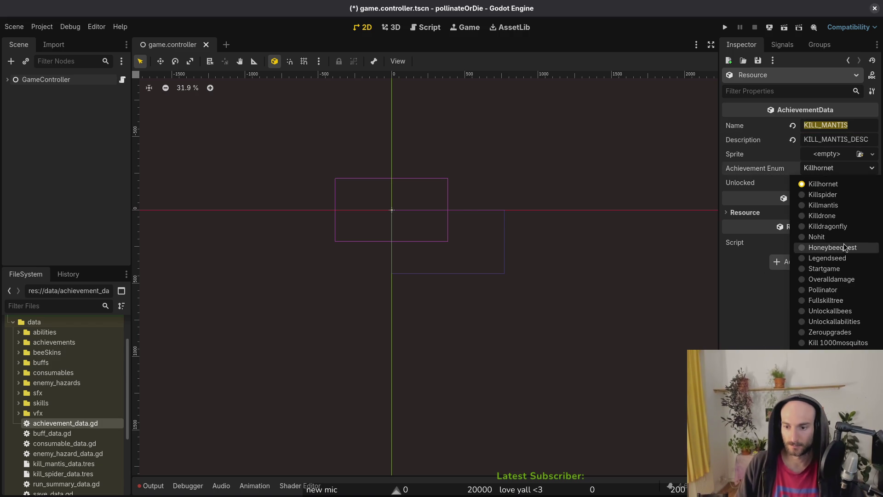
left_click(840, 204)
key("ctrl+s")
left_click(832, 169)
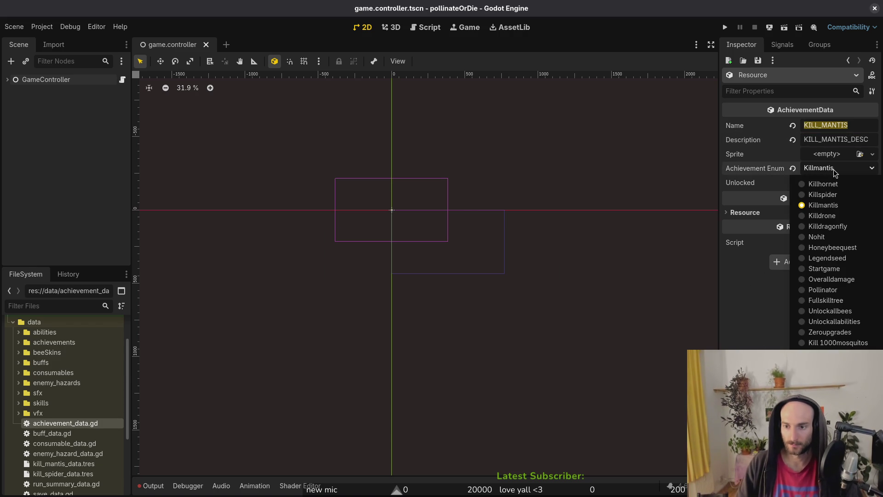
left_click(833, 170)
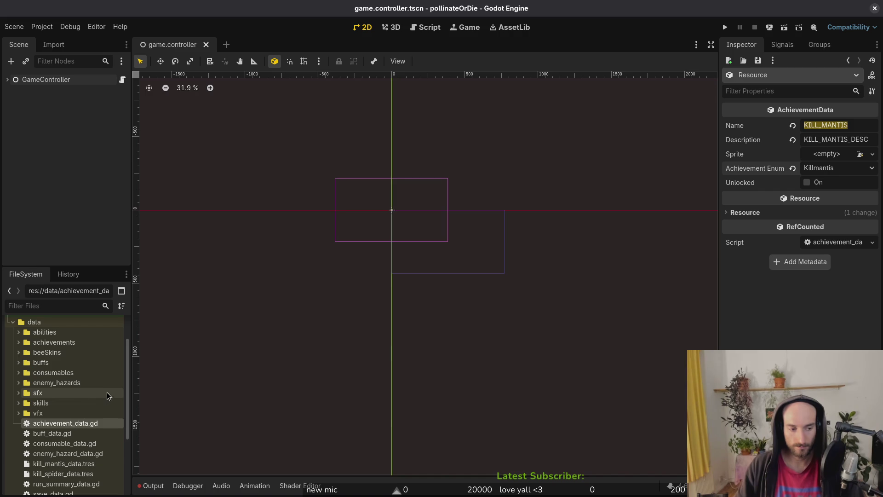
right_click(66, 423)
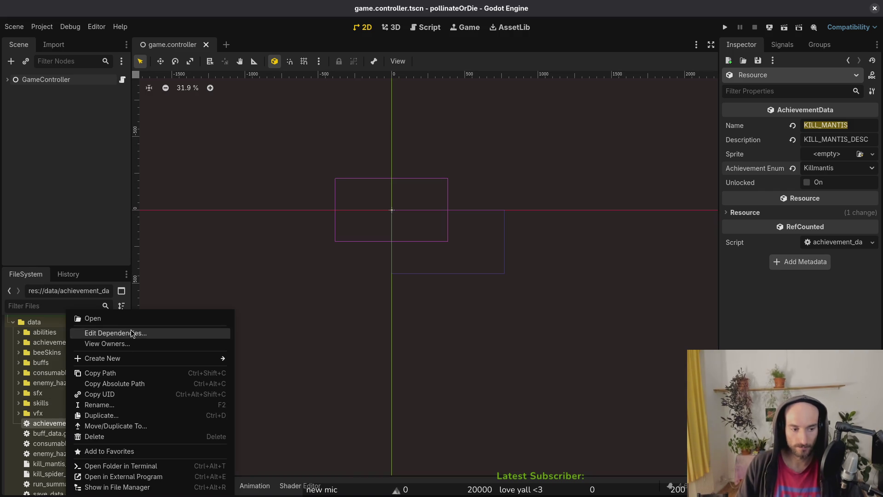
mouse_move(137, 357)
left_click(293, 391)
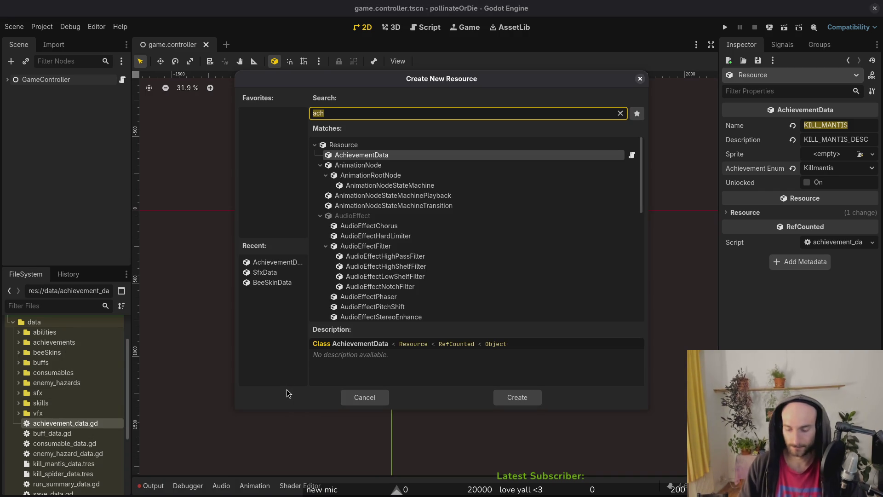
Create AchievementData resources saved as kill_drone_data.tres and kill_dragonfly_data.tres.
key("Return")
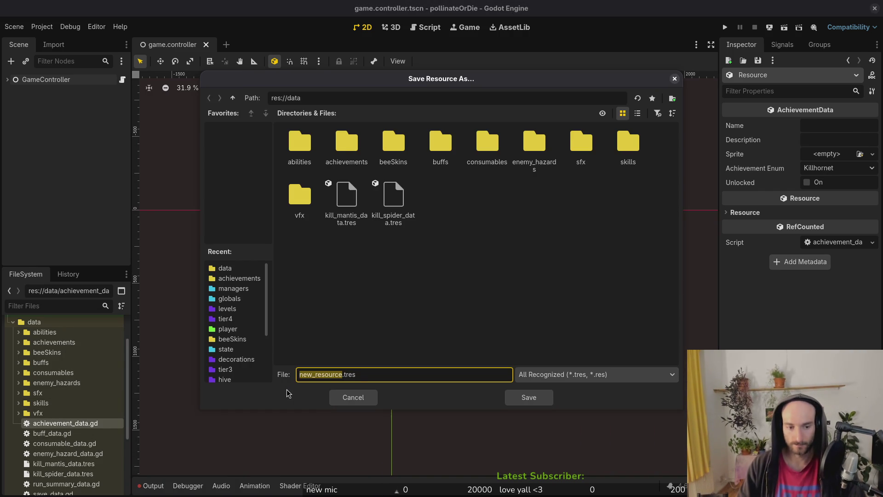
type("kill_drone_")
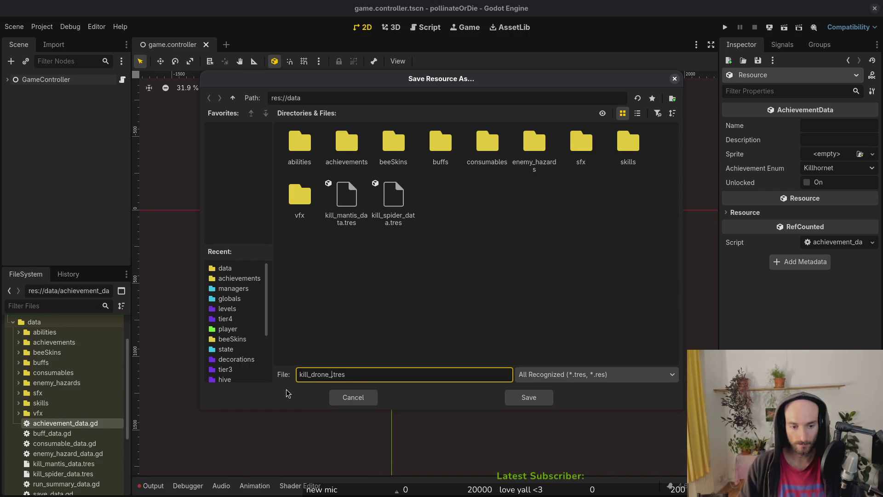
type("data")
key("Return")
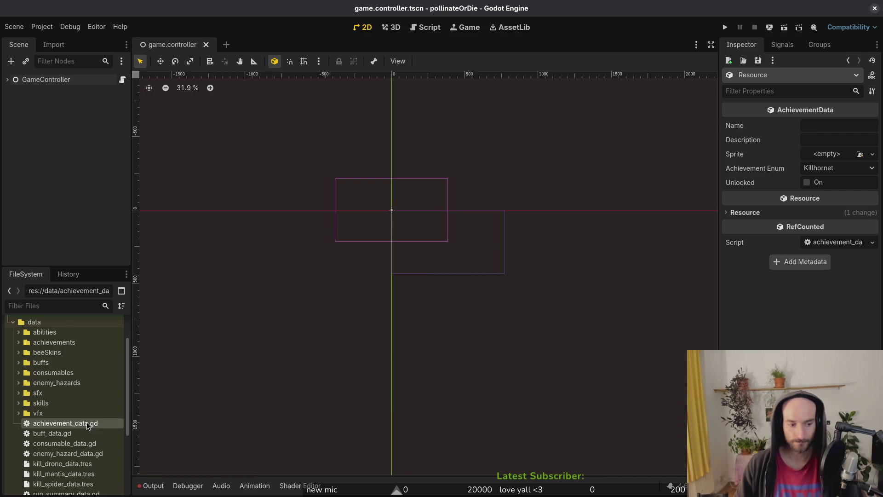
right_click(87, 426)
mouse_move(148, 359)
left_click(297, 391)
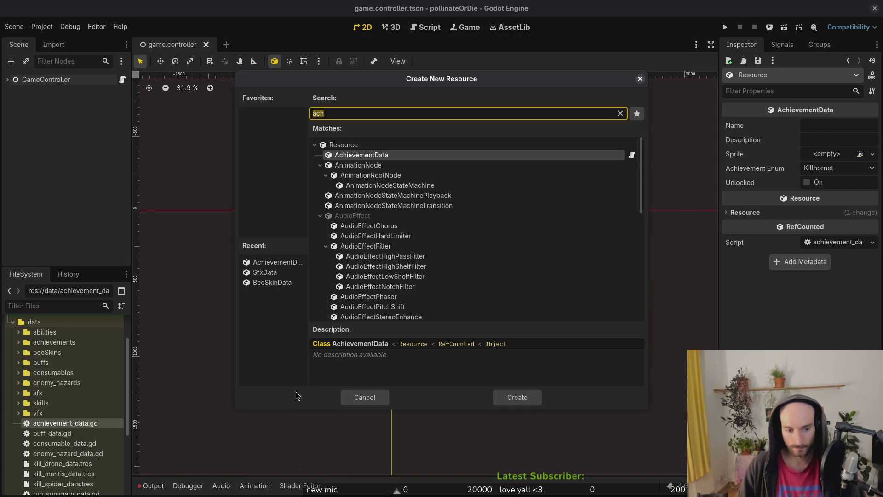
key("Return")
type("kill_dr")
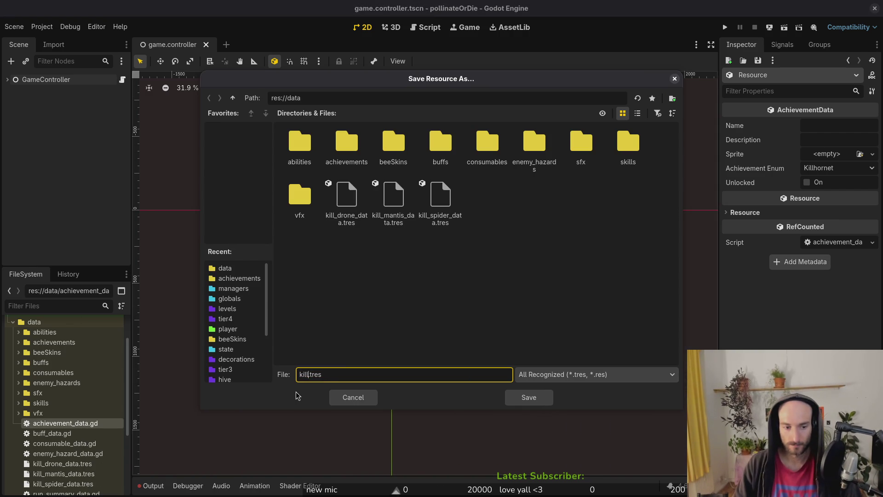
type("agonfly_dat")
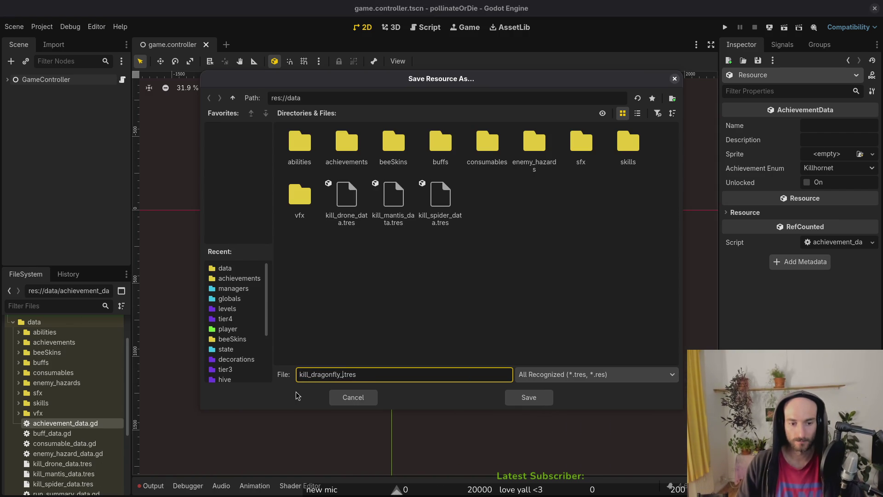
type("at")
key("Return")
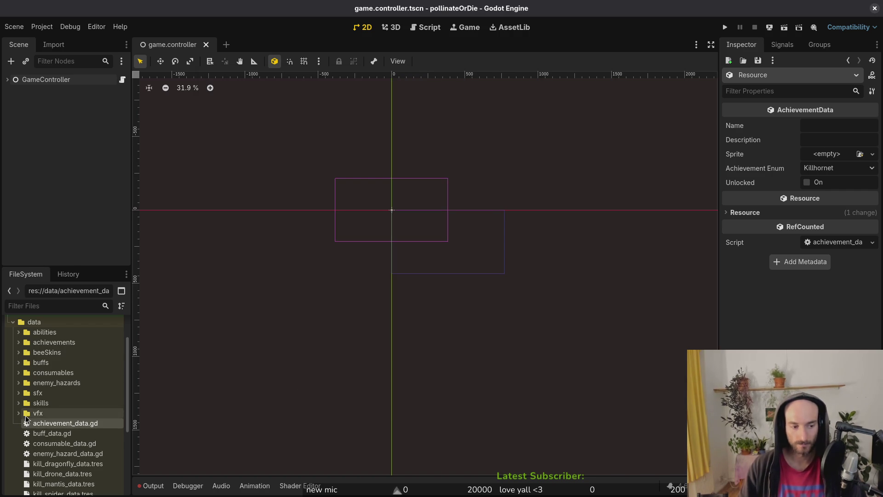
Create another AchievementData resource, checking the enum list, and save it as no_hit_data.tres.
right_click(48, 427)
mouse_move(119, 366)
left_click(251, 391)
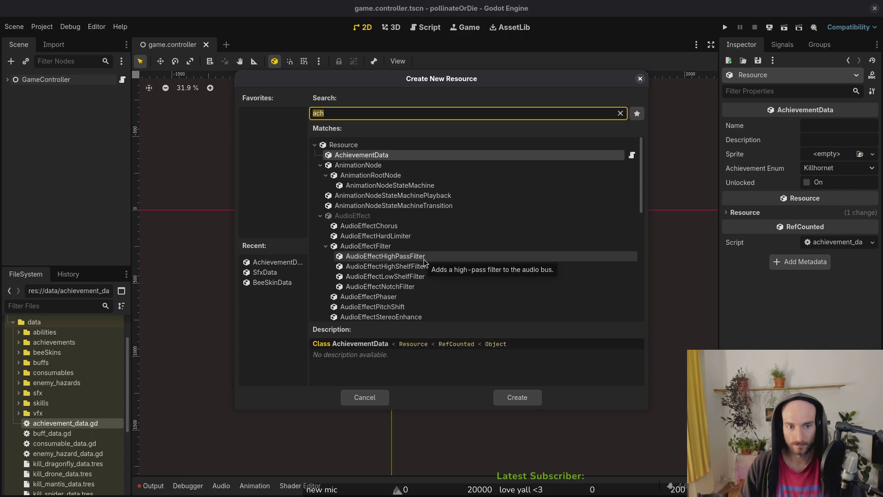
key("Return")
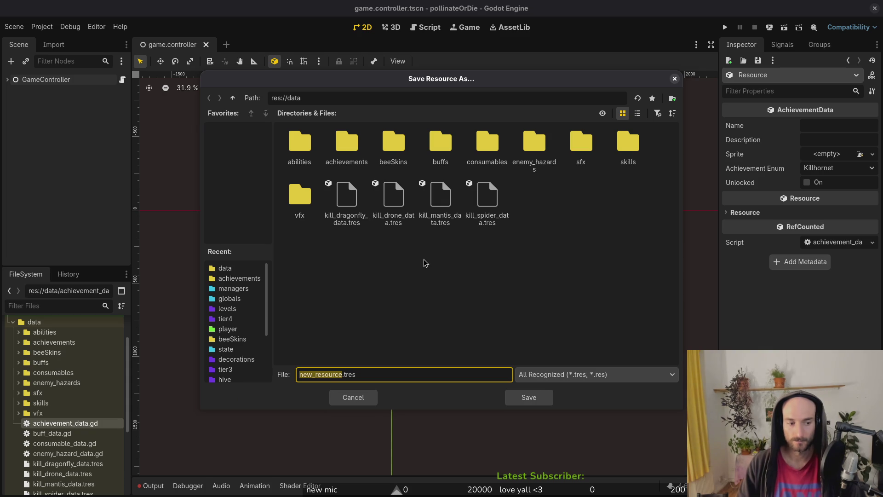
type("kill_")
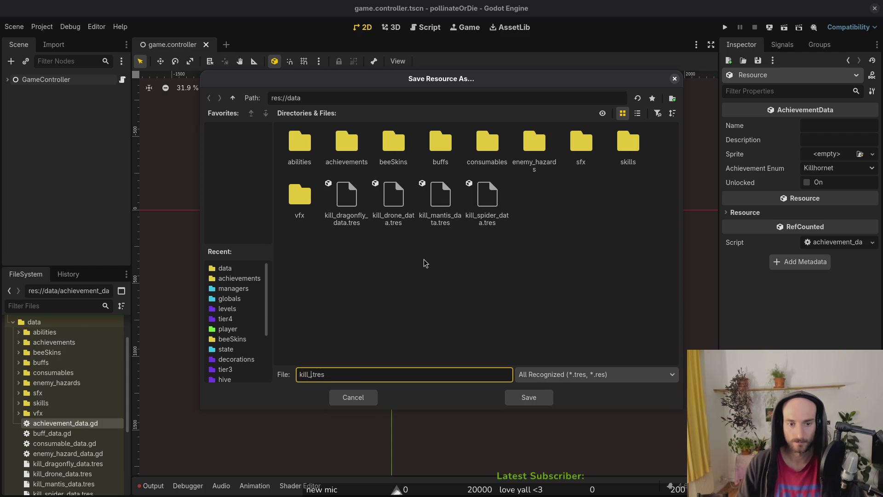
type("hornet")
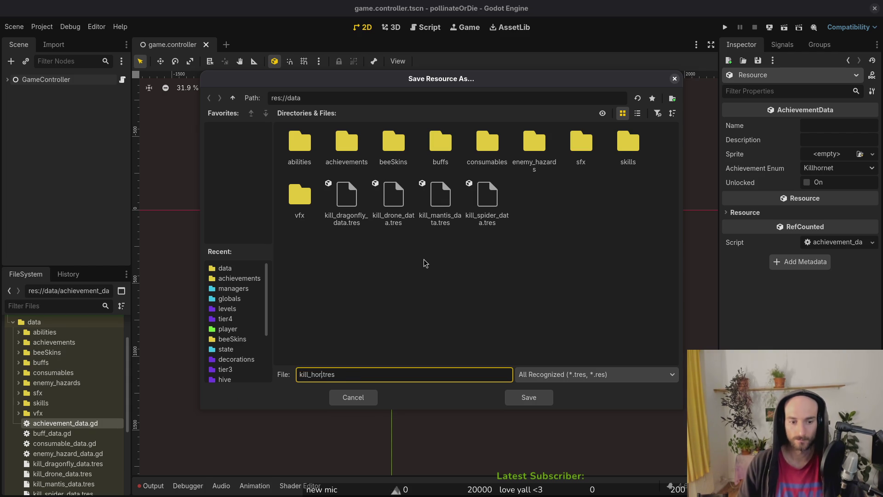
key("BackSpace")
key("BackSpace")
key("BackSpace")
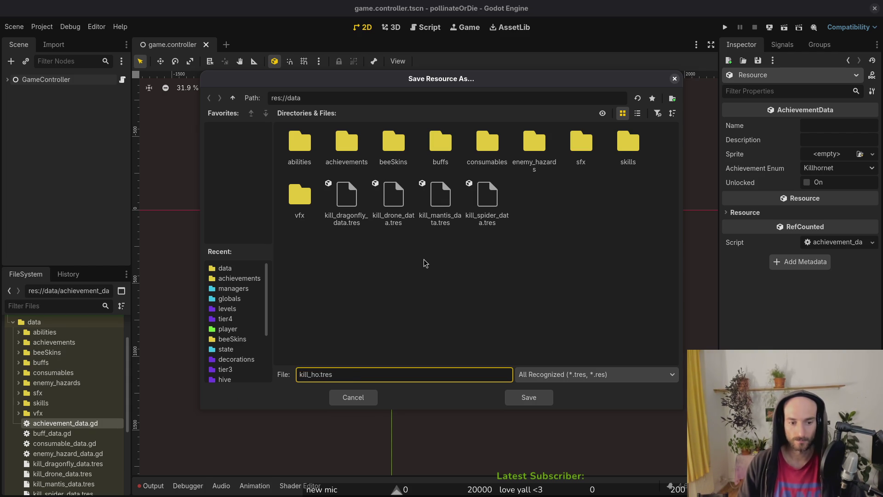
key("super+2")
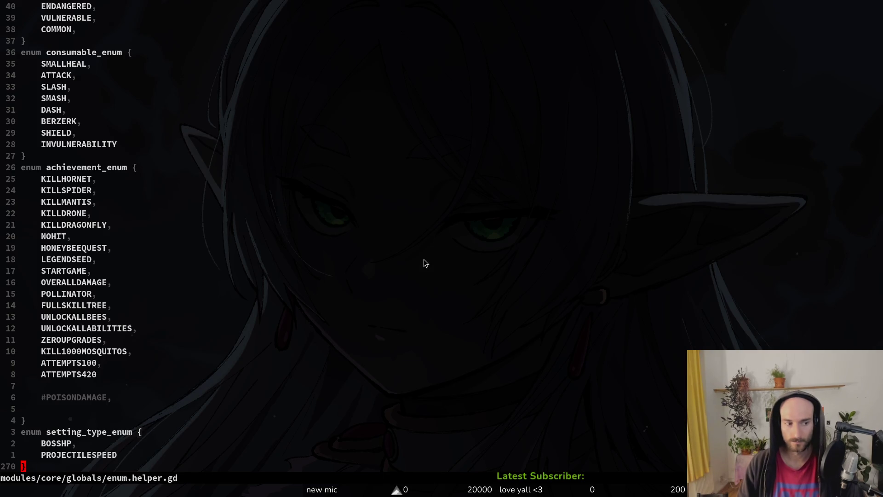
key("super+1")
type("nohit_d")
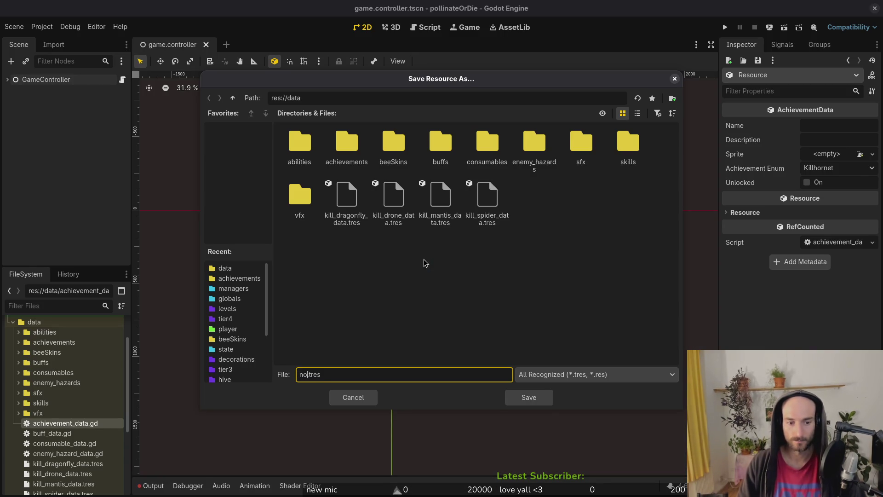
type("ata")
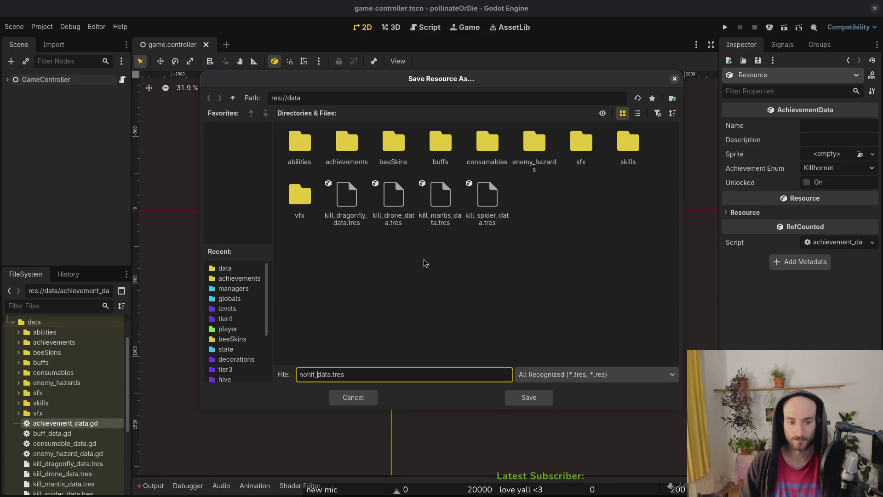
key("Left")
type("_")
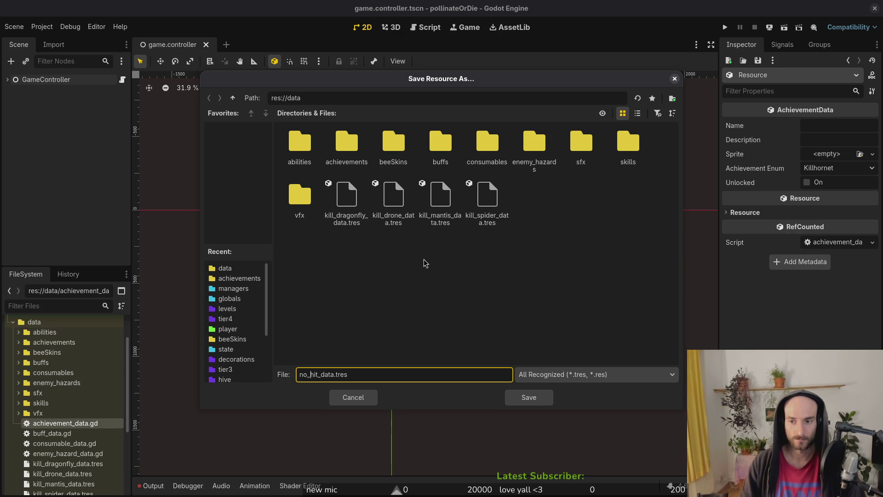
key("Return")
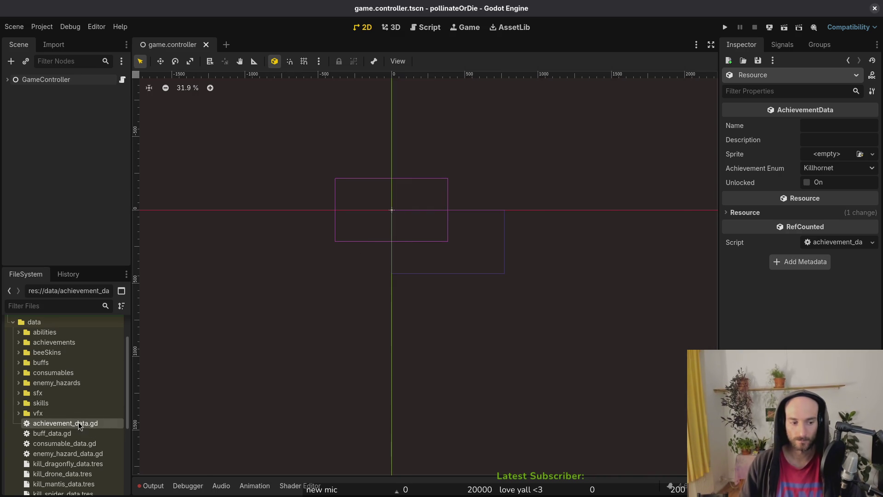
Create AchievementData resources saved as honeybee_quest_data.tres and legend_seed_data.tres.
right_click(78, 424)
mouse_move(140, 359)
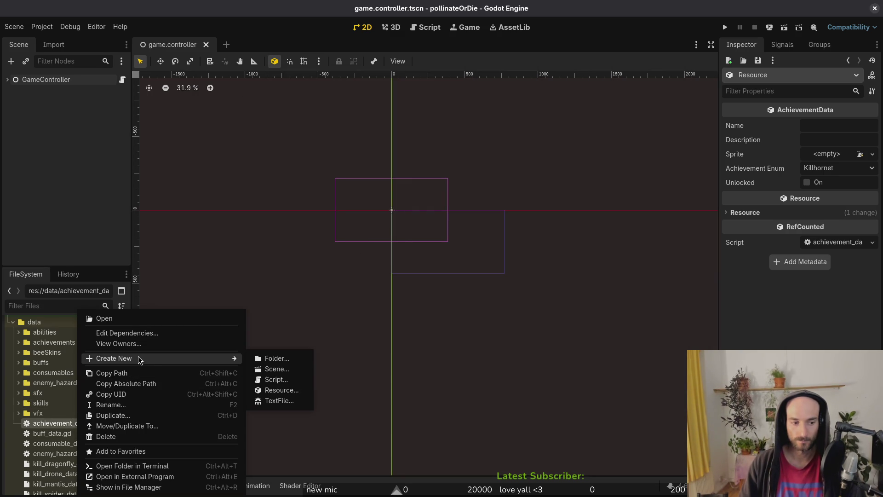
left_click(299, 390)
key("Return")
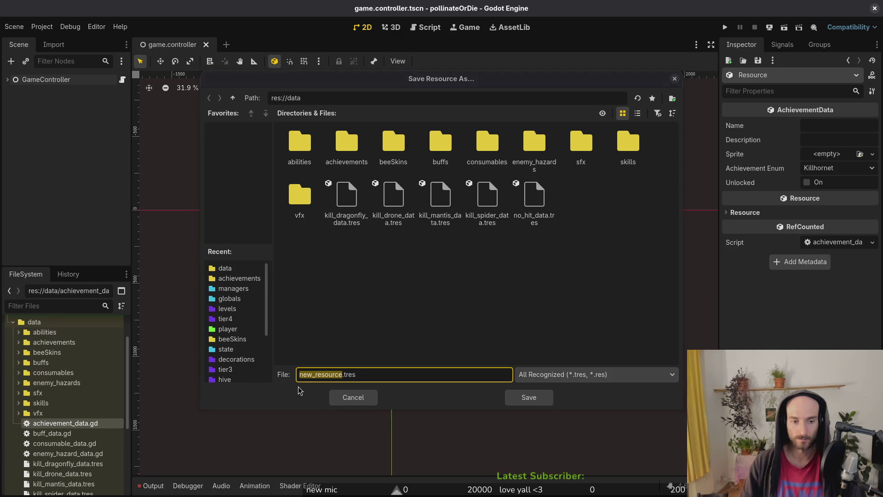
key("alt+Tab")
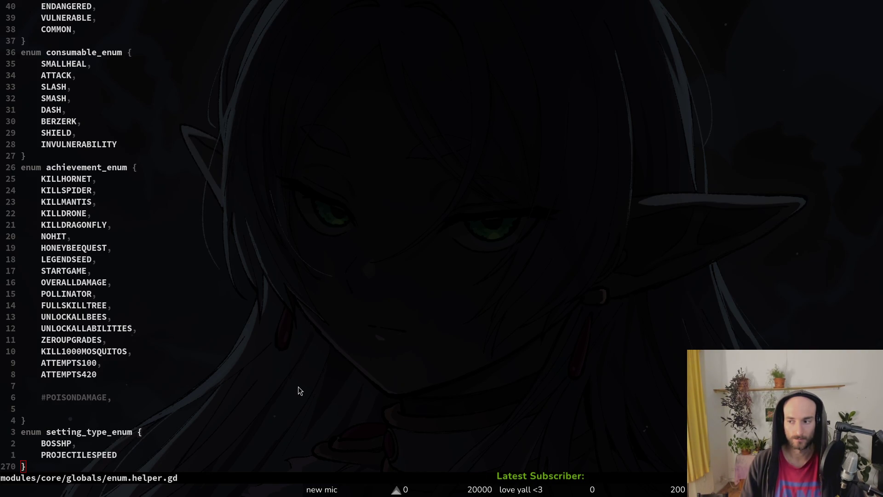
key("alt+Tab")
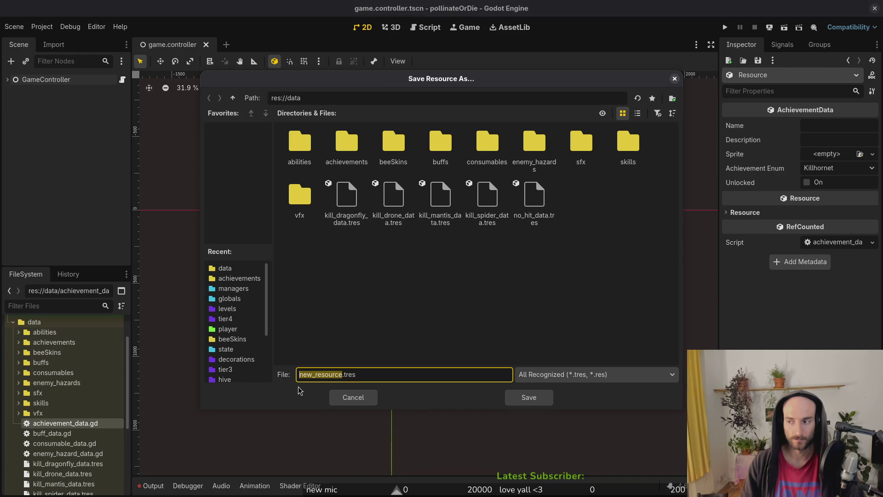
type("honeyb")
type("ee_quest_d")
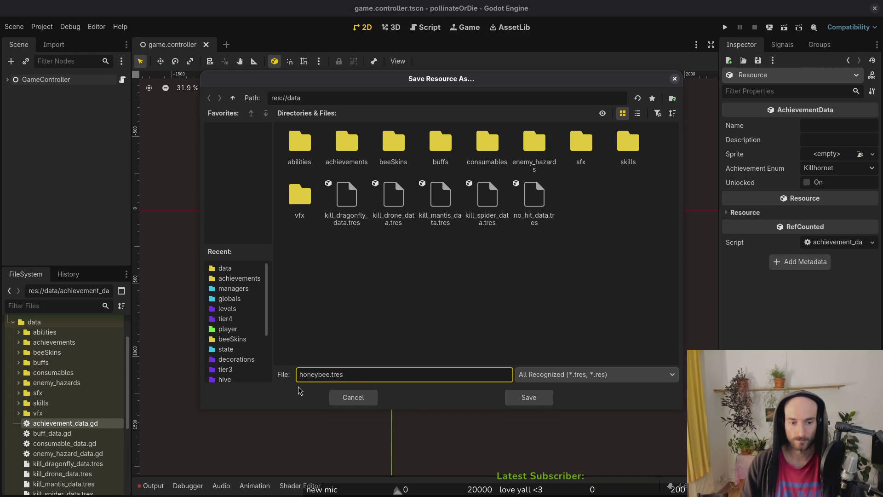
type("ata")
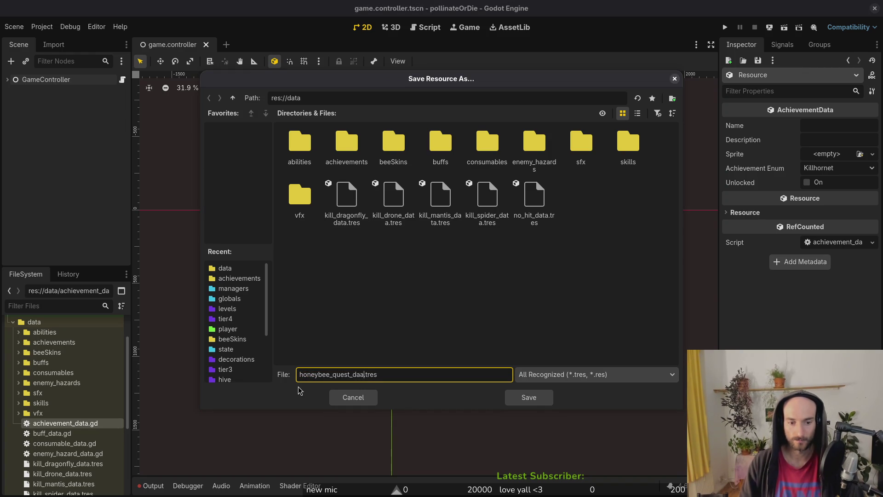
key("Return")
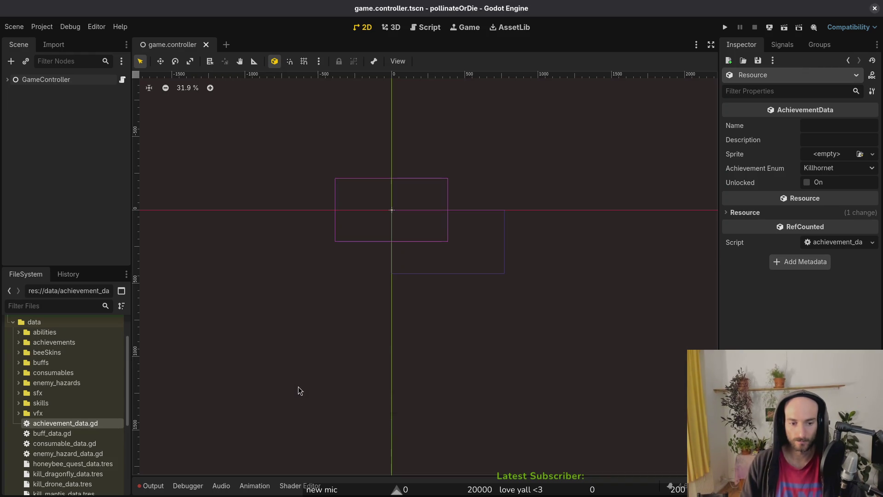
right_click(60, 426)
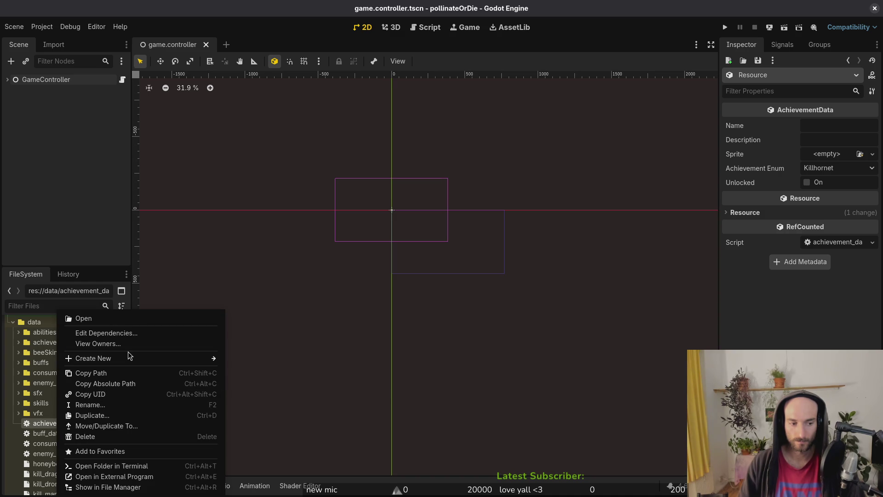
mouse_move(129, 358)
left_click(256, 394)
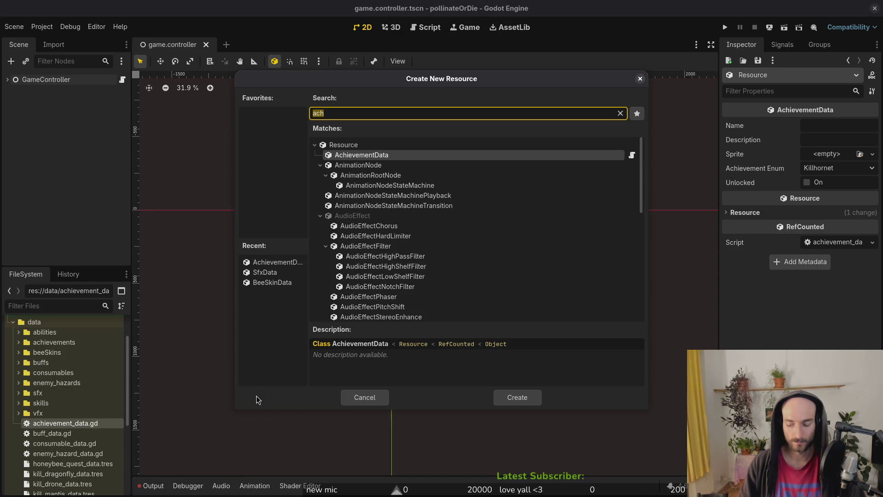
type("a")
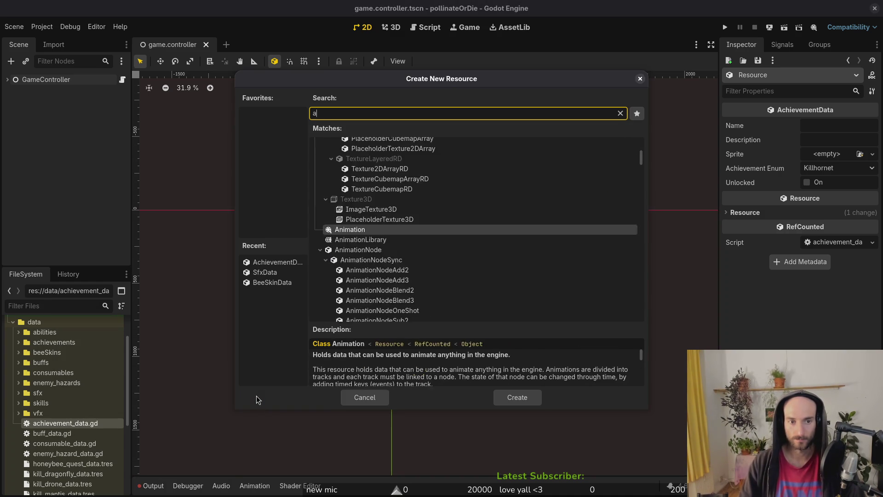
type("ch")
key("Return")
type("end_seed_d")
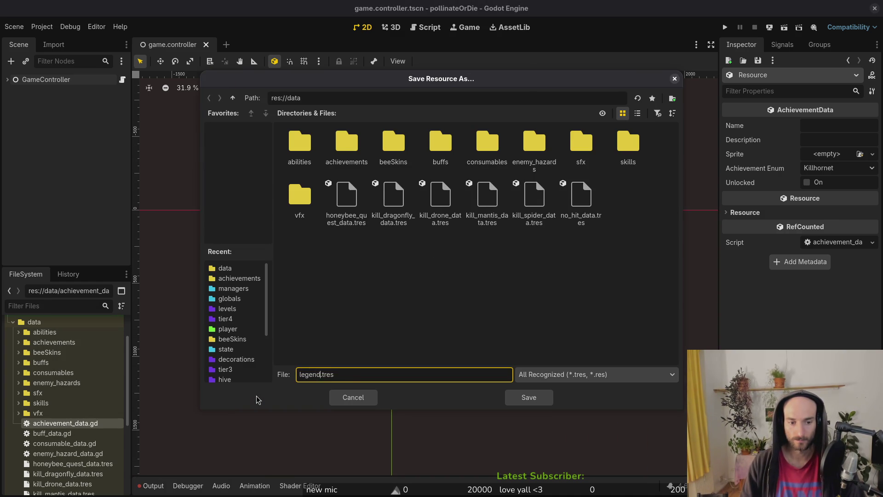
type("ata")
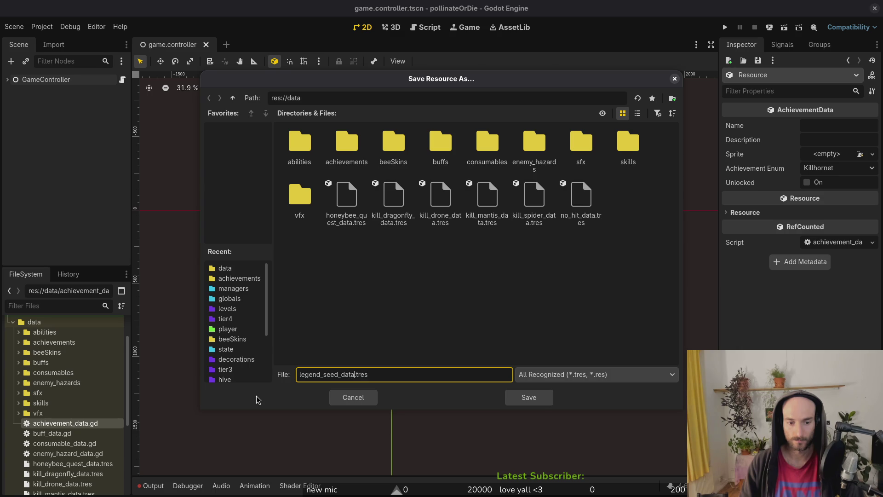
key("Return")
Create AchievementData resources saved as start_game_data.tres and overall_damage_data.tres.
right_click(92, 423)
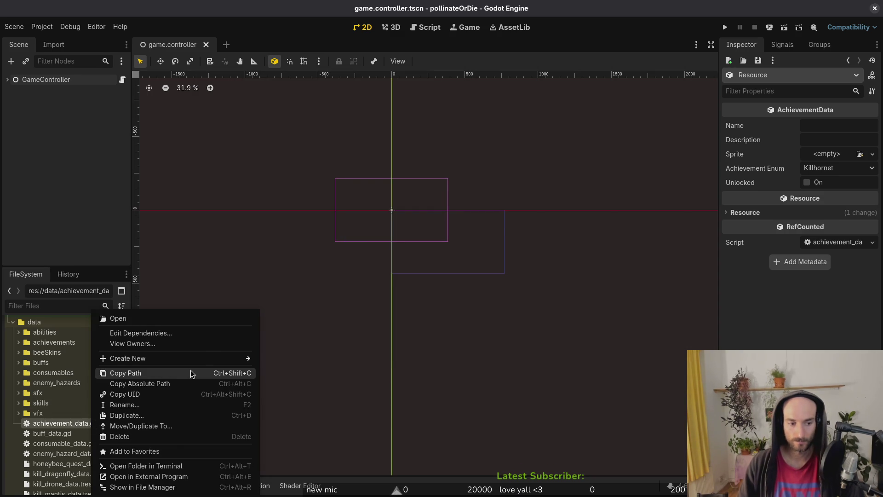
mouse_move(195, 363)
left_click(313, 391)
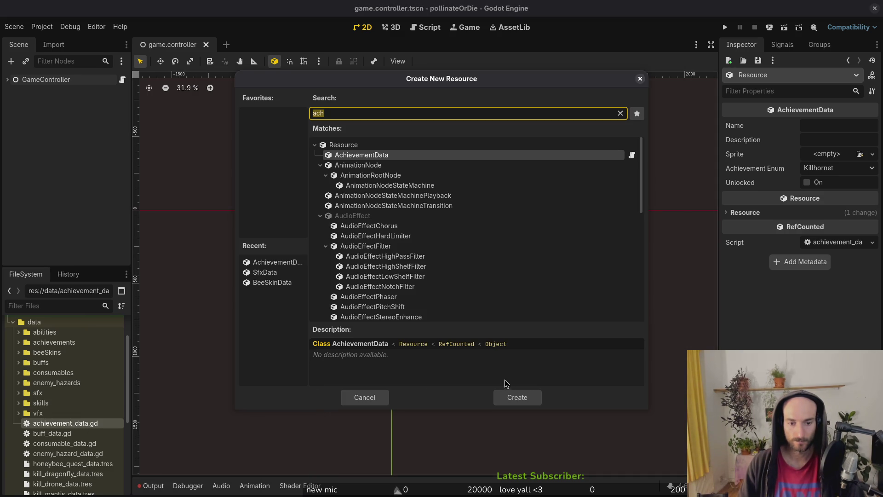
left_click(523, 399)
key("alt+Tab")
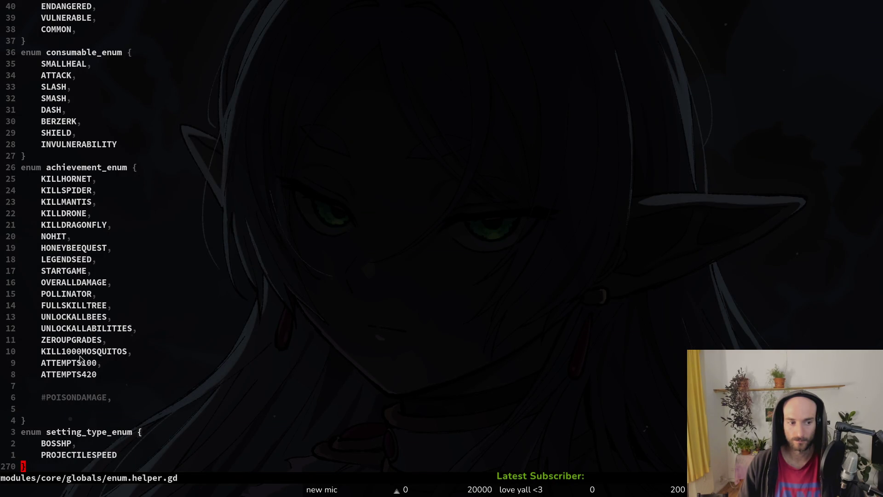
key("alt+Tab")
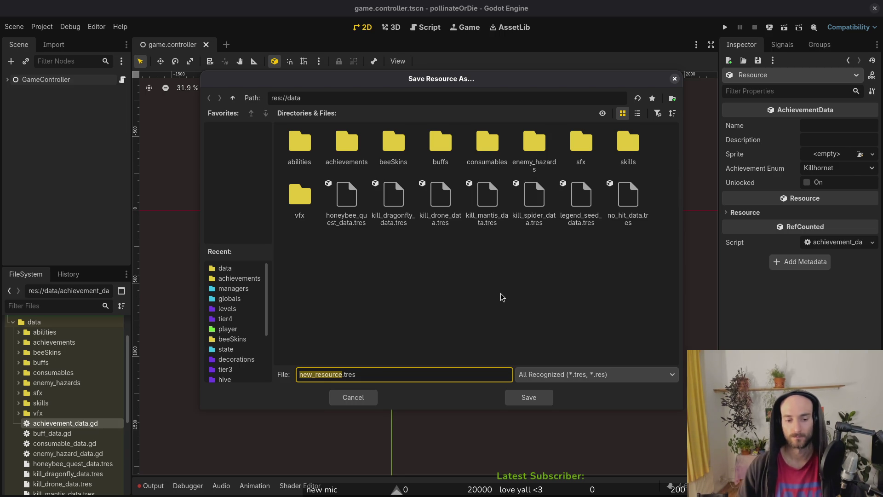
type("start_d")
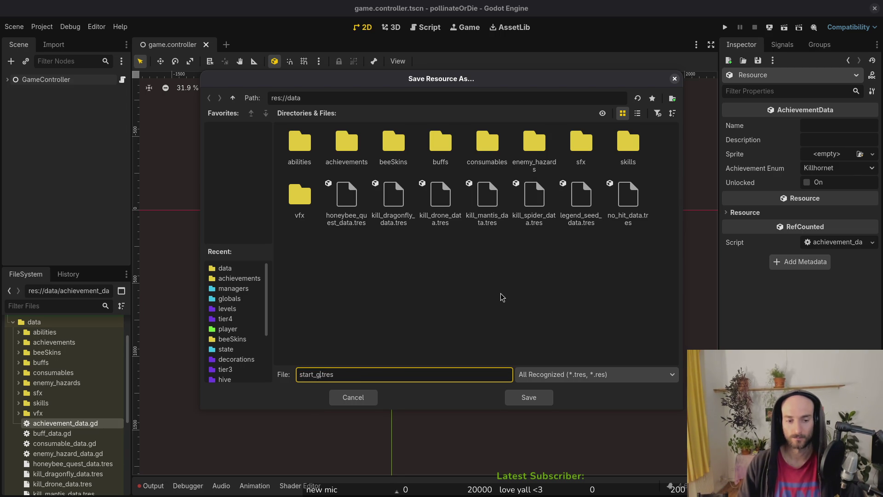
type("ae")
type("me_data")
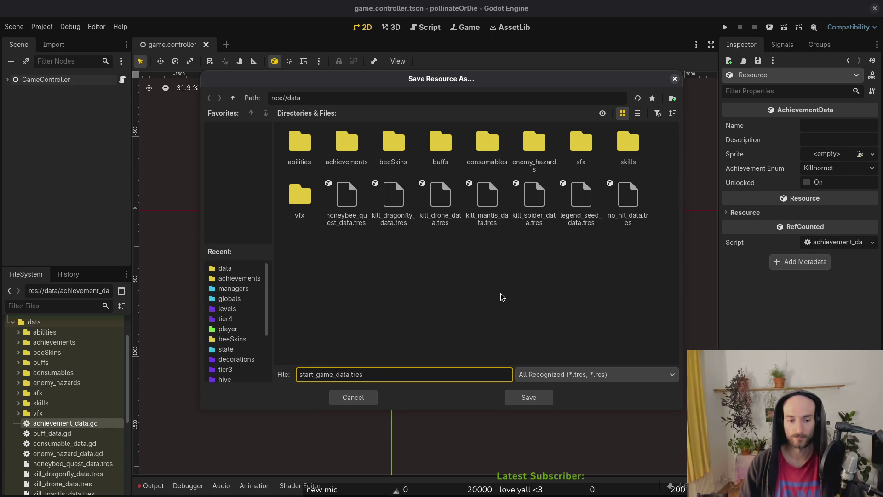
key("Return")
right_click(76, 422)
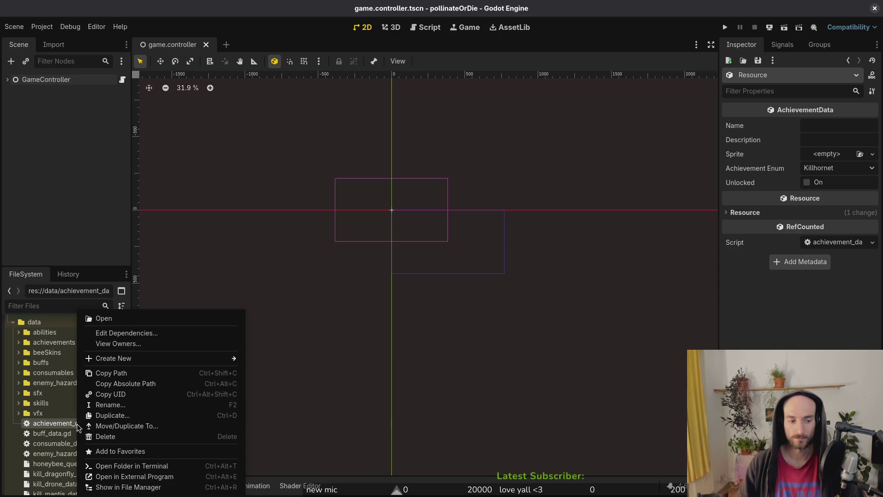
mouse_move(143, 362)
left_click(294, 391)
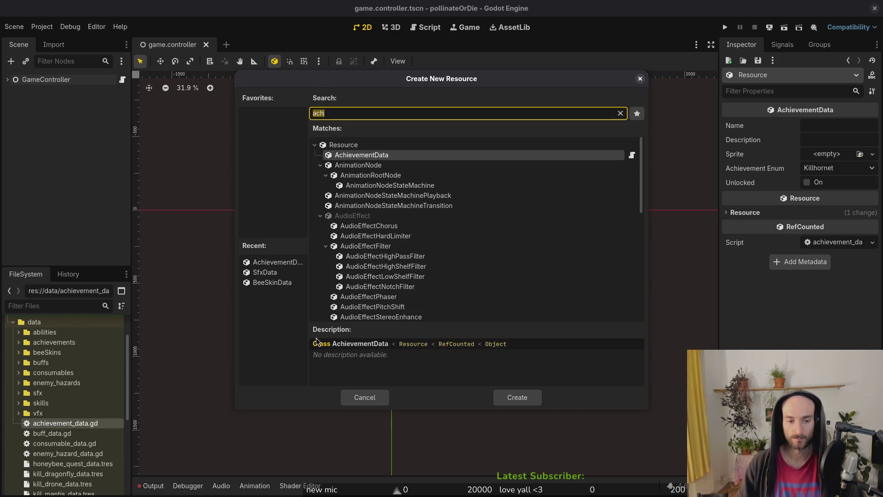
key("Return")
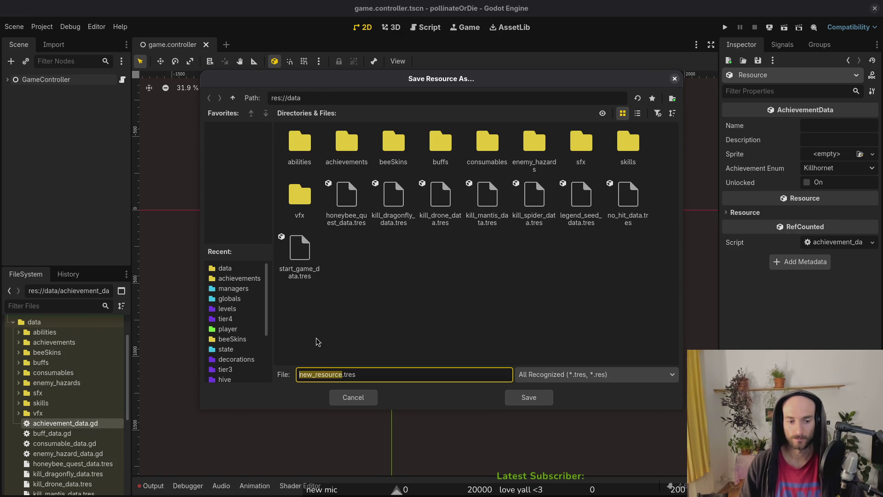
type("overall_dama")
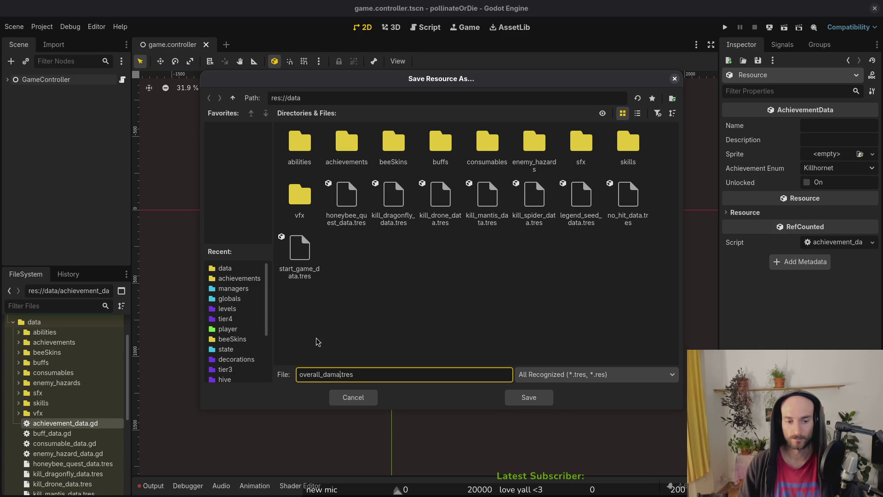
type("ge_data")
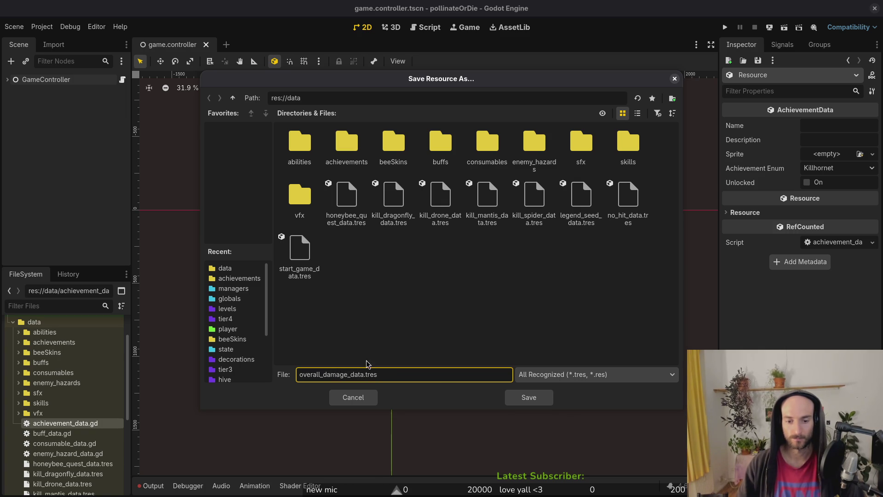
left_click(537, 399)
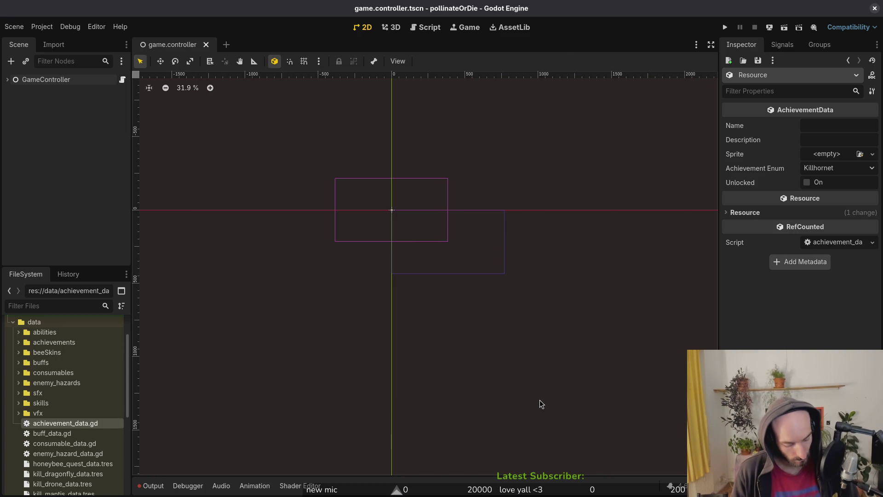
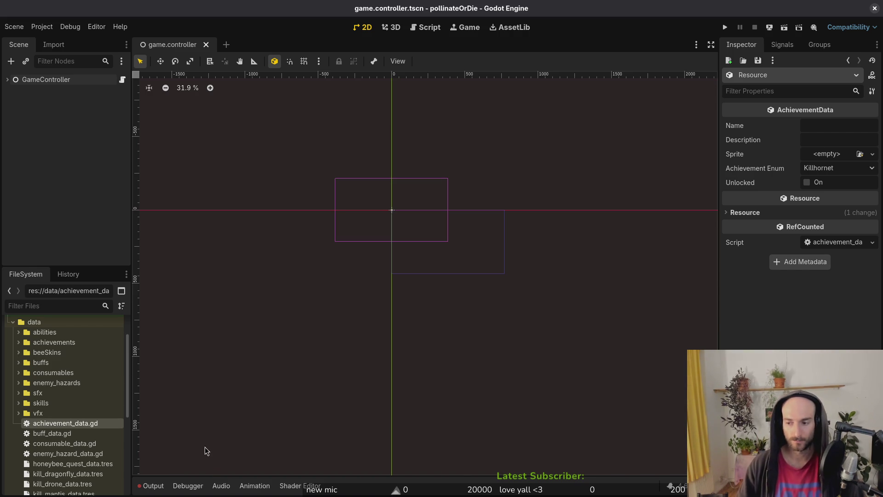
Create an AchievementData resource in the data folder saved as kil_mosquitos_data.tres.
right_click(69, 423)
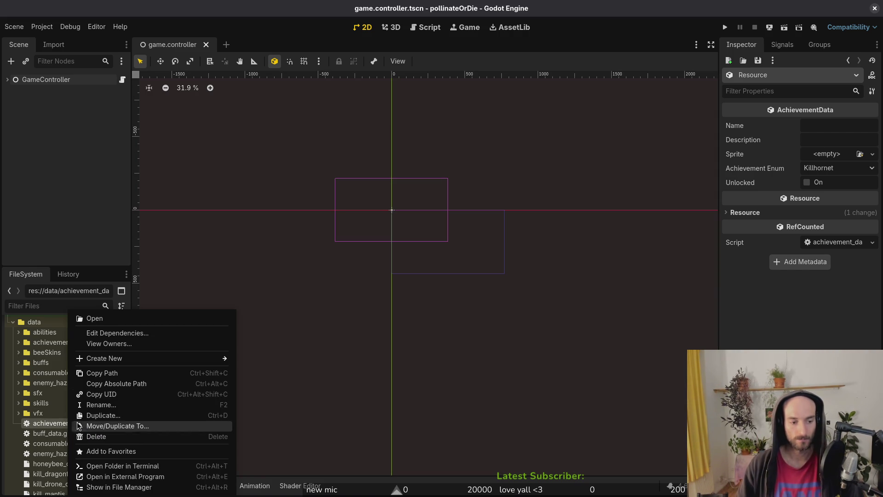
mouse_move(162, 355)
left_click(285, 390)
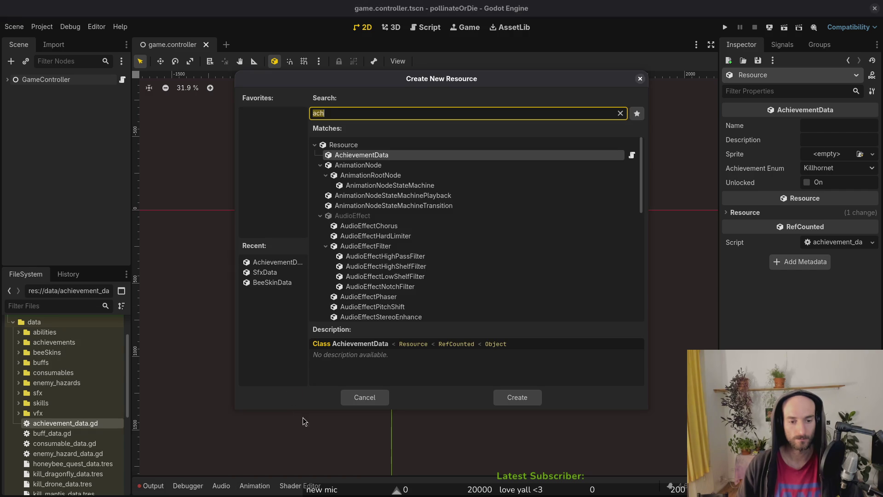
left_click(517, 397)
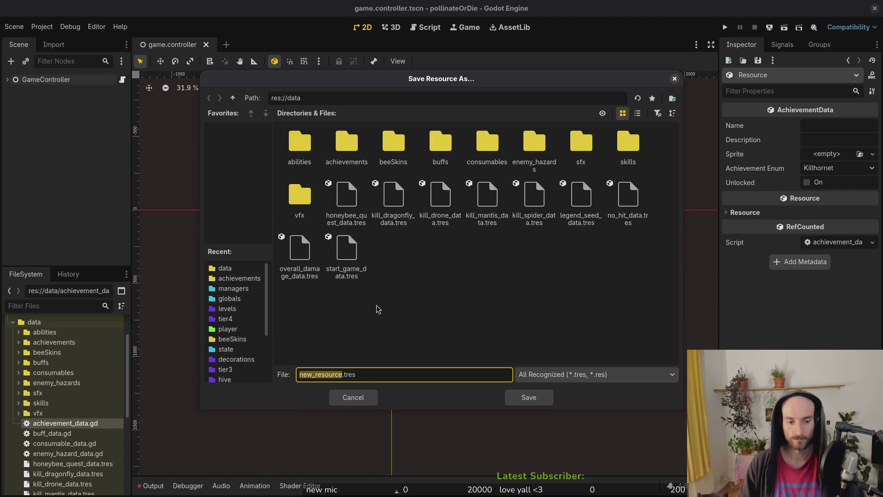
type("murder_m")
key("BackSpace")
key("BackSpace")
key("BackSpace")
type("l_mos")
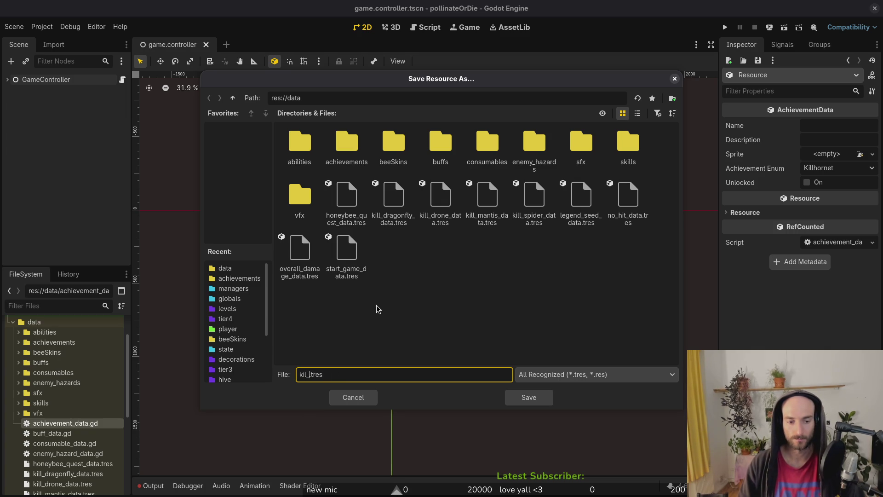
type("quitos")
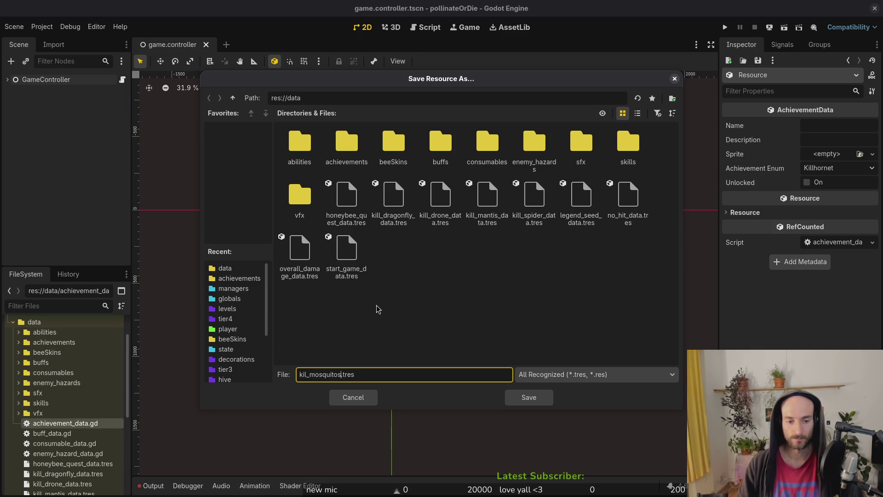
type("_data")
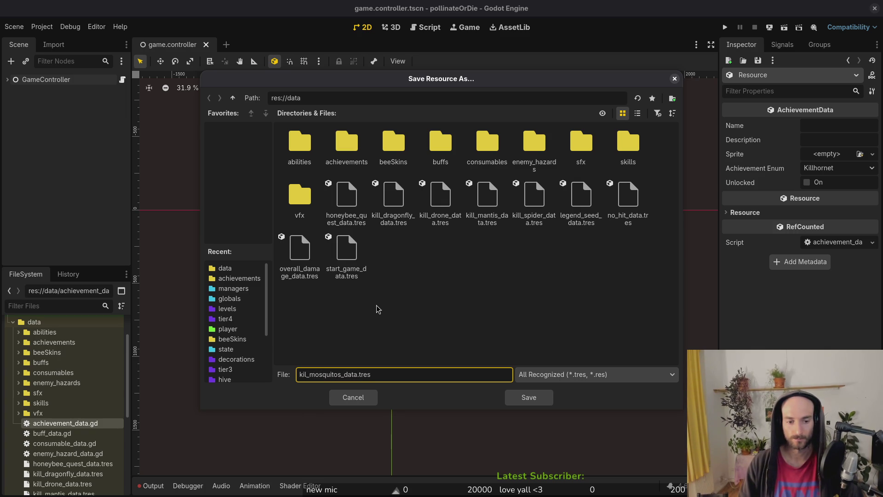
key("Return")
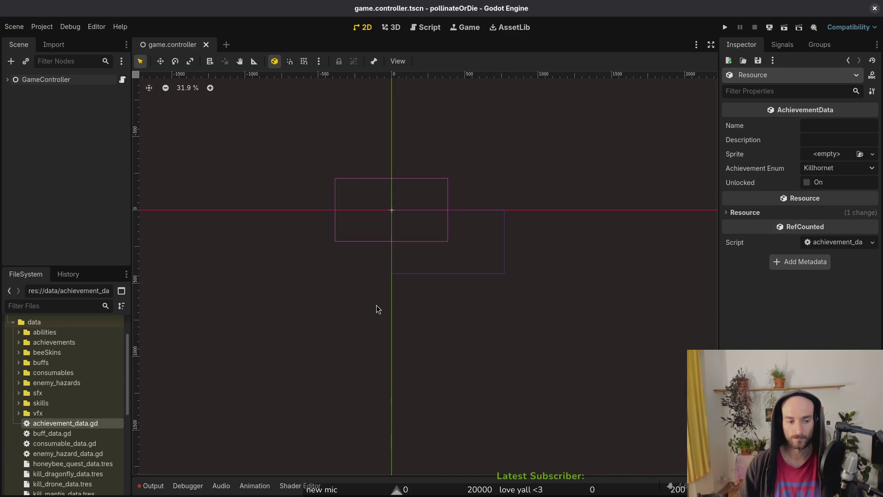
key("alt+Tab")
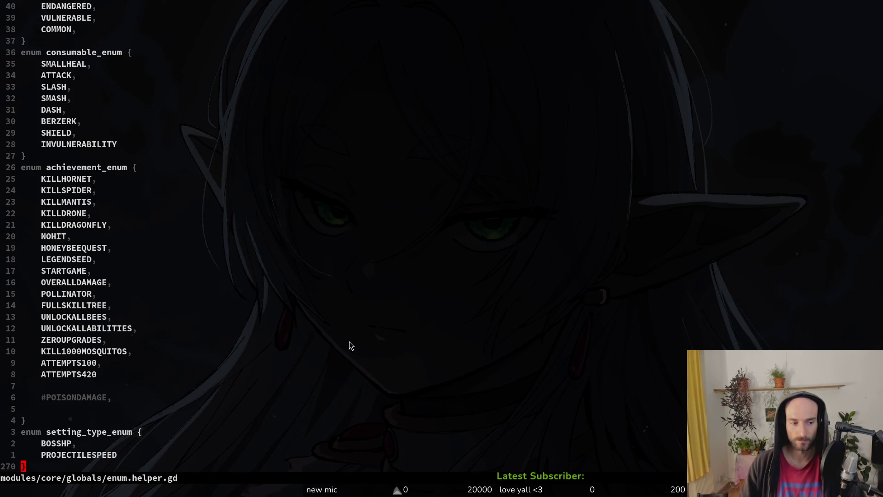
key("alt+Tab")
Create a second AchievementData resource saved as full_skilltree_data.tres.
right_click(71, 423)
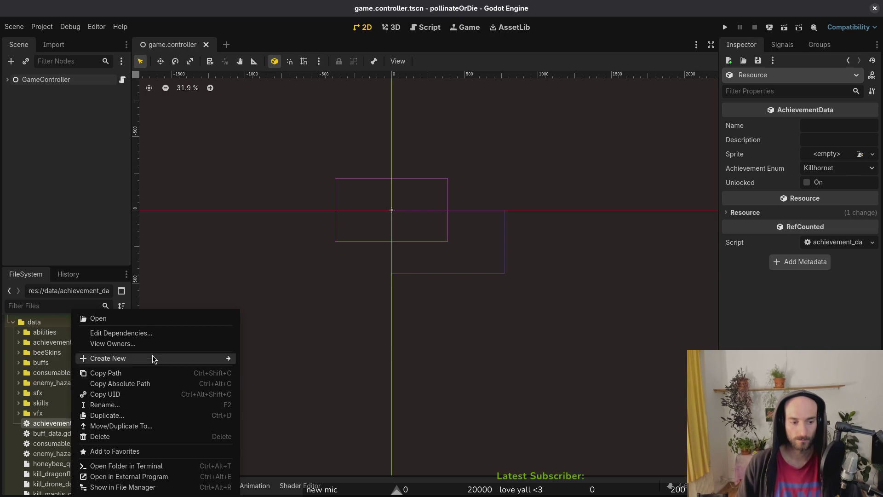
mouse_move(140, 358)
left_click(271, 361)
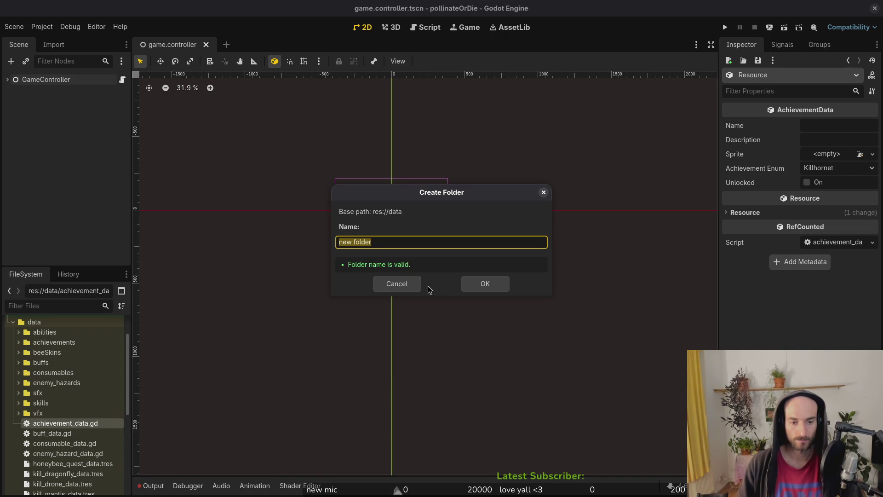
key("Escape")
right_click(102, 423)
mouse_move(190, 358)
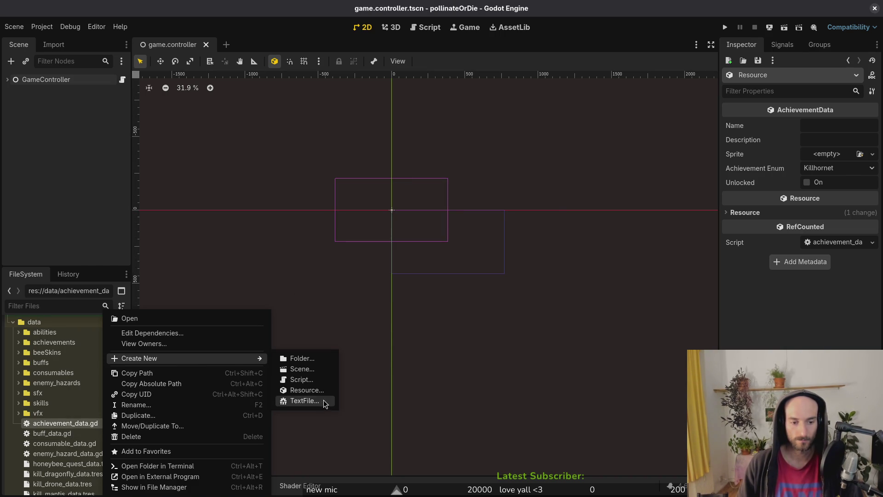
left_click(307, 390)
key("Return")
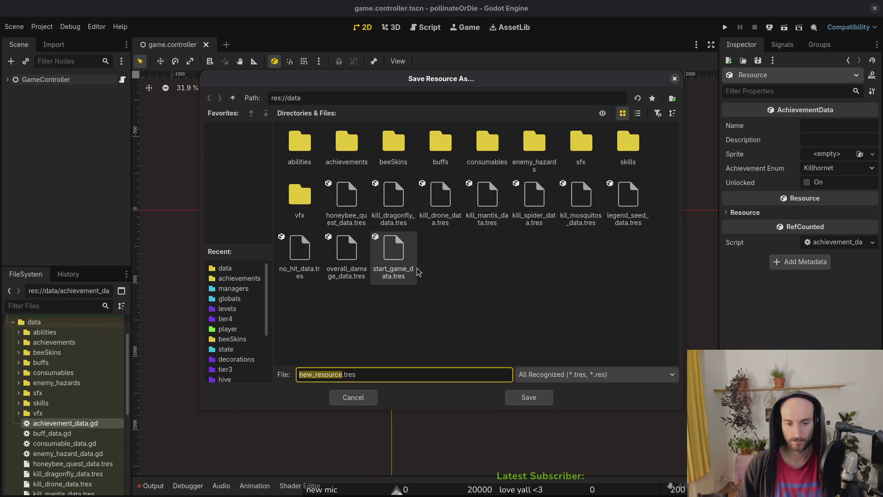
type("fulls.tres")
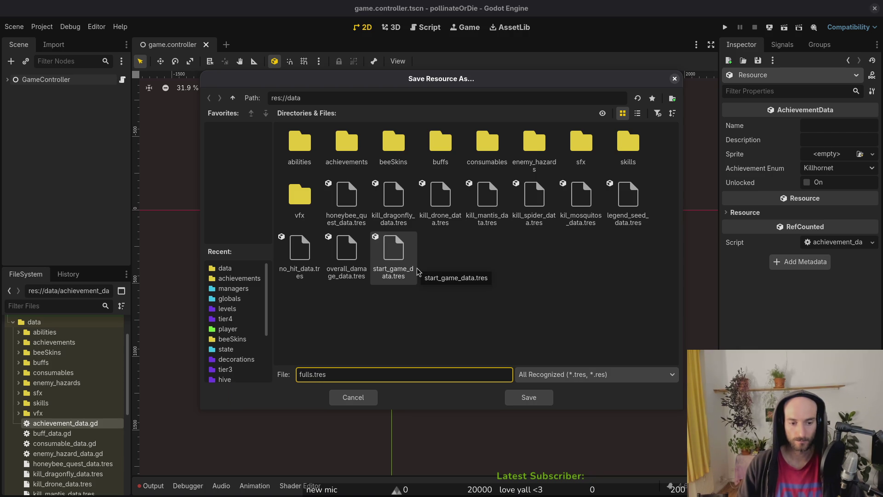
type("_skill")
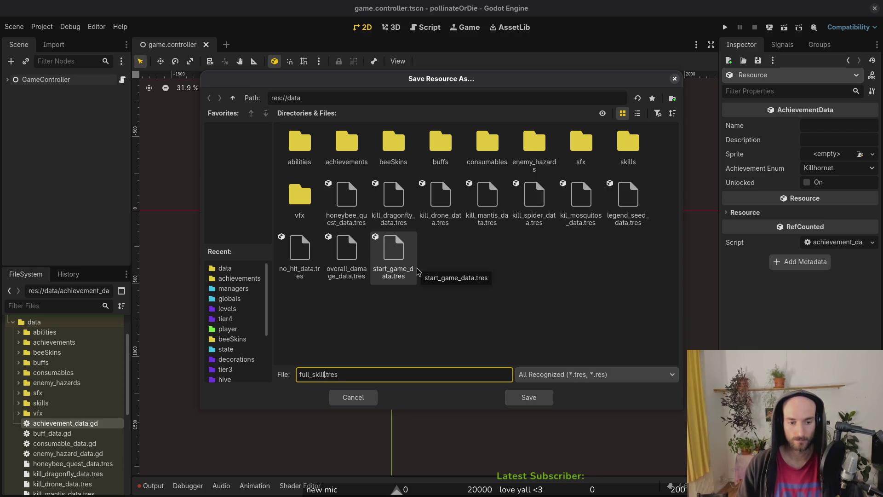
type("tree")
type("_data")
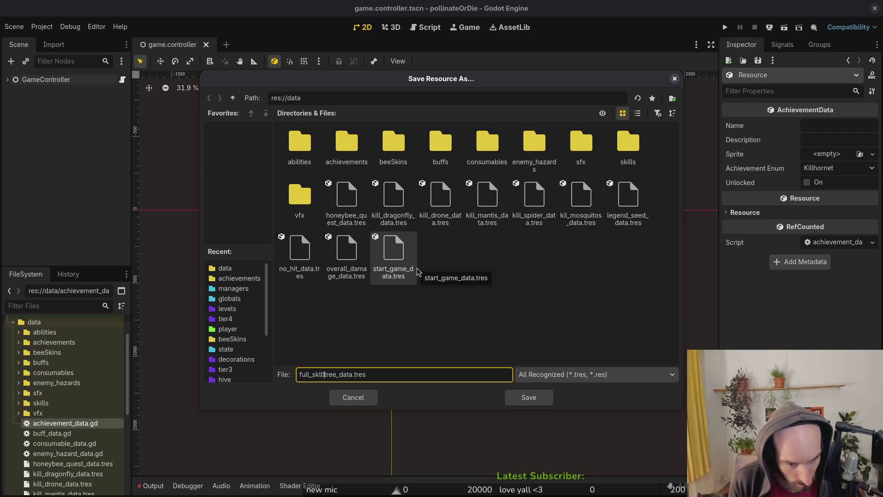
key("BackSpace")
key("BackSpace")
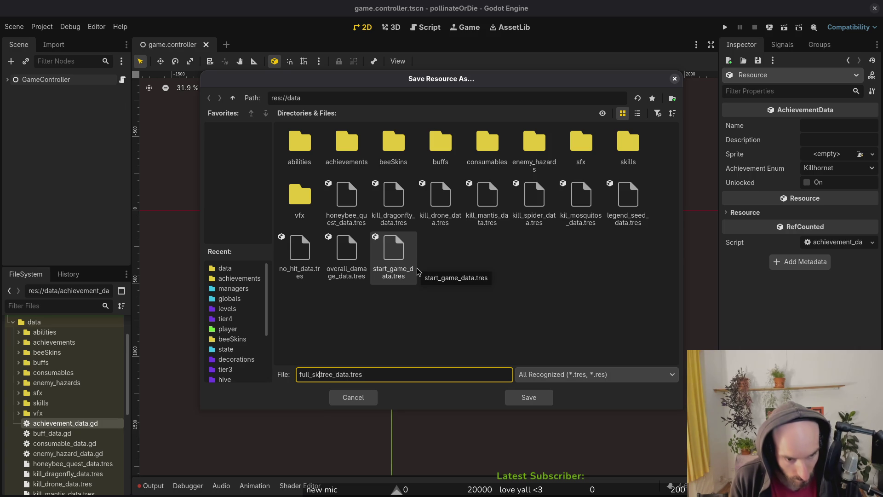
type("ill")
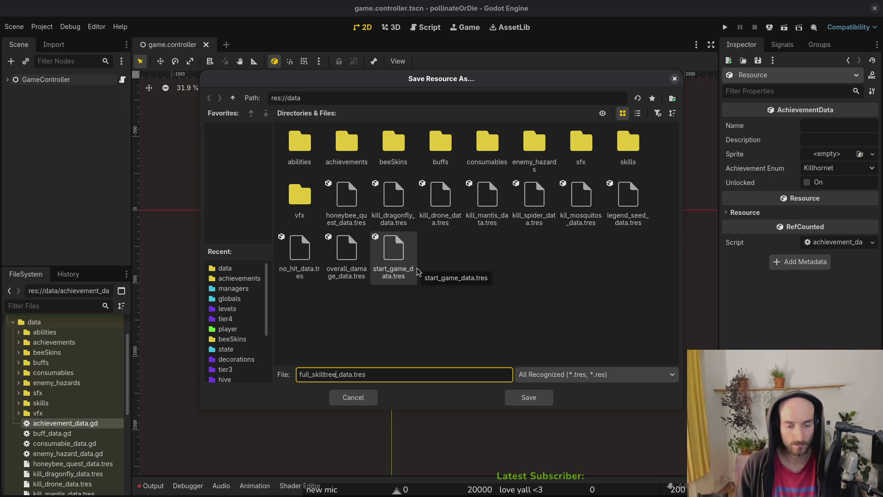
key("Return")
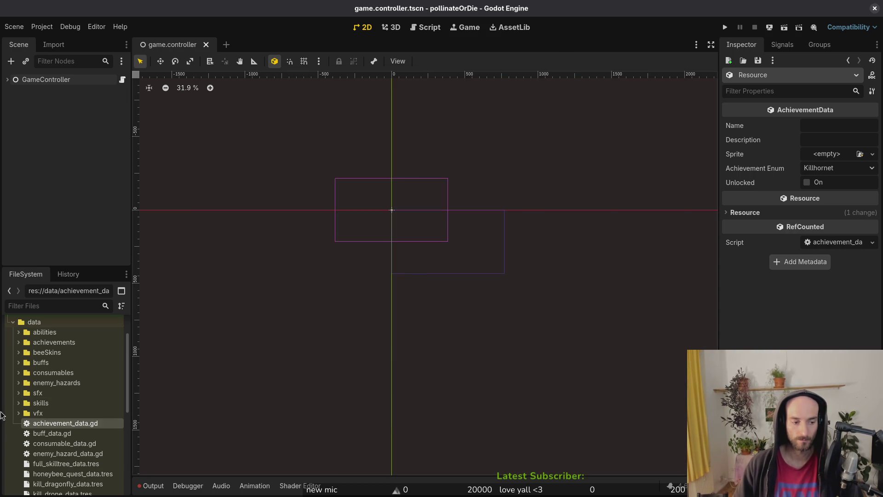
Create an AchievementData resource in the data folder saved as pollinator_data.tres.
right_click(84, 426)
mouse_move(190, 362)
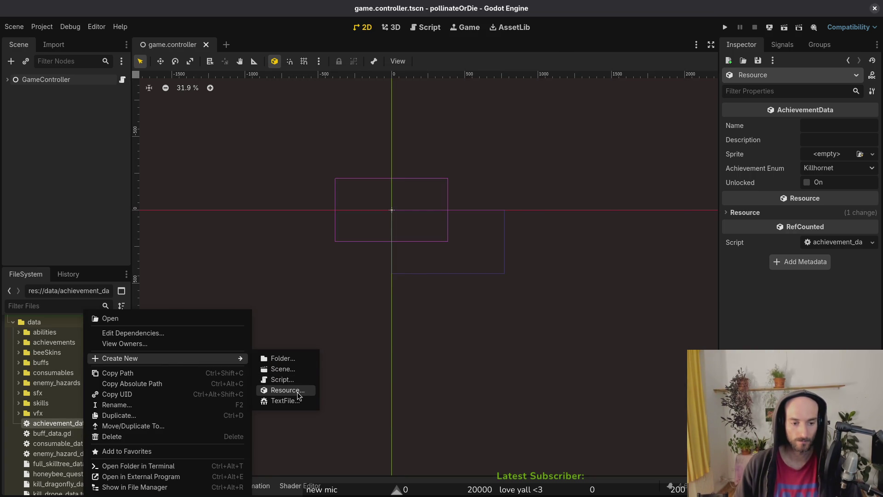
left_click(263, 390)
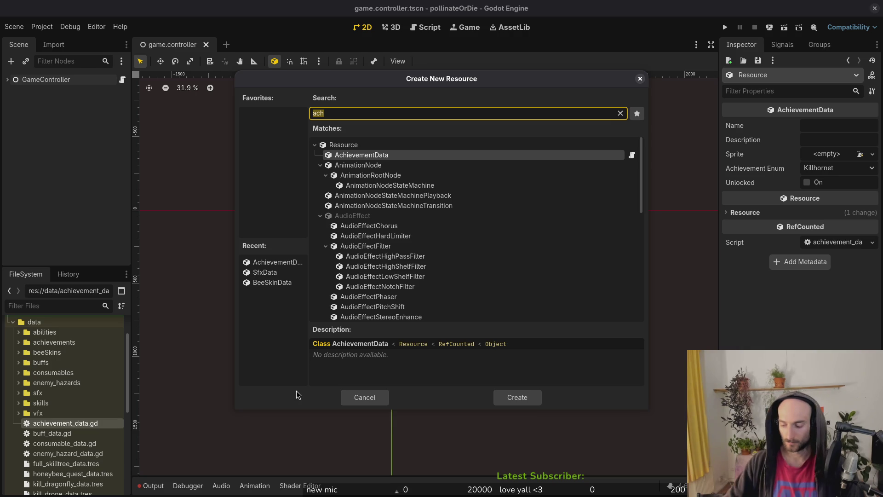
key("Return")
key("alt+Tab")
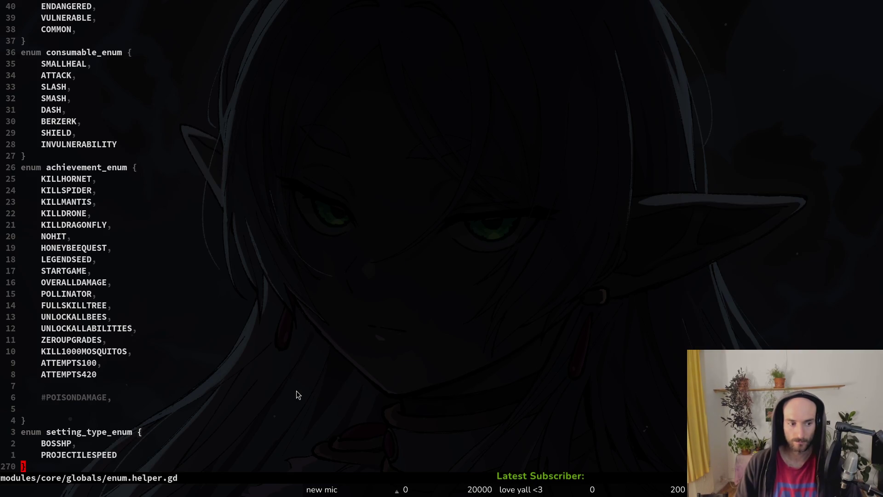
key("alt+Tab")
type("pollina")
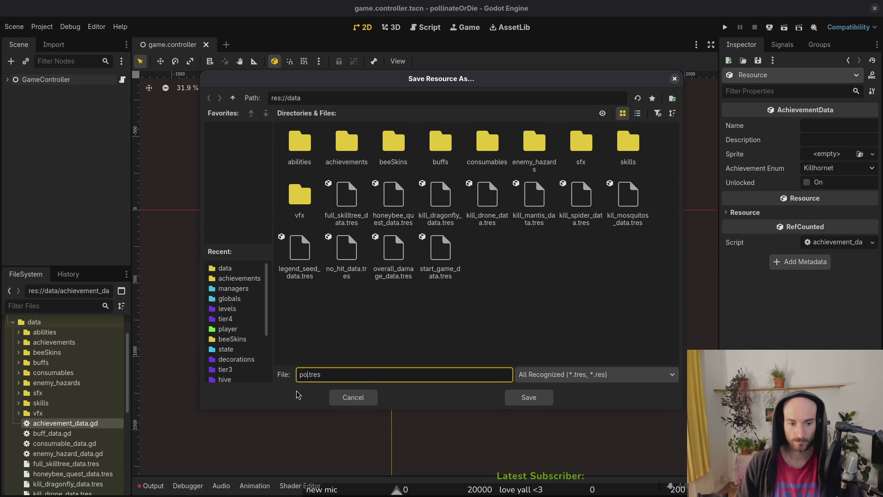
type("tor_data")
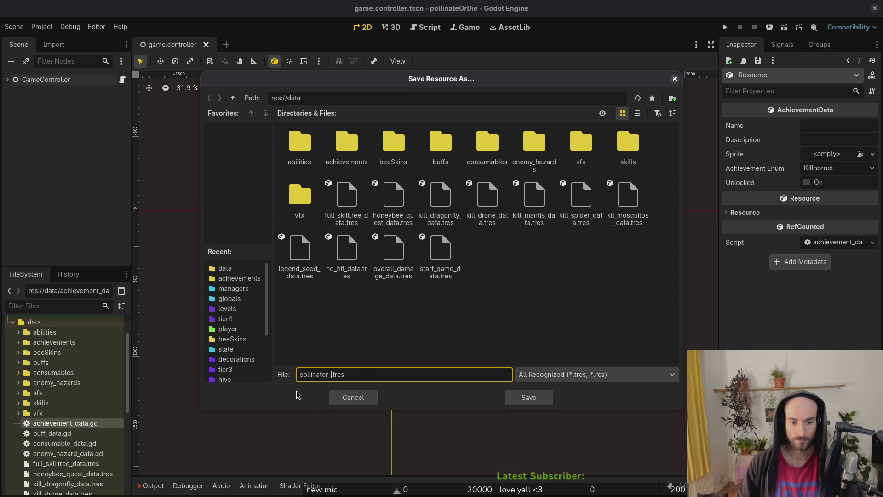
key("Return")
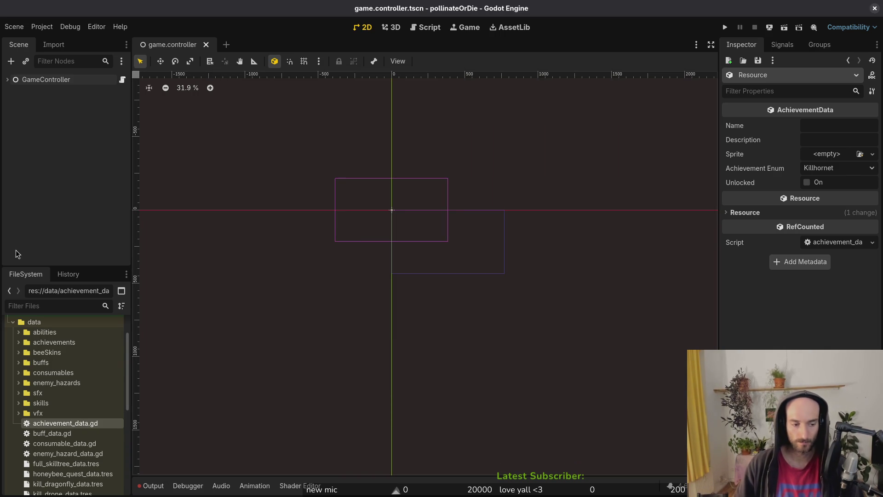
Create another AchievementData resource saved as unlock_all_bees_data.tres.
right_click(74, 427)
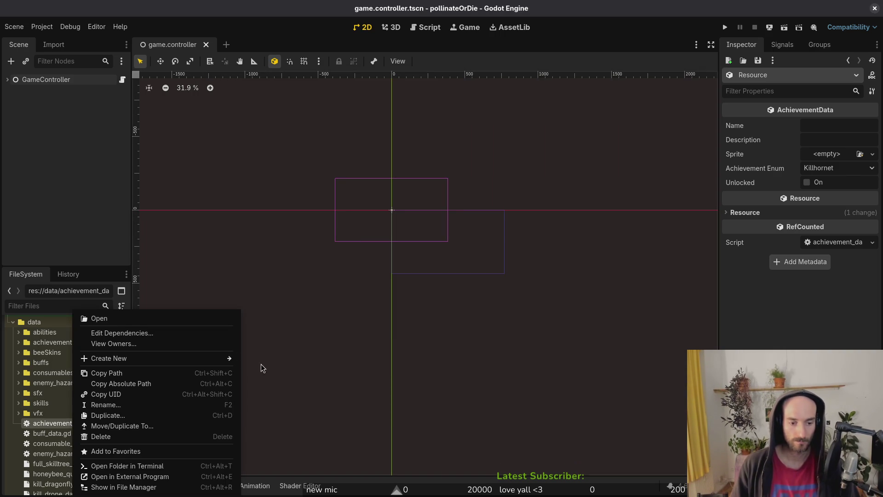
mouse_move(210, 357)
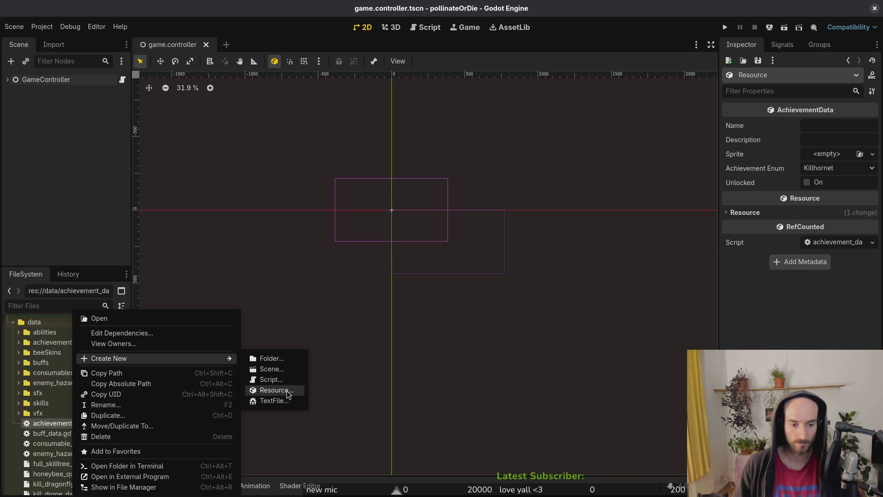
left_click(286, 390)
key("Return")
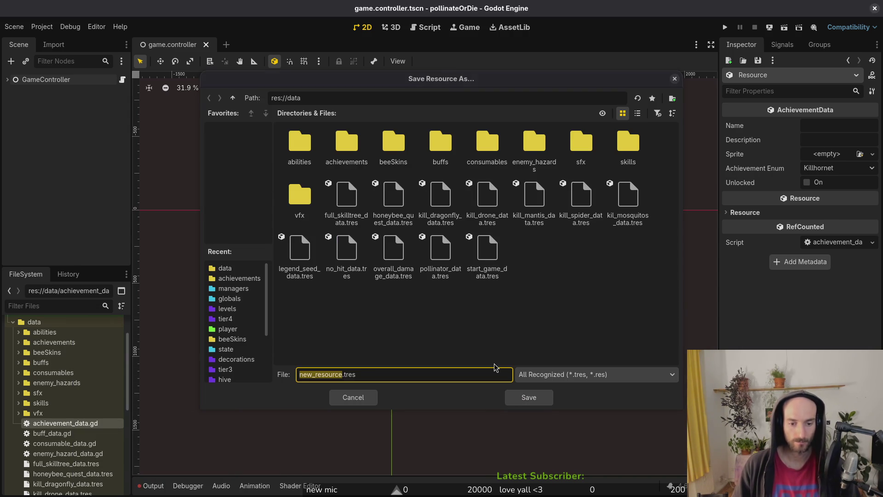
key("alt+Tab")
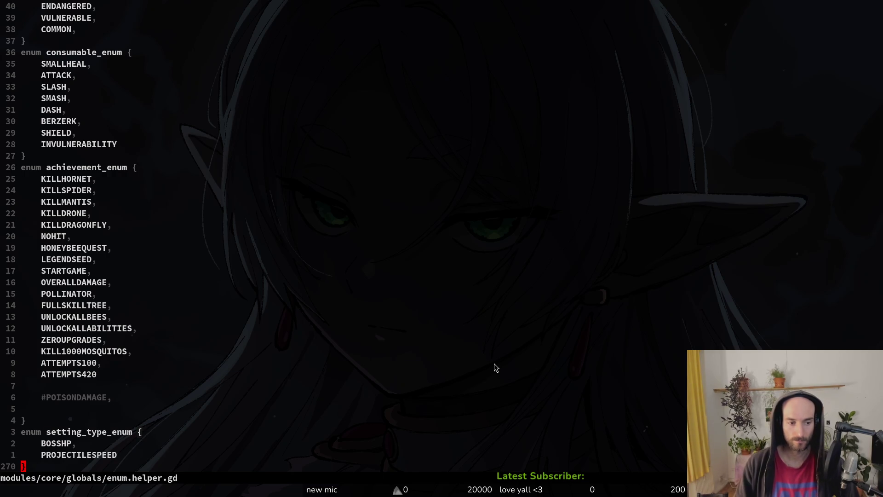
key("alt+Tab")
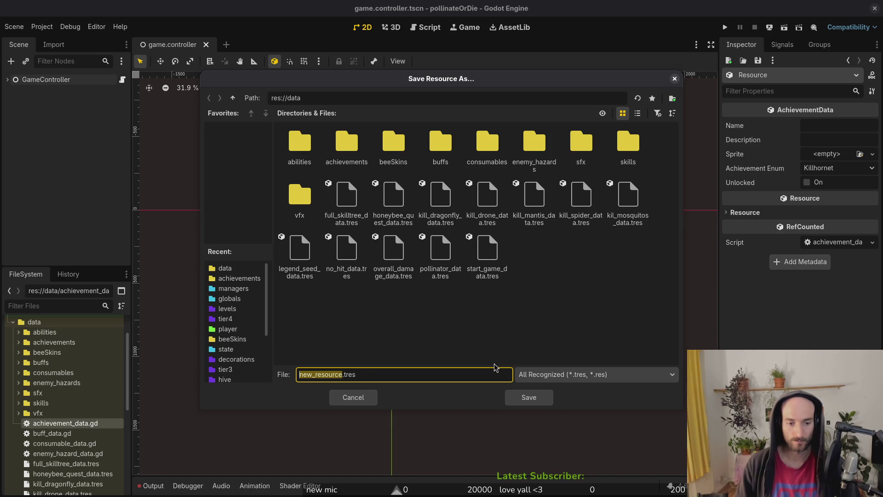
type("unlock")
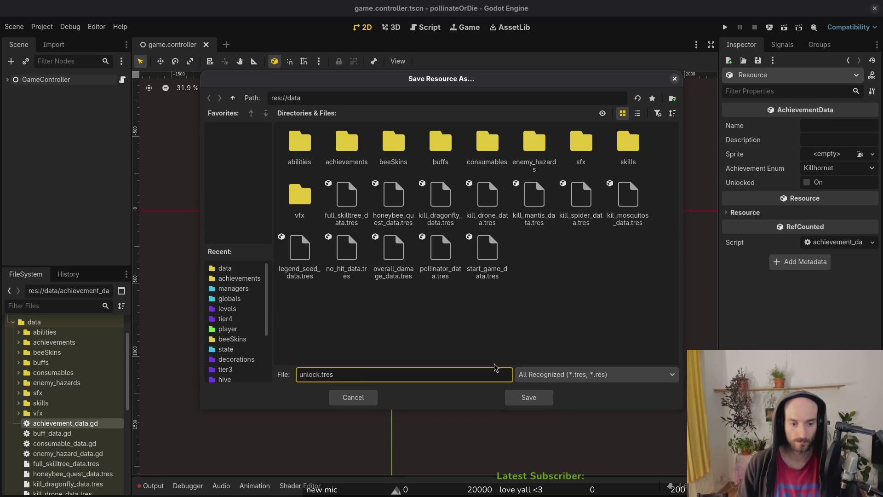
type("ll_bees_dat")
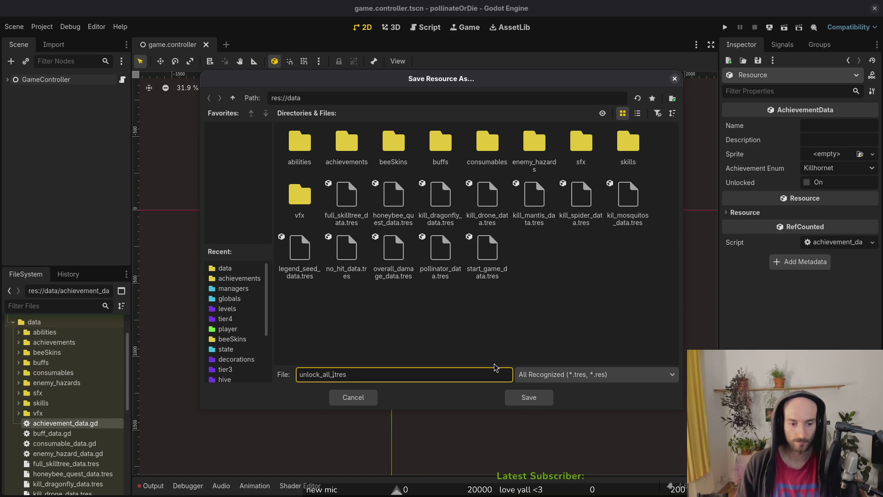
type("at")
key("Return")
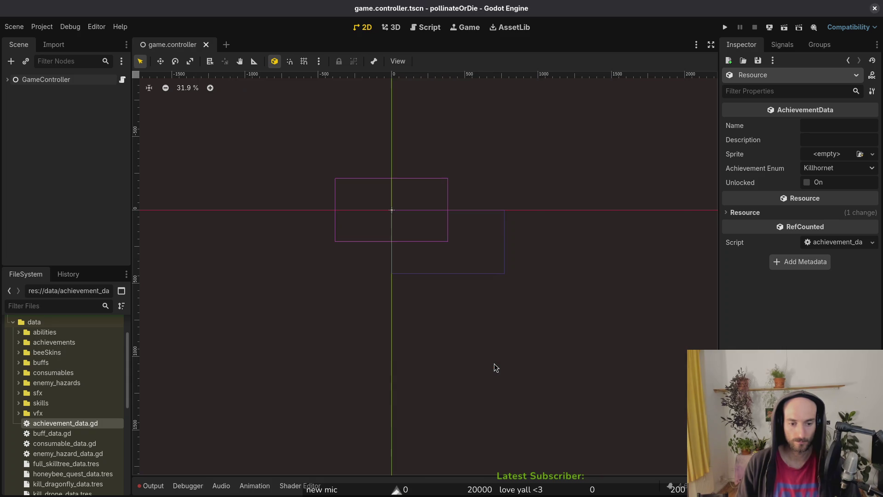
Create an AchievementData resource saved as unlock_all_abilities_data.tres.
right_click(77, 423)
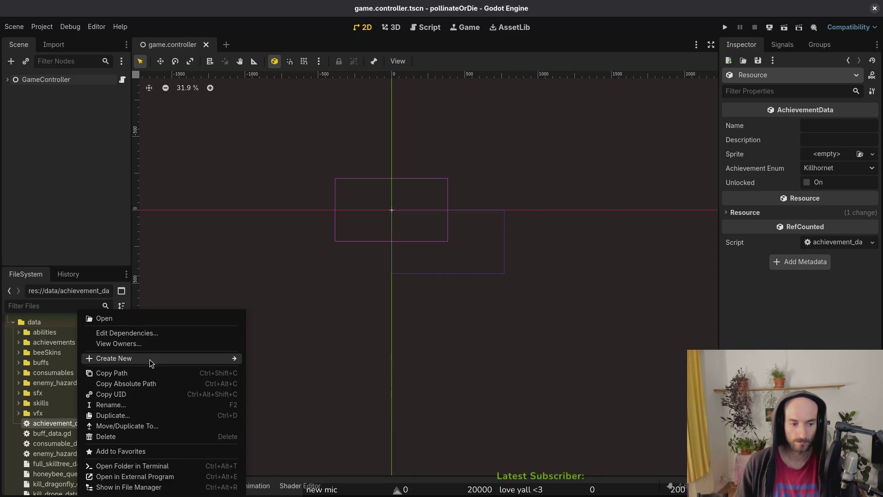
mouse_move(154, 361)
left_click(290, 391)
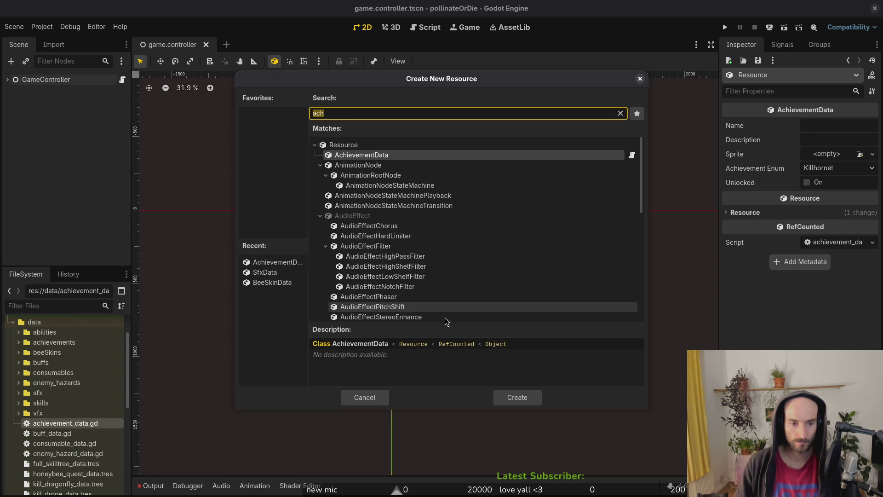
left_click(514, 398)
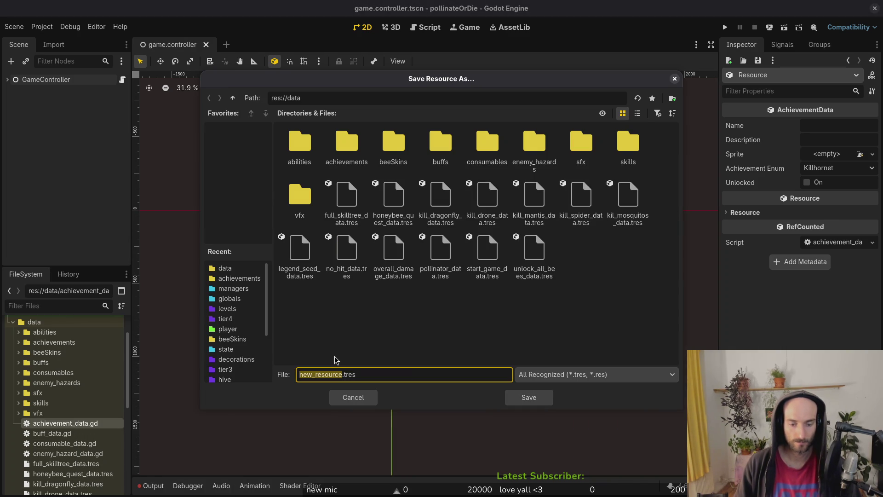
type("unlock_all")
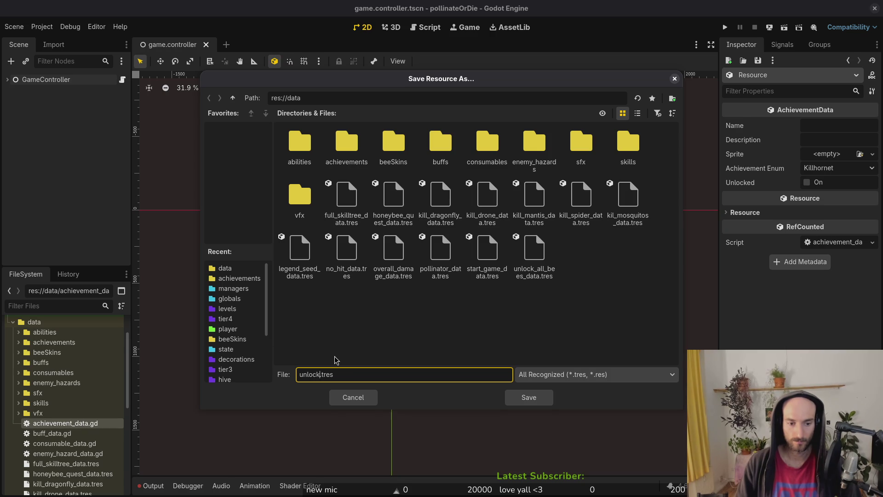
type("_abilie")
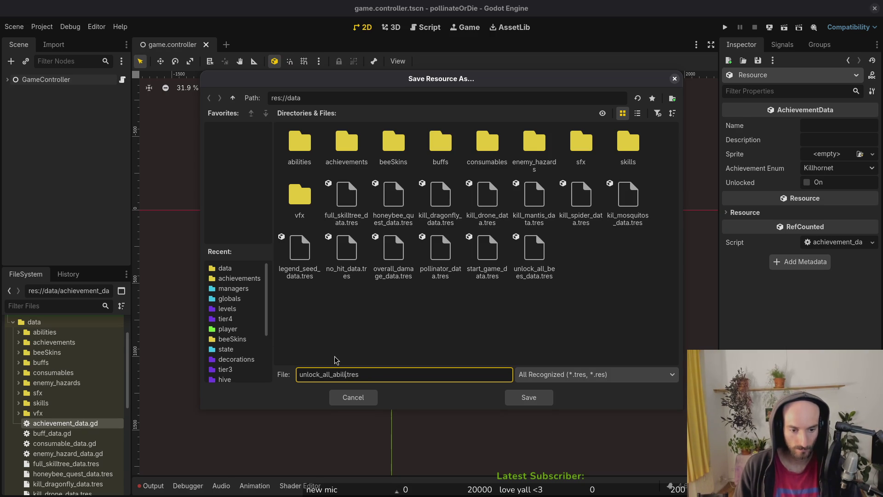
type("ties_data")
key("Return")
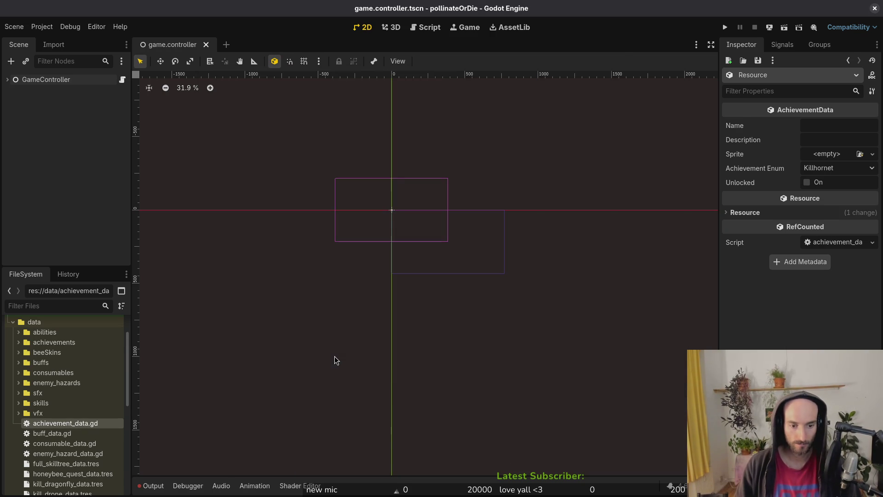
Create an AchievementData resource saved as attempts_100_data.tres.
right_click(98, 424)
mouse_move(178, 359)
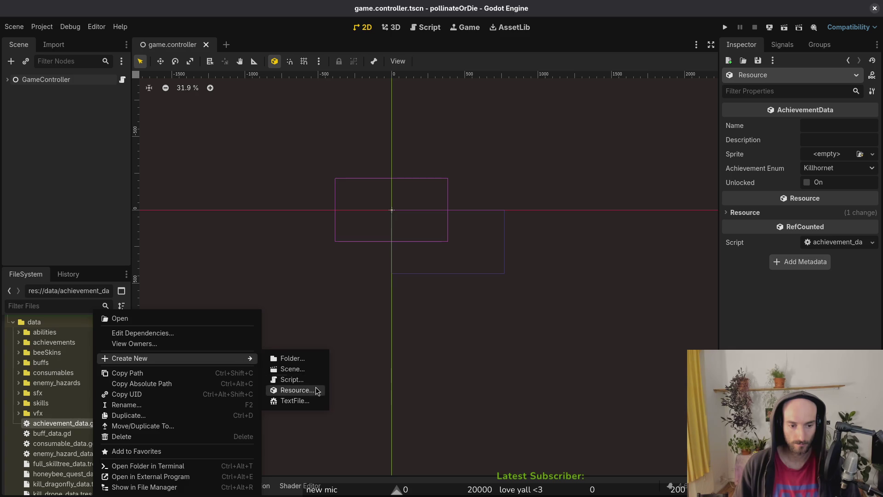
left_click(316, 391)
key("Return")
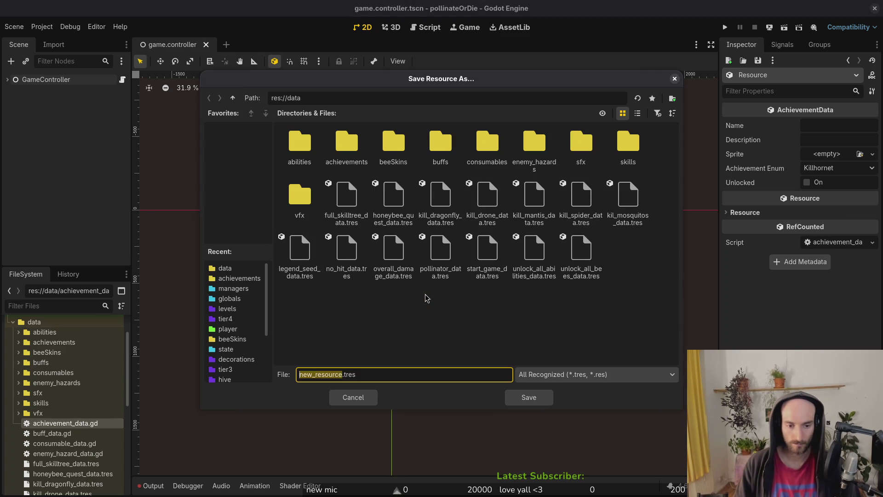
key("alt+Tab")
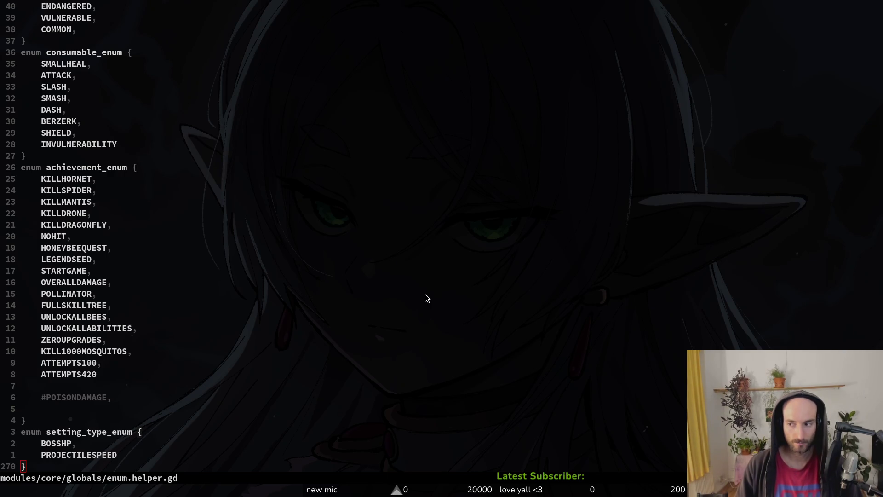
key("alt+Tab")
type("attempts_")
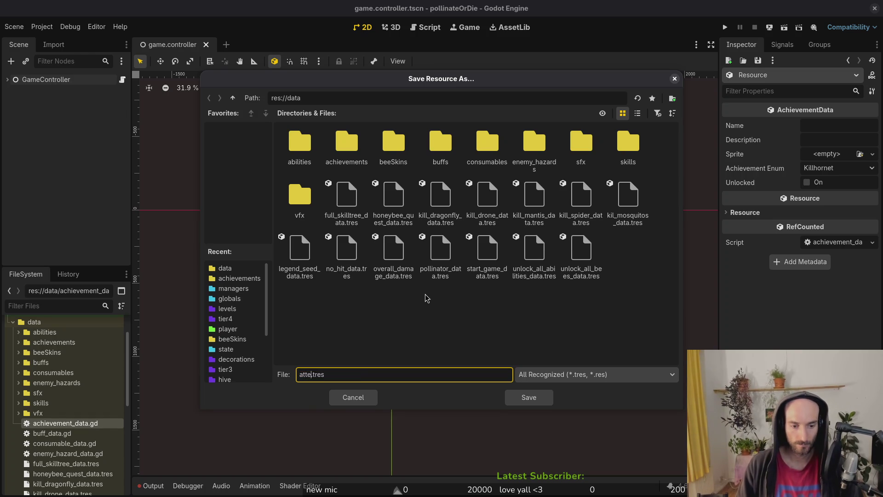
type("100")
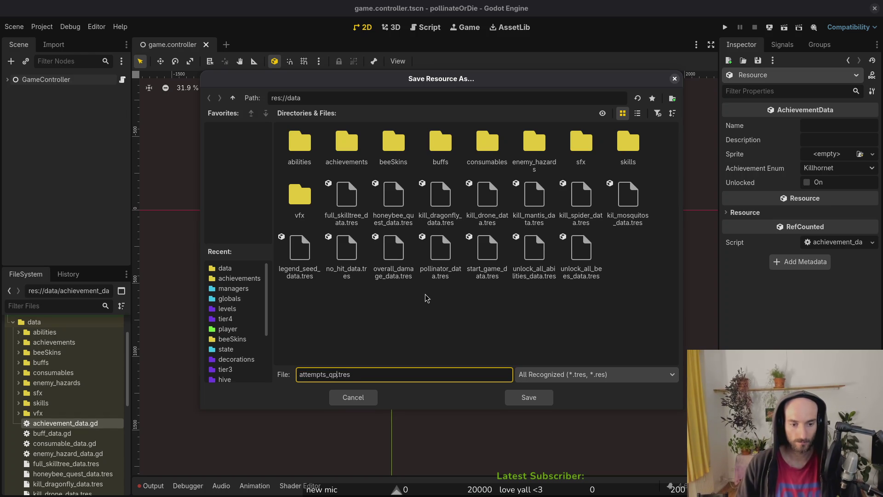
type("_")
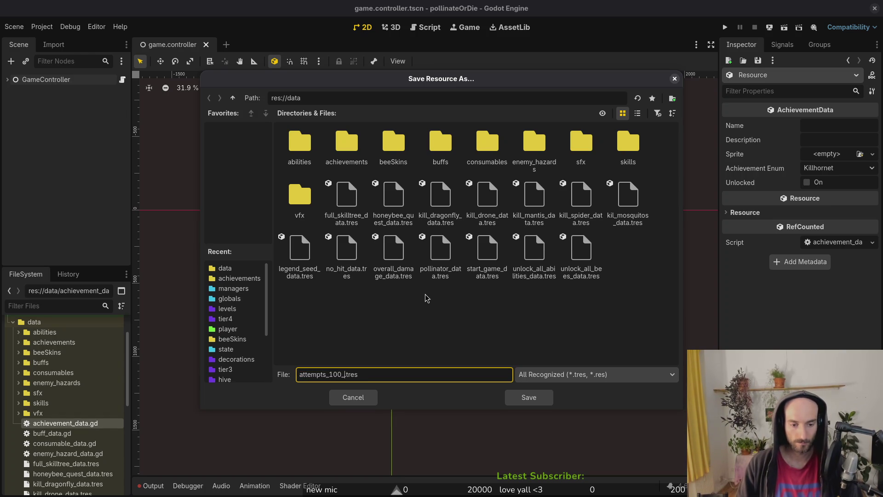
type("data")
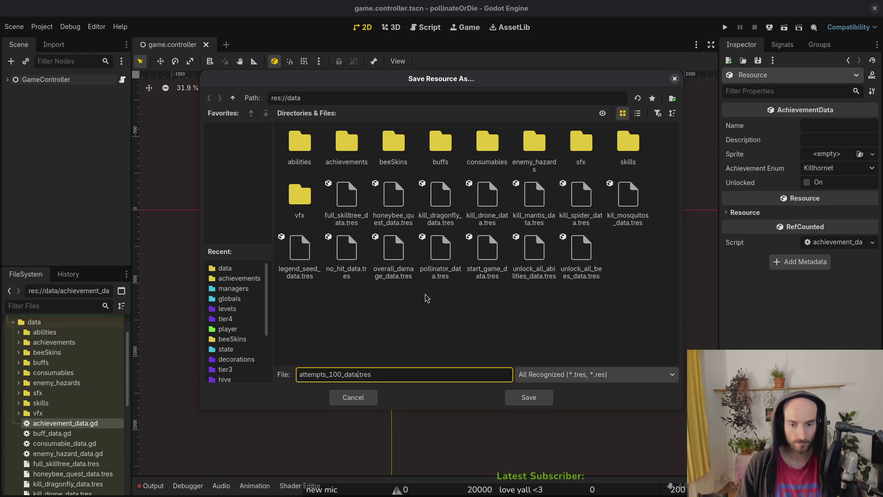
key("Return")
Create an AchievementData resource saved as attempts_420_data.tres.
right_click(90, 425)
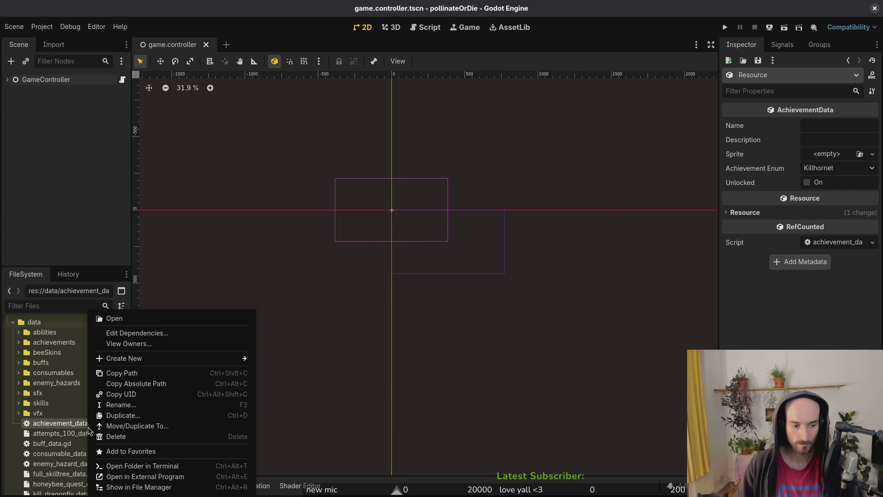
mouse_move(165, 358)
left_click(309, 391)
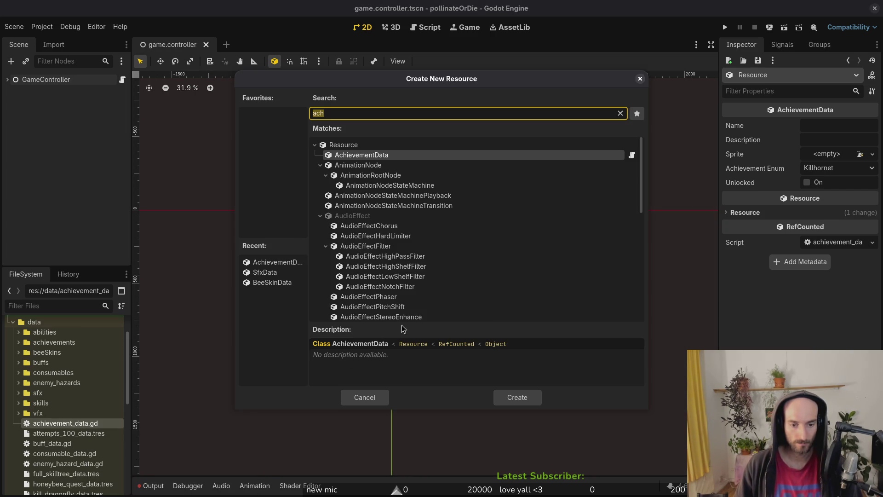
key("Return")
type("unl.tres")
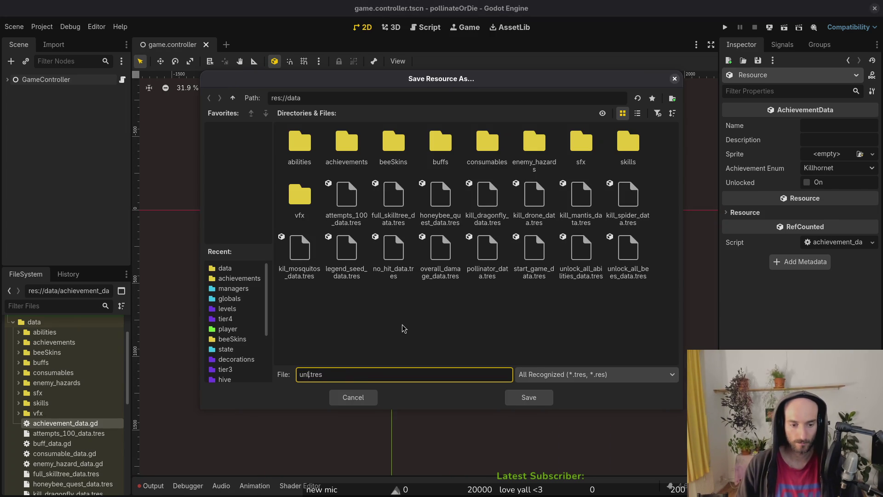
key("BackSpace")
key("BackSpace")
type("attempts_4")
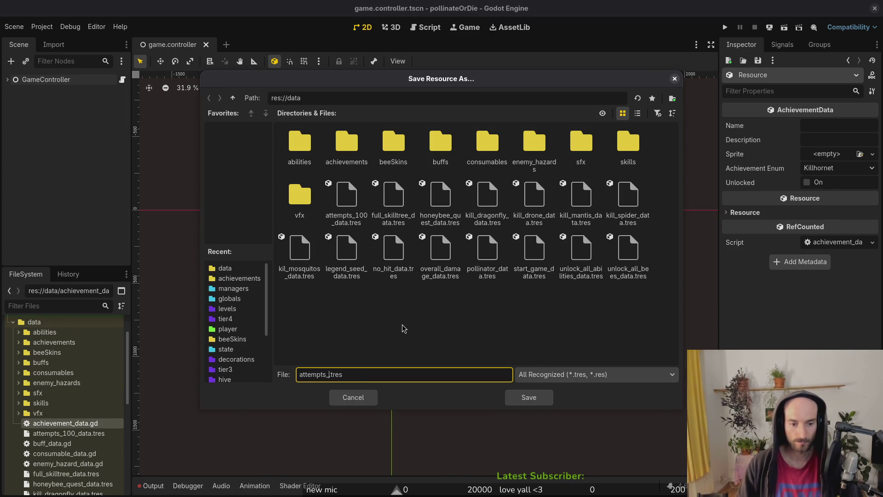
type("20_da")
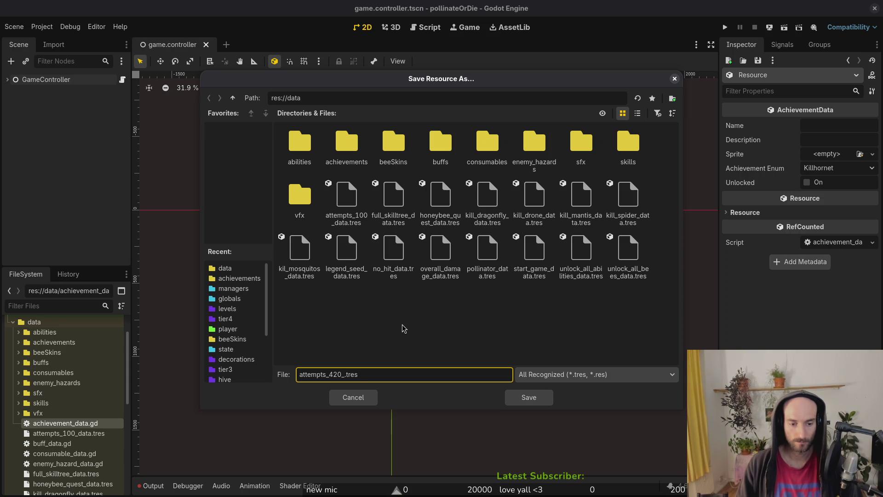
type("ta")
key("Return")
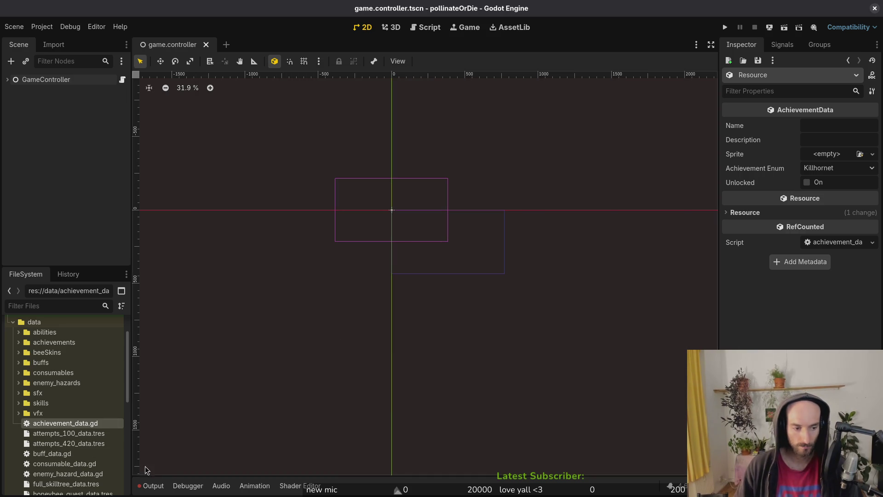
Select attempts_100_data.tres, then delete an attempts entry from the enum helper file and save it.
left_click(69, 433)
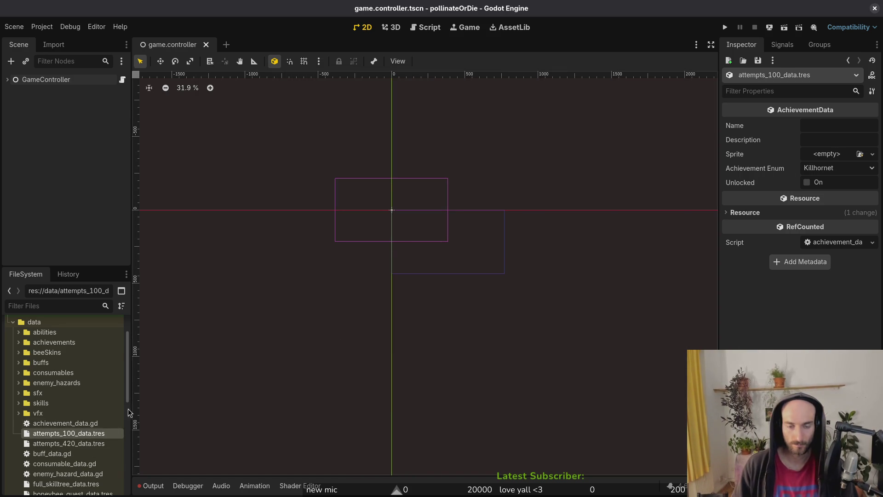
key("super+1")
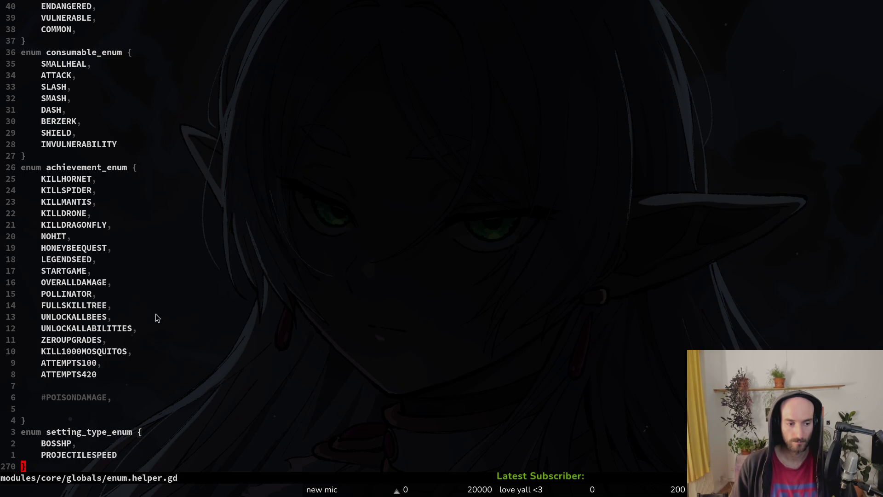
left_click(96, 375)
left_click(98, 366)
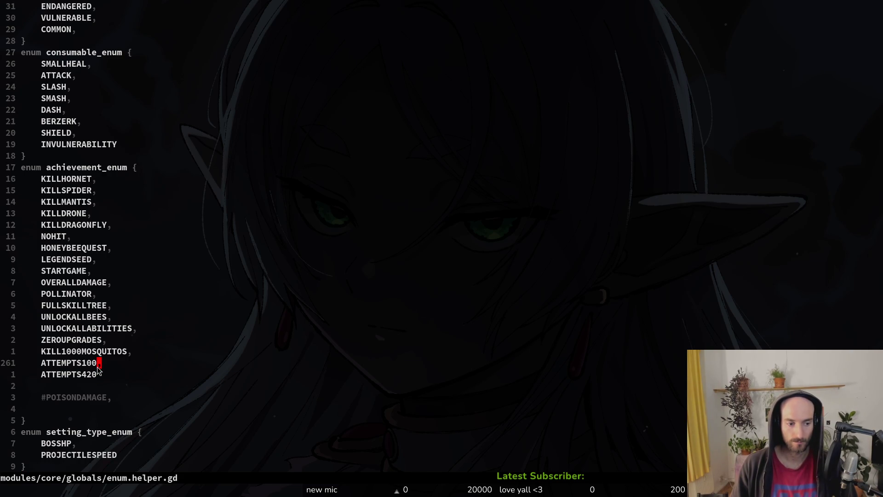
key("j")
key("d")
key("d")
type(":w")
key("Return")
Delete attempts_100_data.tres from the project.
key("super+2")
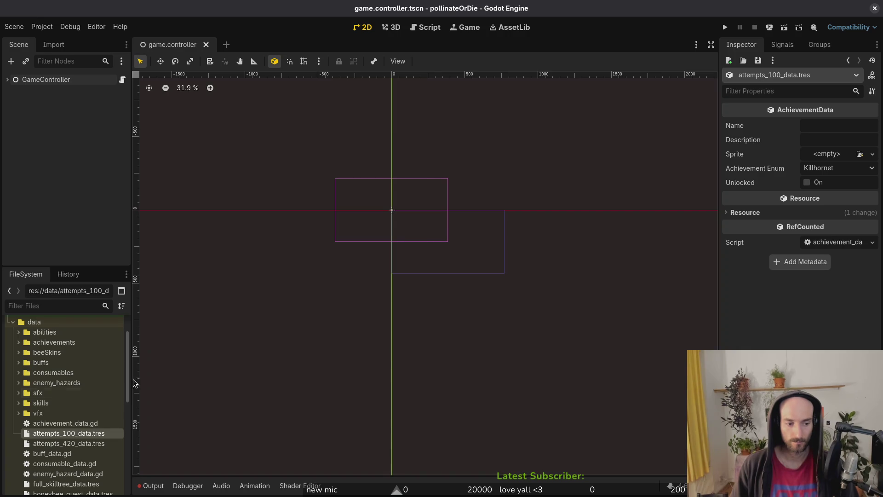
key("Delete")
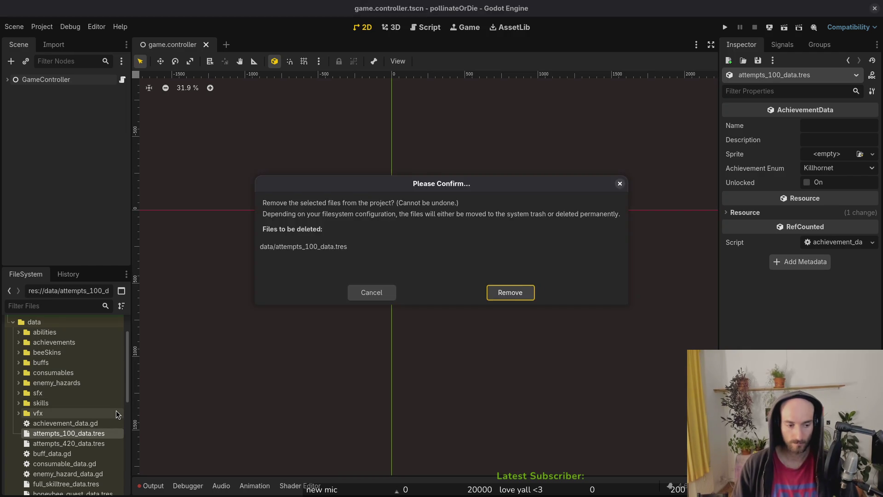
key("Return")
Set attempts_420_data.tres's Achievement Enum to Attempts 420 and reload the current project.
left_click(83, 433)
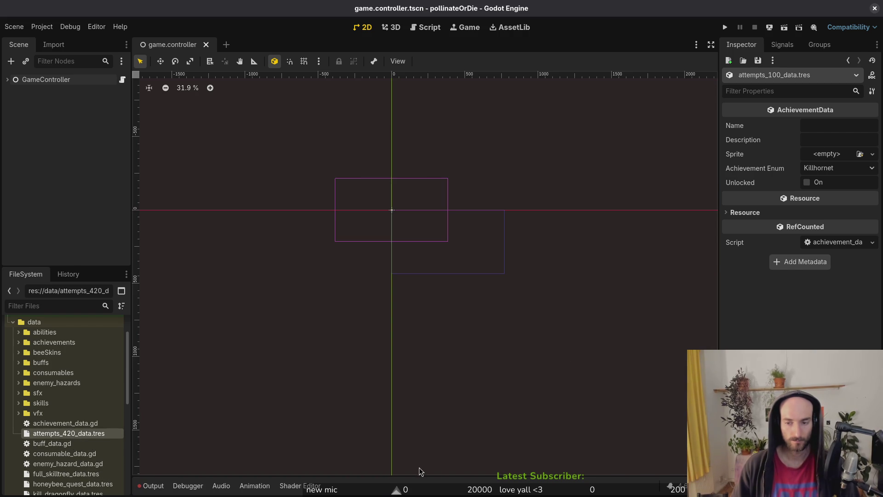
left_click(844, 170)
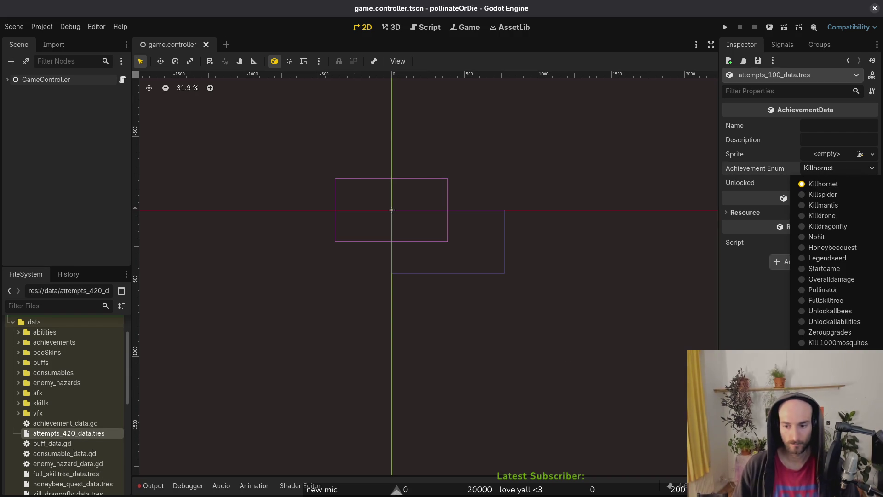
left_click(828, 363)
left_click(42, 27)
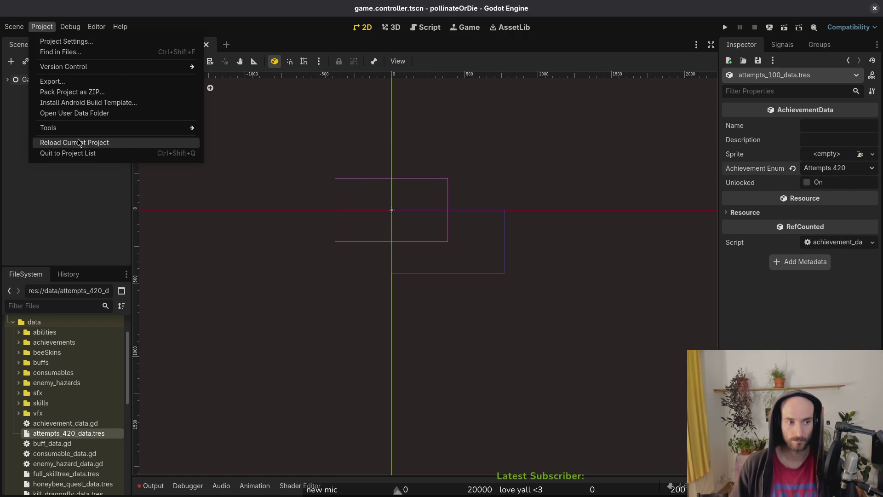
left_click(78, 142)
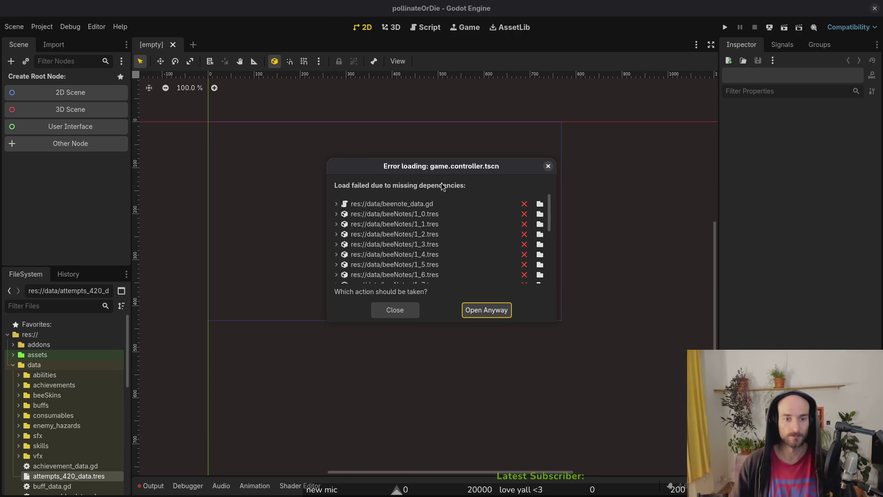
Dismiss the load error and open game.controller.tscn with Open Anyway despite missing dependencies.
left_click(548, 166)
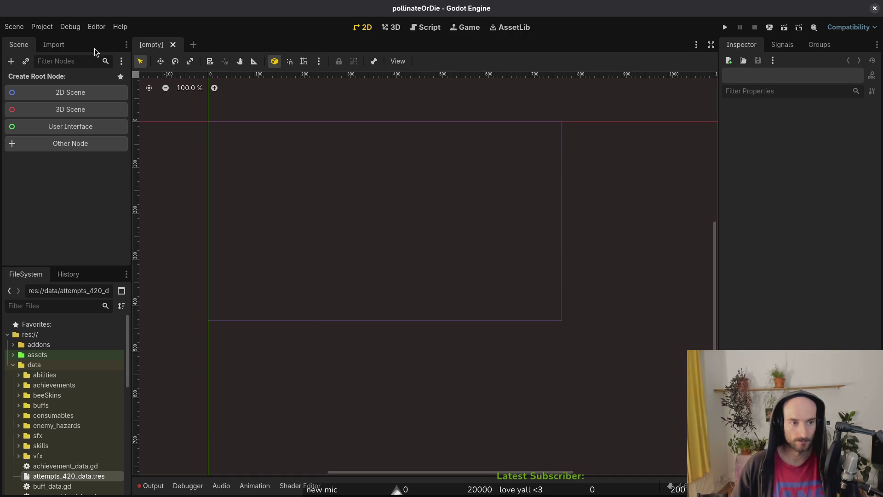
key("ctrl+shift+o")
type("gamecontroller")
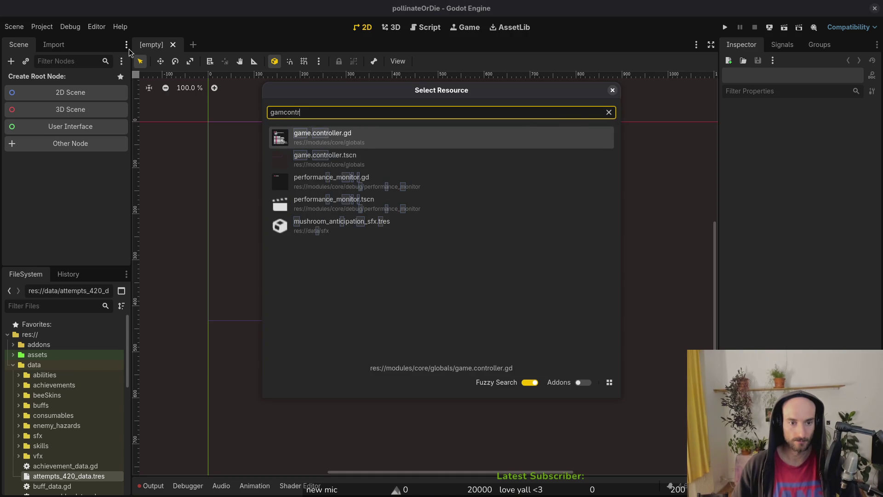
key("Return")
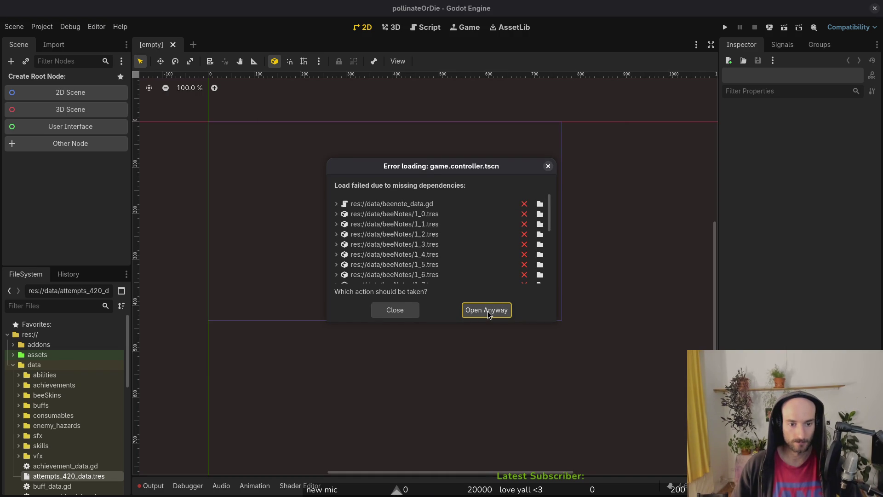
scroll(467, 248, "down", 1)
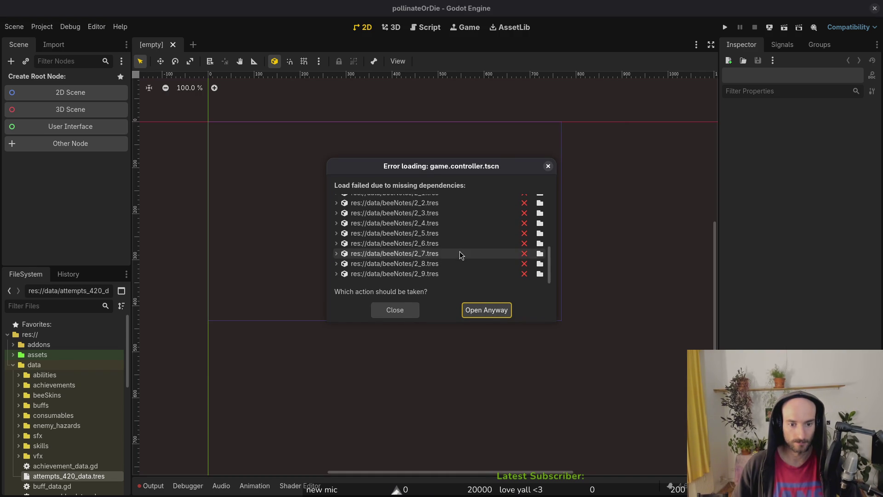
scroll(472, 251, "up", 1)
left_click(486, 315)
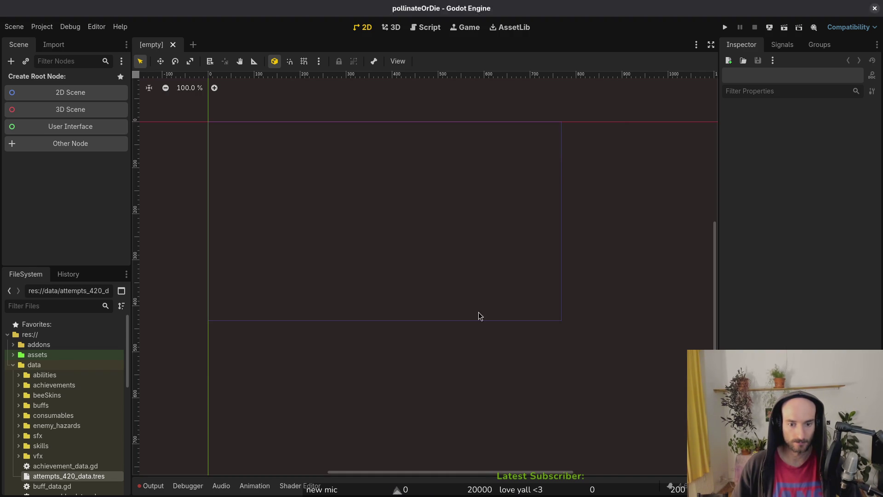
Dismiss the load errors and expand GameController to inspect archiveManager's Enemy Hazard Template.
left_click(441, 360)
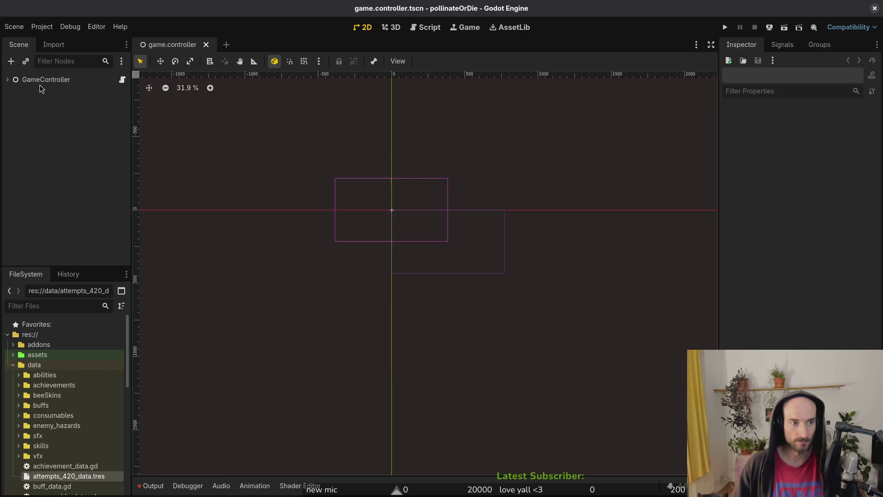
left_click(46, 79)
left_click(8, 79)
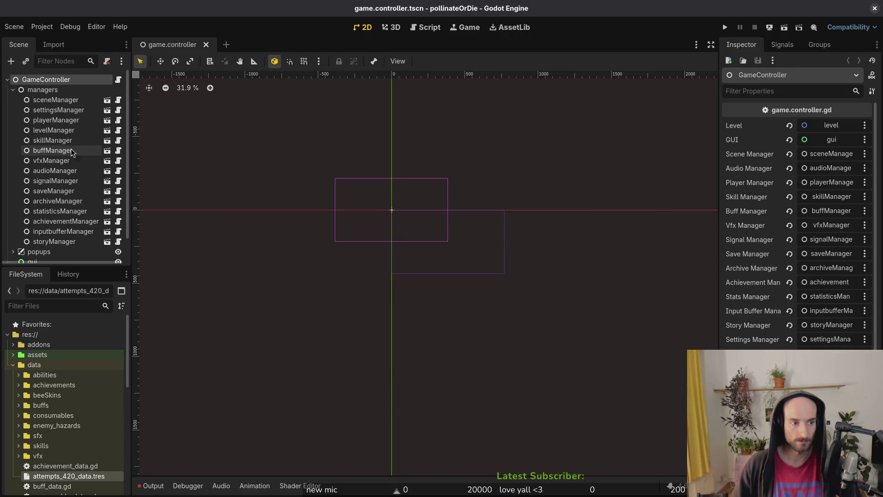
left_click(57, 201)
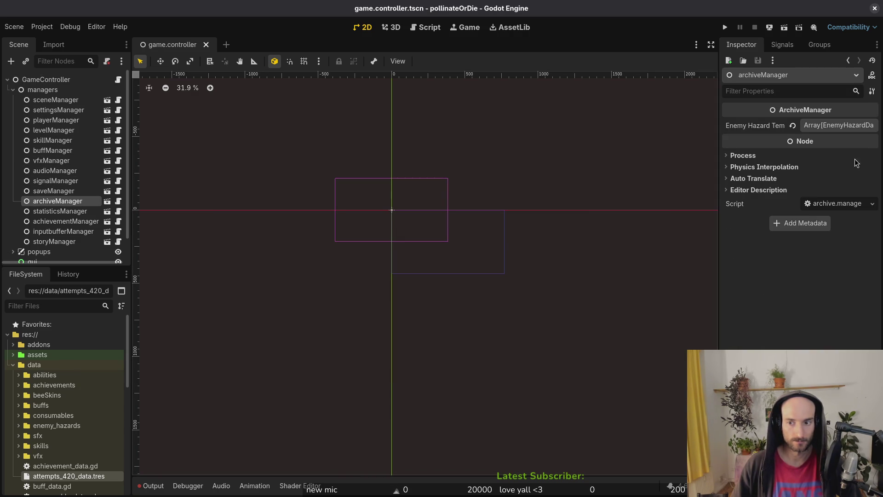
left_click(846, 126)
left_click(849, 128)
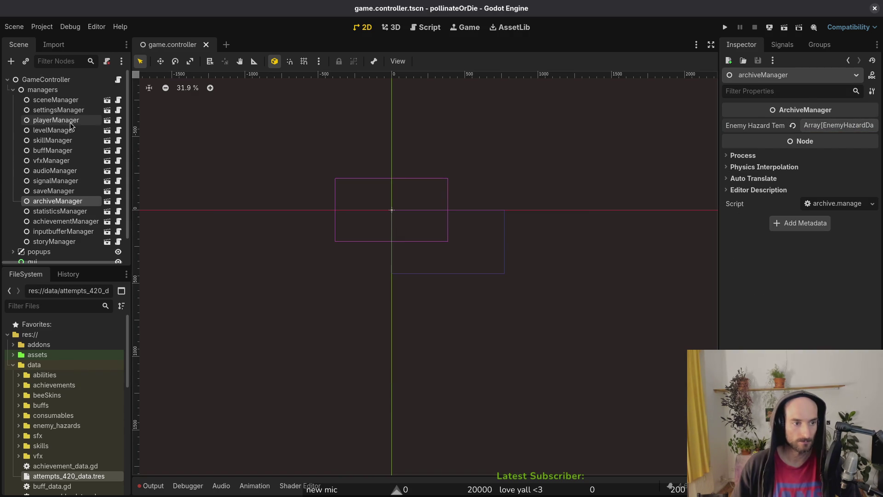
Revert archiveManager's Enemy Hazard Template to default, save the scene, and run the project.
left_click(53, 192)
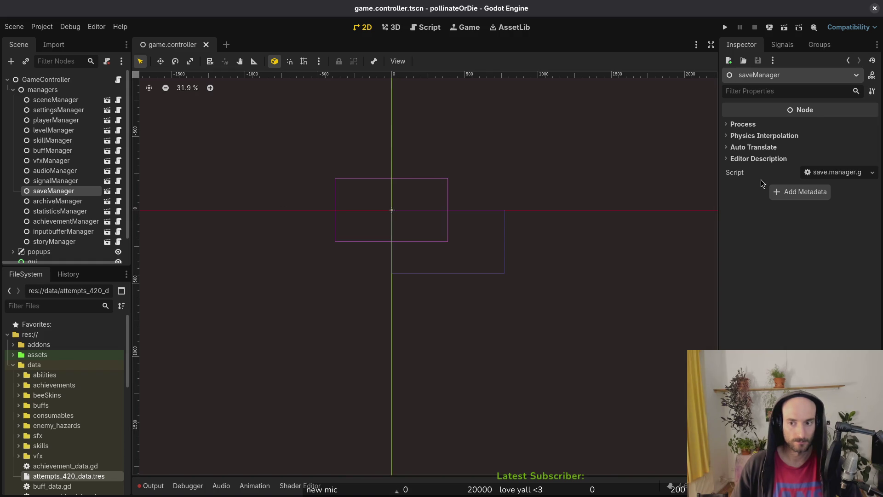
left_click(60, 212)
left_click(64, 201)
left_click(66, 221)
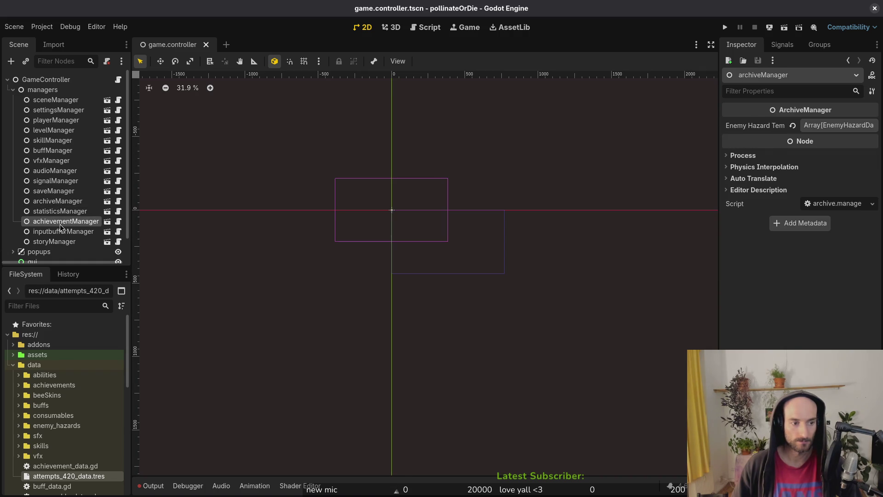
left_click(67, 232)
left_click(67, 222)
left_click(67, 212)
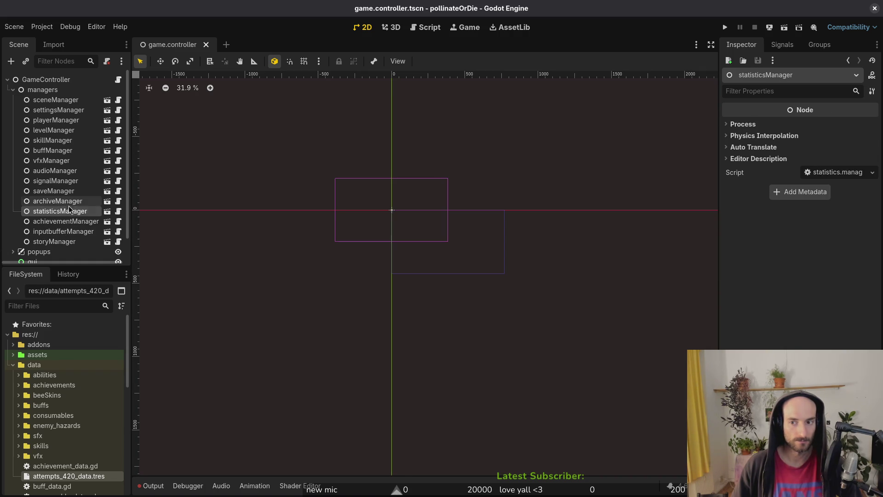
left_click(68, 201)
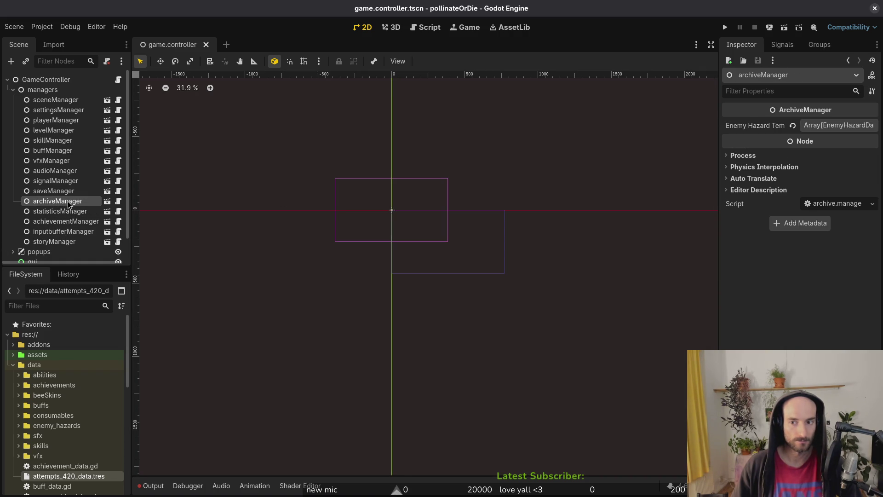
left_click(793, 125)
key("ctrl+s")
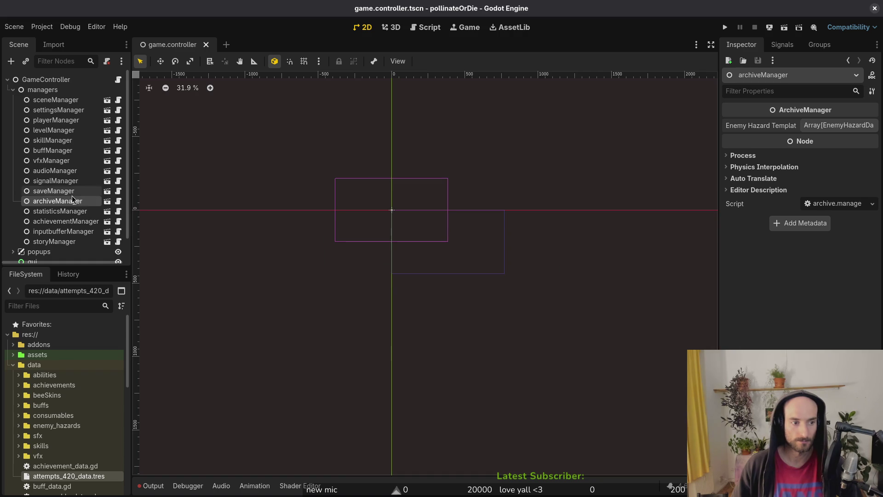
left_click(726, 28)
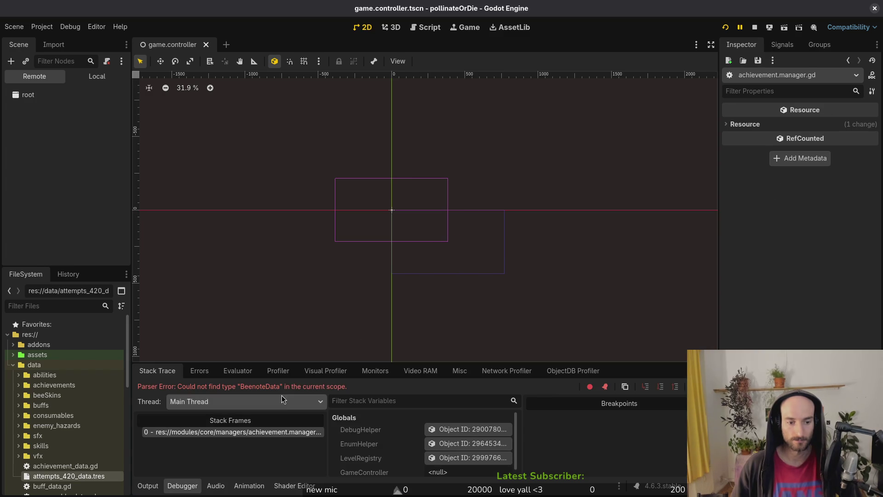
Open achievement.manager.gd in Neovim through the project file finder.
key("alt+Tab")
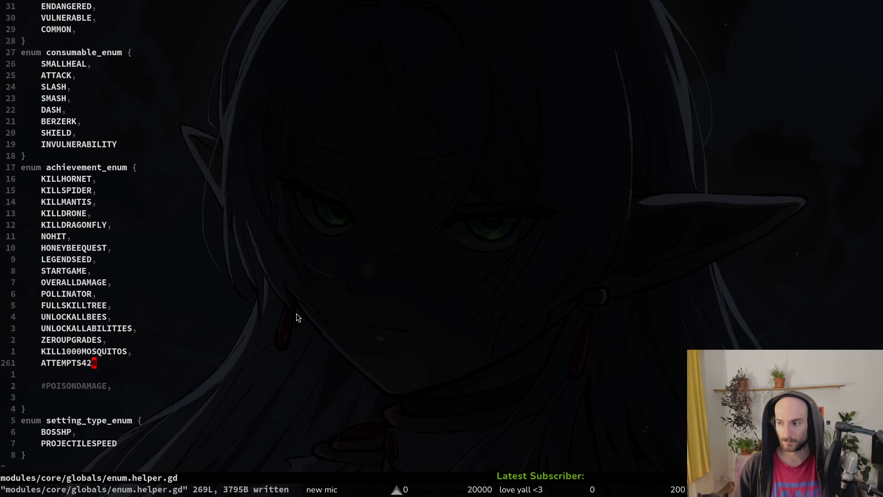
key("ctrl+p")
type("achiema")
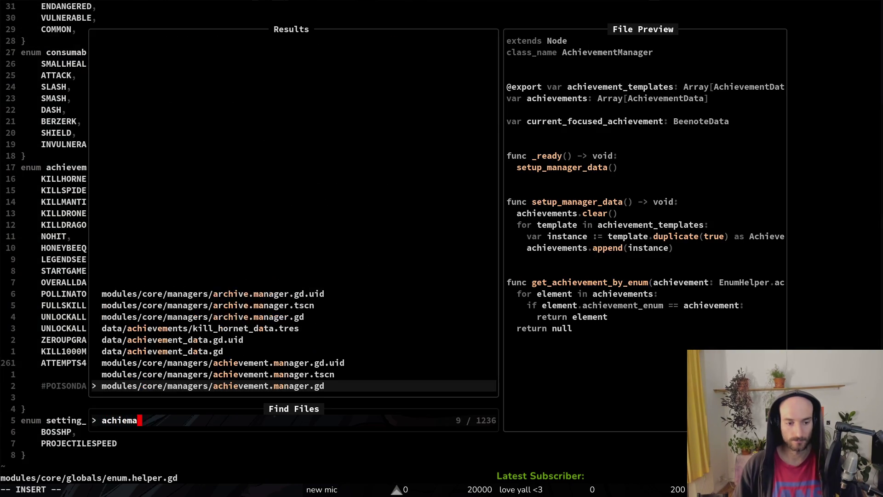
key("Return")
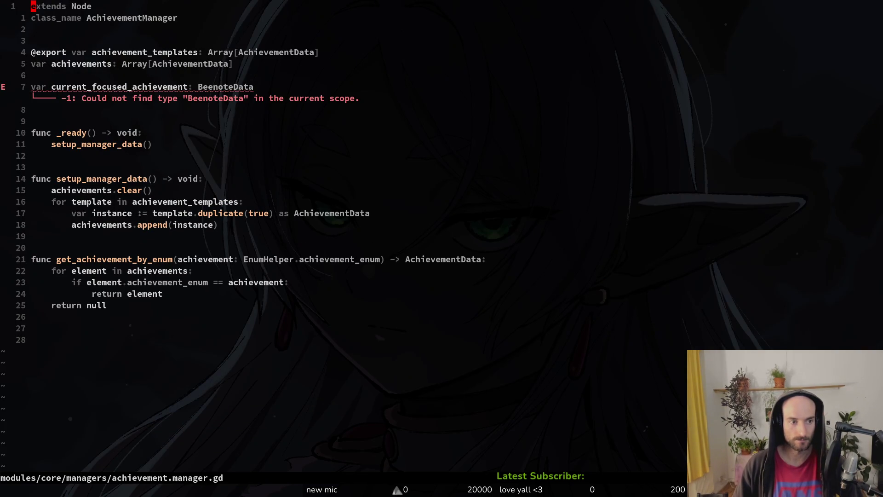
Retype current_focused_achievement from BeenoteData to AchievementData, save, and return to Godot.
key("7")
key("j")
key("dollar")
type("ciwA")
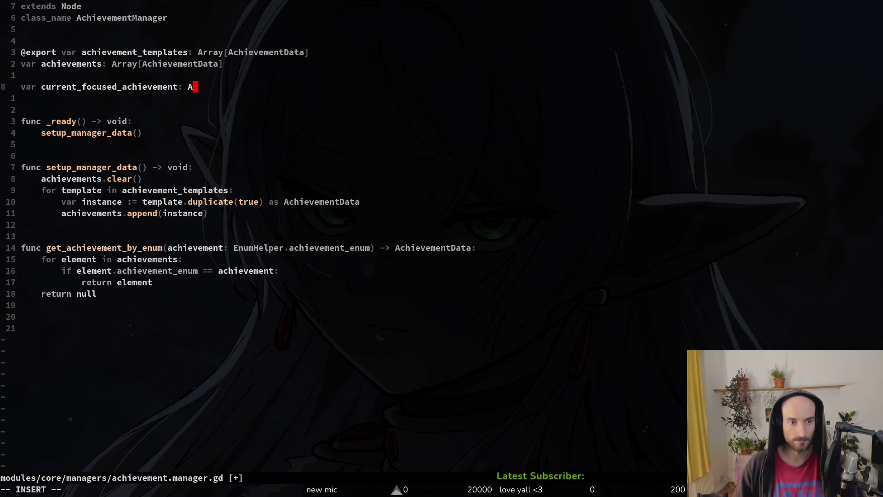
type("Chi")
key("Tab")
key("Return")
key("Escape")
type(":w")
key("Return")
type(":q")
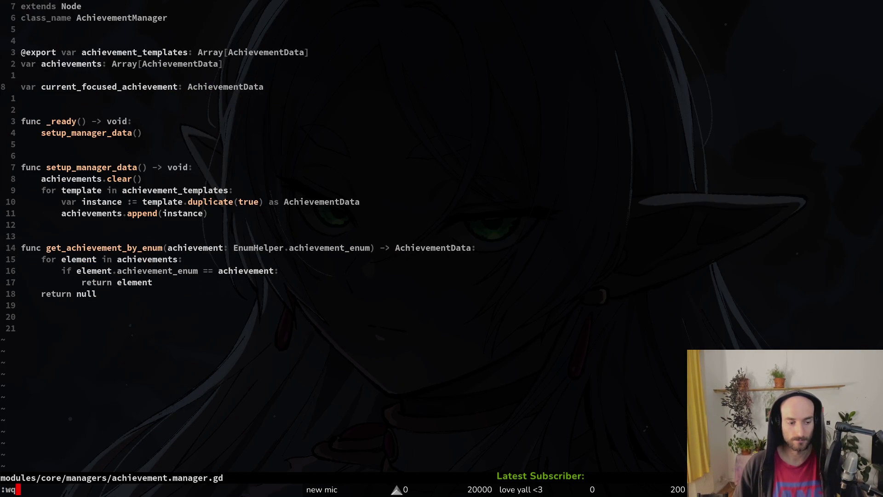
key("Return")
key("alt+Tab")
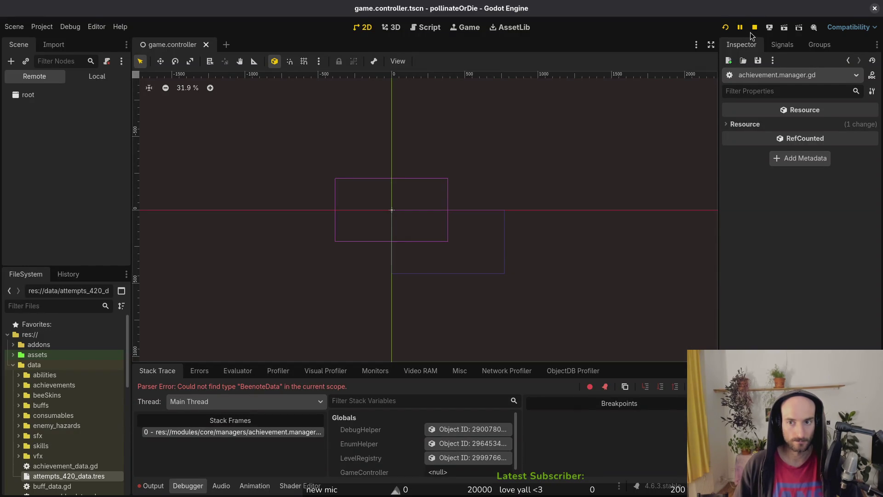
Rerun the game to test the fix and collapse the player folder in FileSystem.
left_click(726, 27)
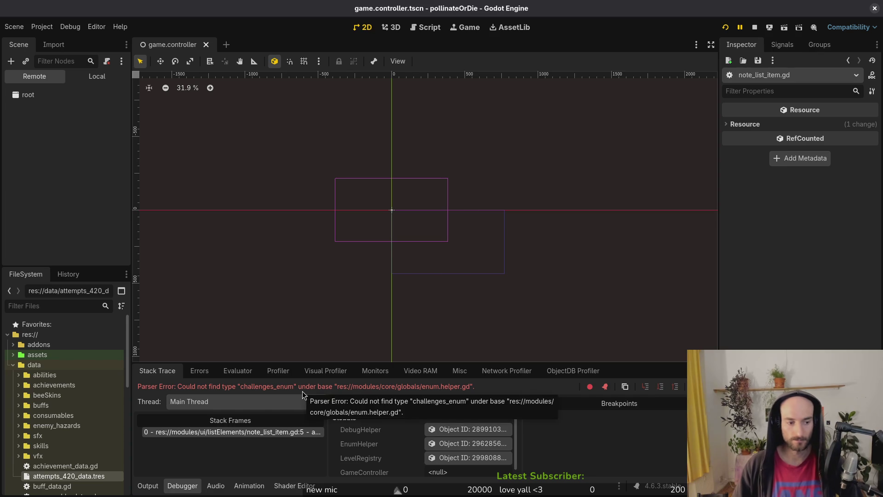
scroll(64, 409, "down", 10)
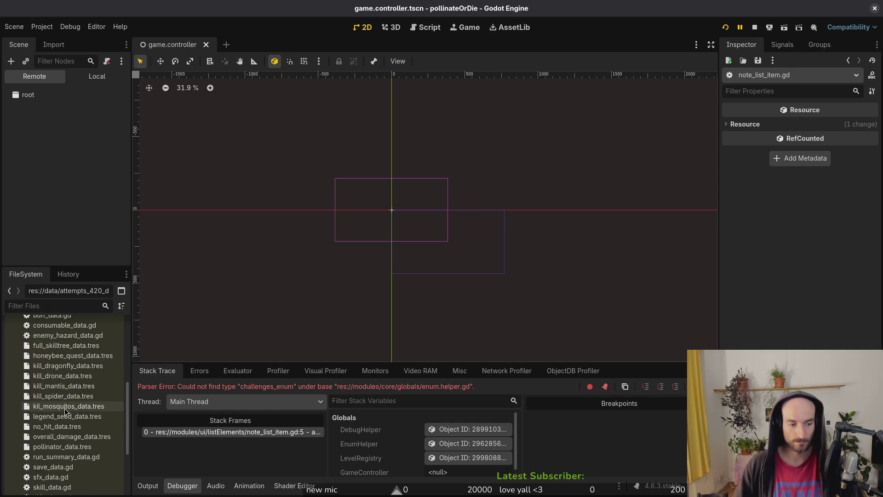
scroll(43, 407, "up", 8)
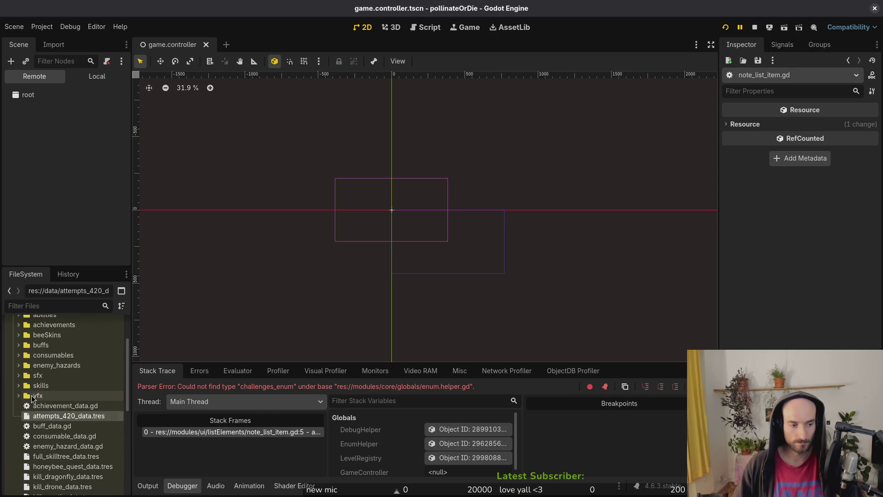
scroll(20, 404, "down", 8)
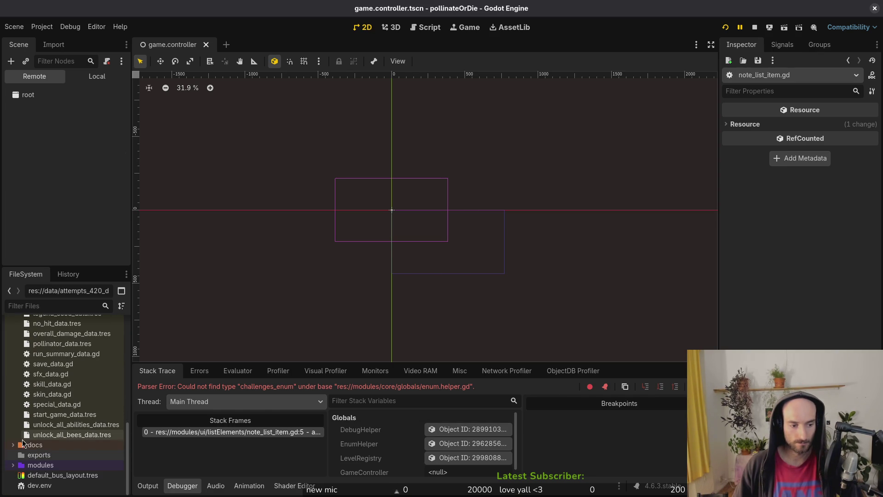
scroll(107, 407, "down", 1)
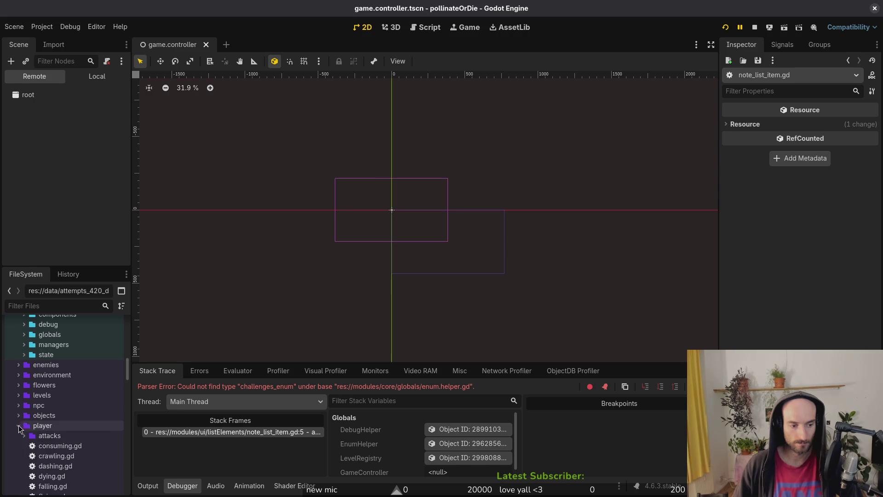
left_click(18, 425)
Locate note_list_item.tscn in FileSystem and delete the note_list_item script and scene files.
key("shift+alt+o")
type("note_list")
left_click(320, 286)
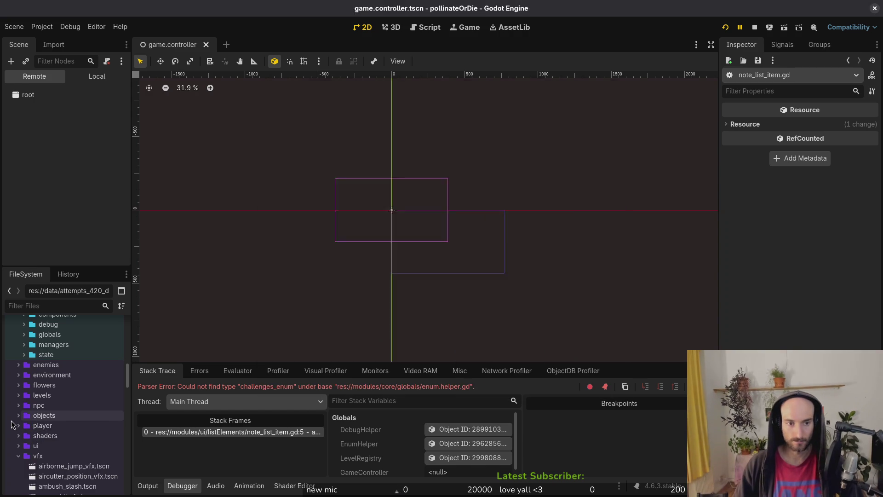
right_click(259, 48)
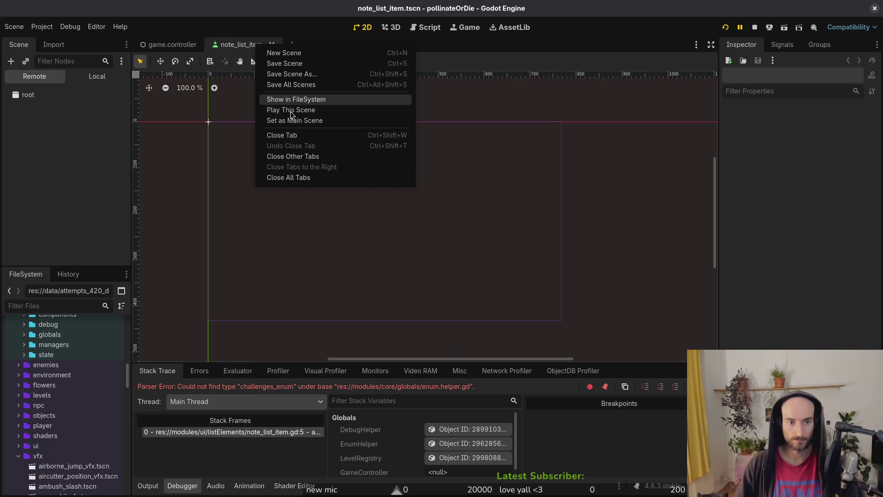
left_click(331, 99)
scroll(81, 469, "down", 2)
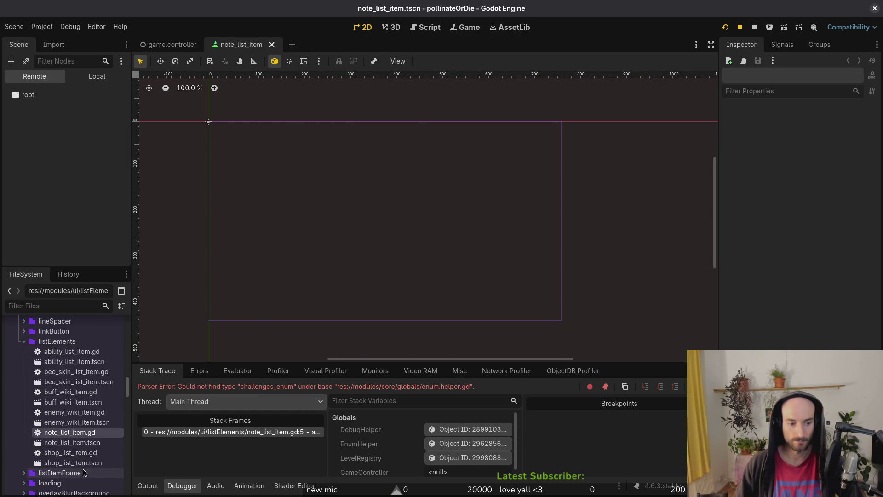
key("Delete")
key("Return")
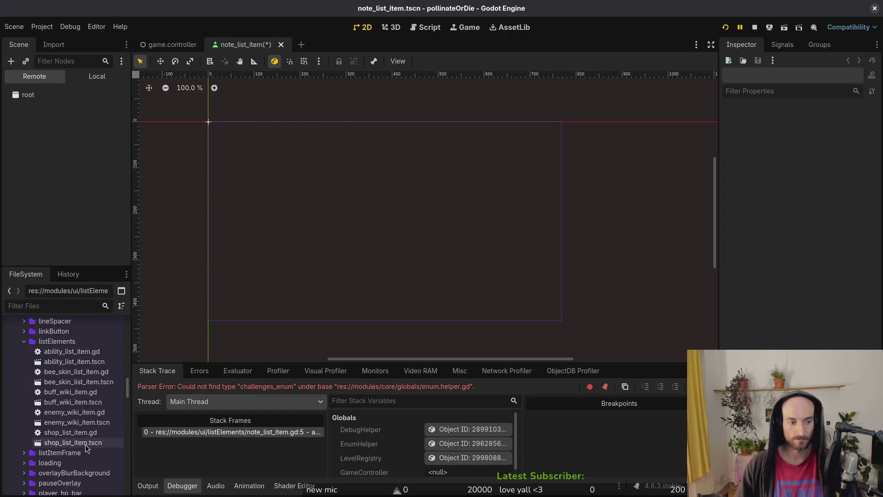
Rerun the game, then quick-open the archives_overlay scene.
left_click(725, 28)
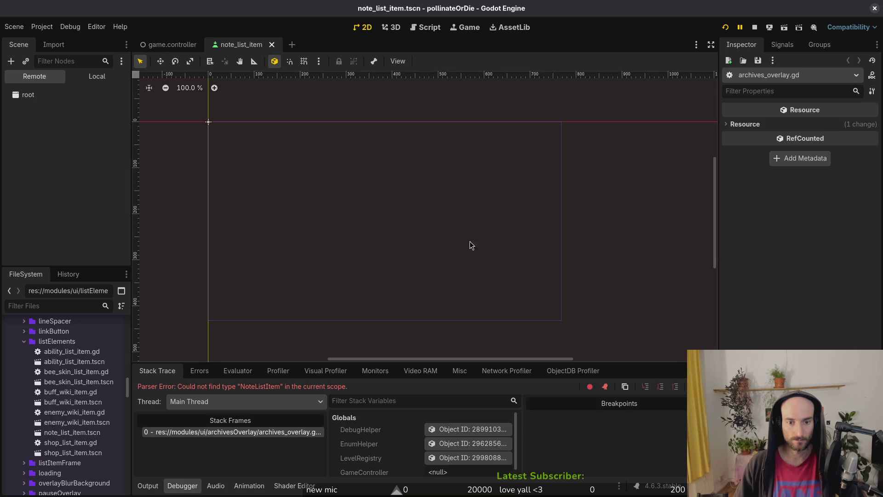
key("alt+shift+o")
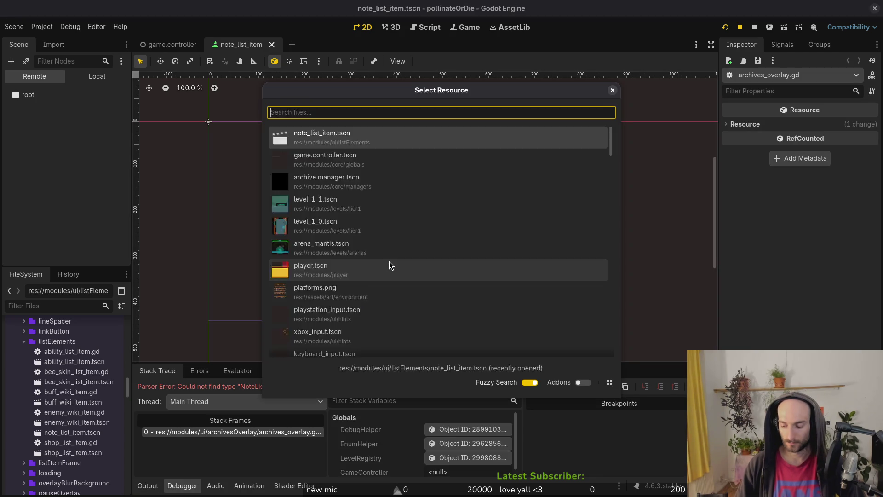
type("overarc")
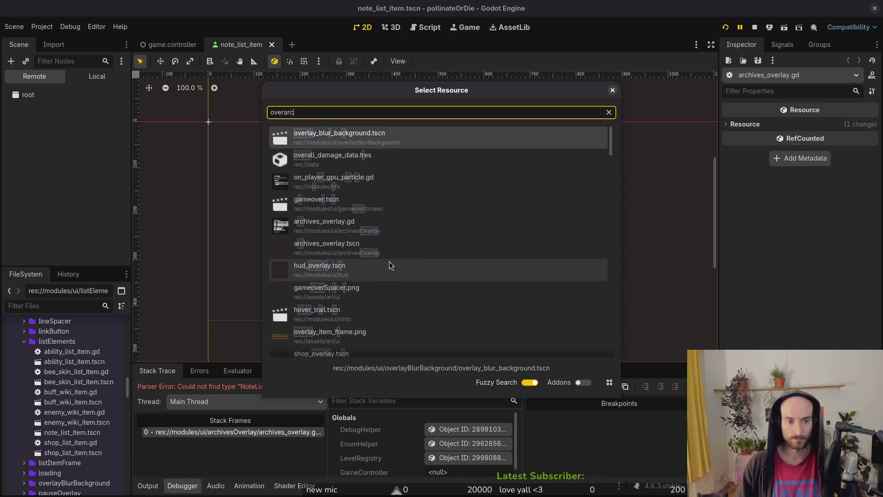
key("BackSpace")
key("BackSpace")
key("BackSpace")
type("arhc")
key("BackSpace")
key("BackSpace")
key("BackSpace")
type("archivesov")
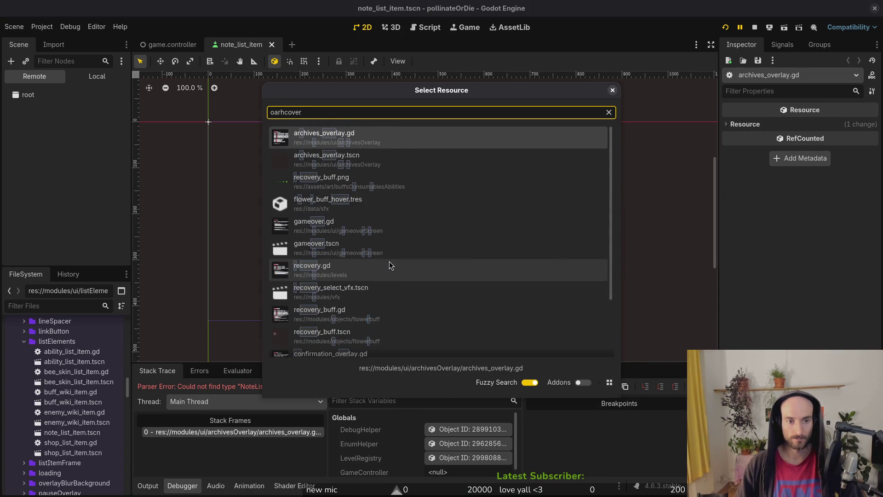
key("Escape")
key("alt+shift+o")
Open the archives_overlay scene's local tree and collapse the memories, enemies and stats branches.
type("archivesov")
key("Return")
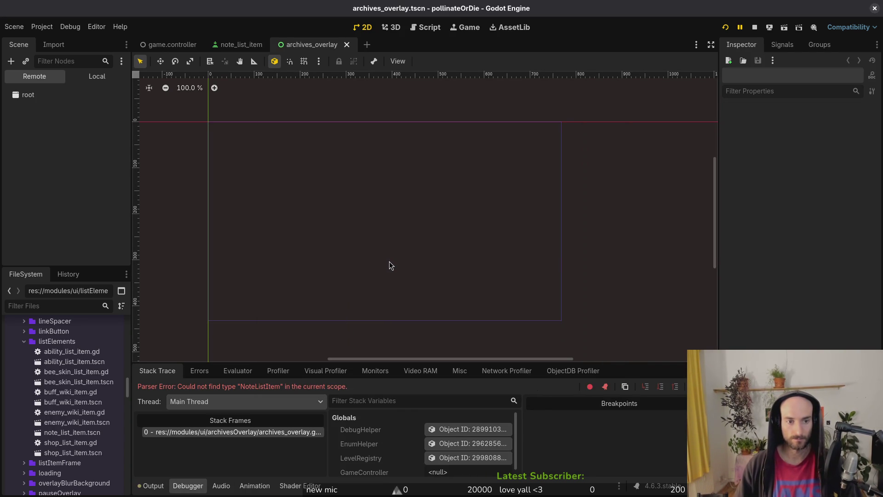
left_click(84, 76)
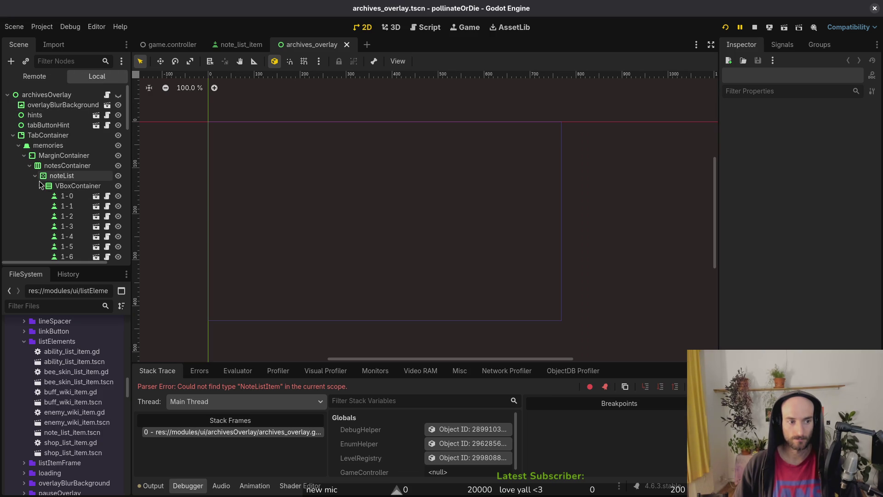
left_click(33, 176)
left_click(34, 176)
left_click(34, 176)
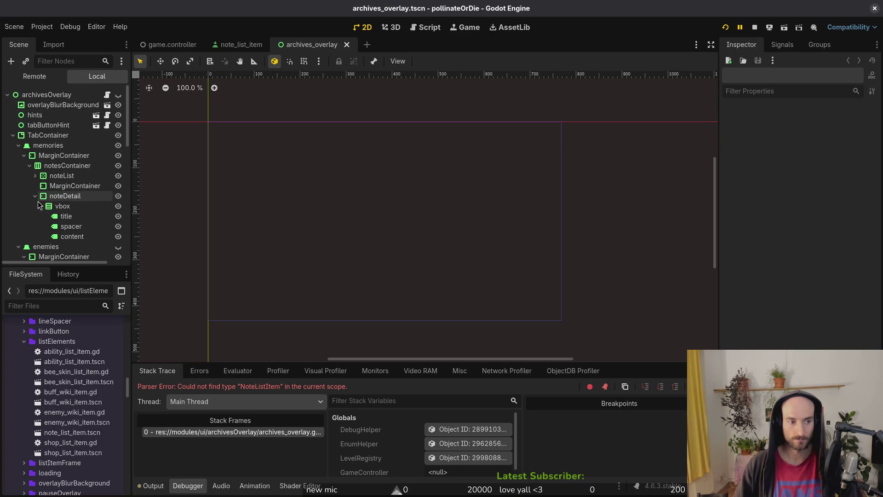
left_click(64, 196)
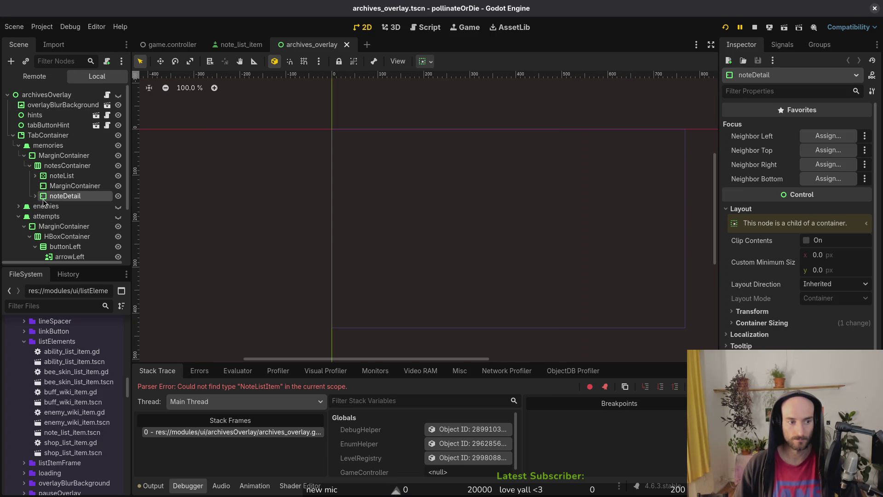
left_click(18, 206)
left_click(17, 227)
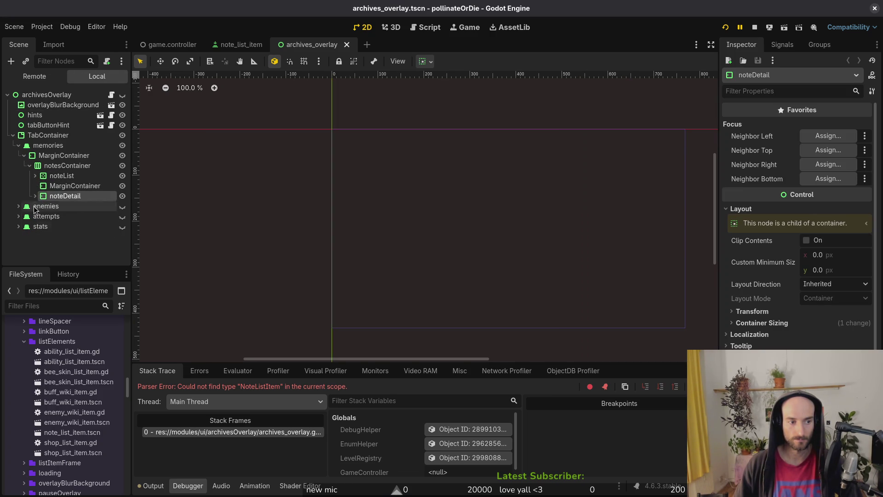
left_click(25, 156)
left_click(18, 146)
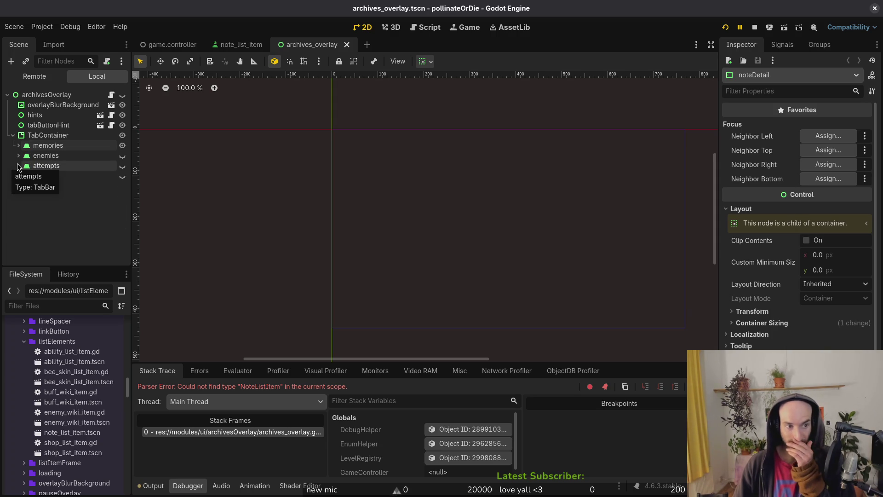
Rename the memories tab to achievements and its notesContainer to achievementsContainer.
left_click(77, 147)
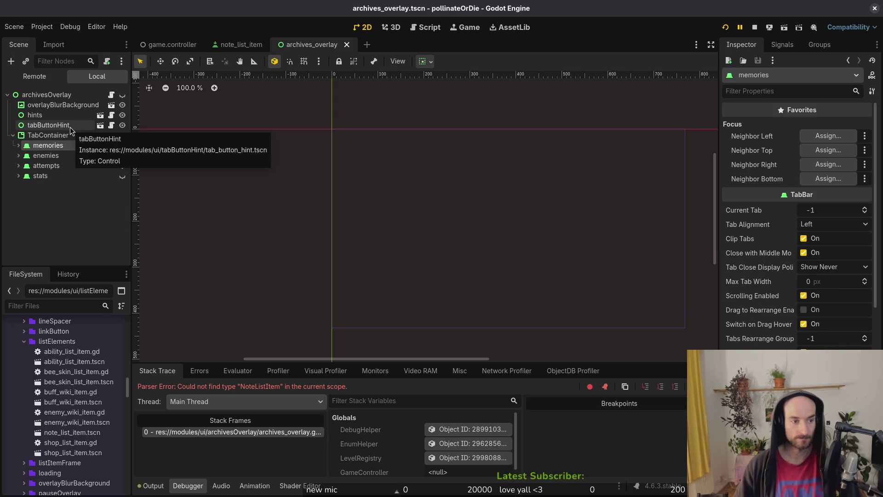
key("F2")
type("achievements")
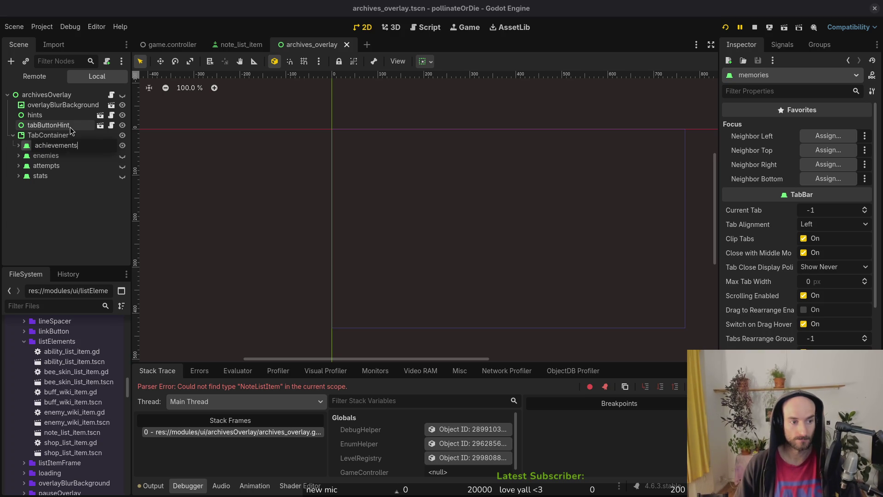
key("Return")
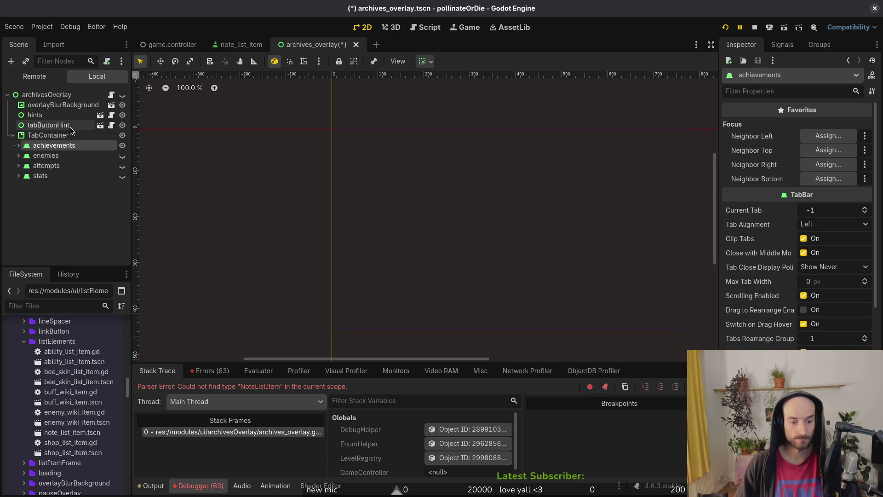
left_click(18, 146)
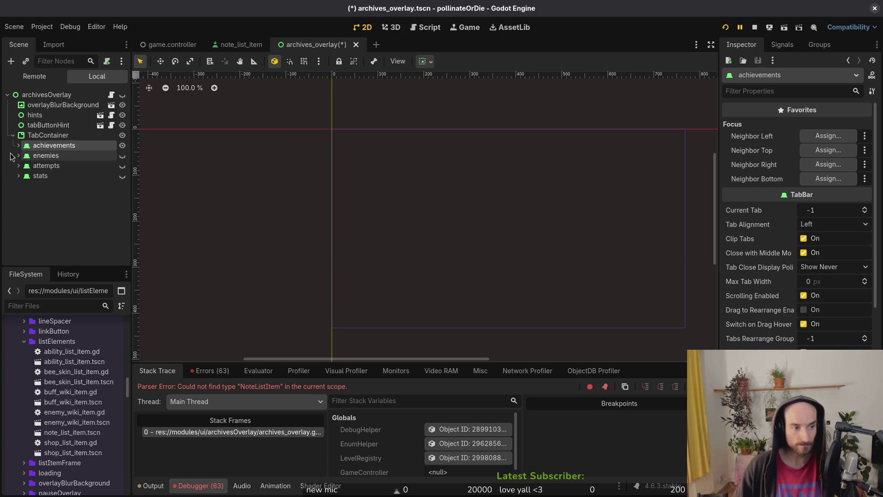
left_click(24, 155)
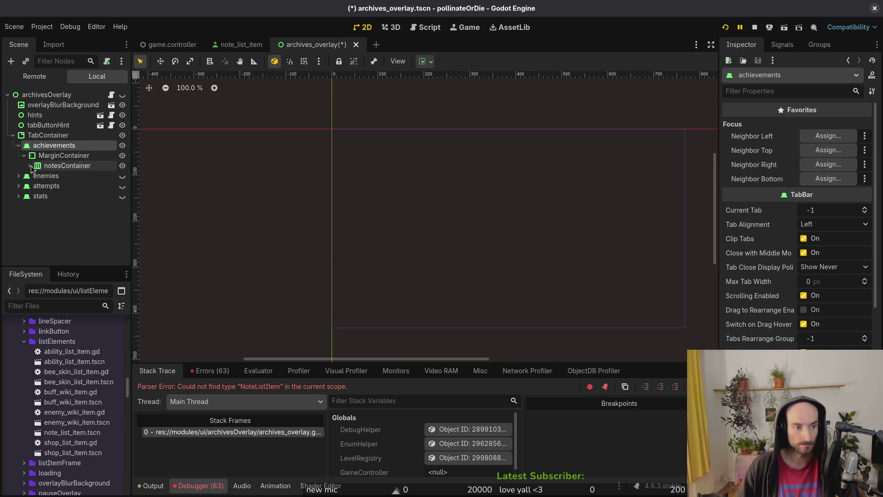
left_click(69, 167)
left_click(69, 167)
type("achievements")
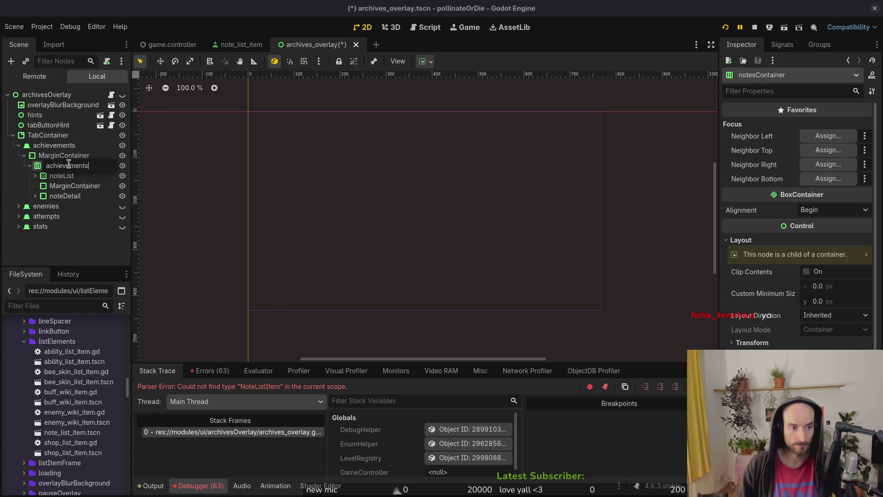
type("Container")
key("Return")
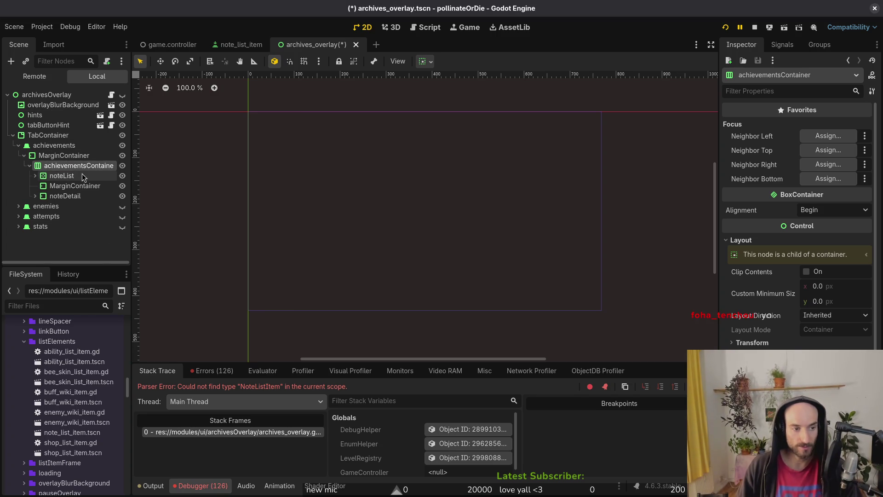
Delete noteList, MarginContainer and noteDetail, save the scene, and rerun the project.
left_click(59, 176)
left_click(64, 196, "shift")
key("Delete")
key("Return")
key("ctrl+s")
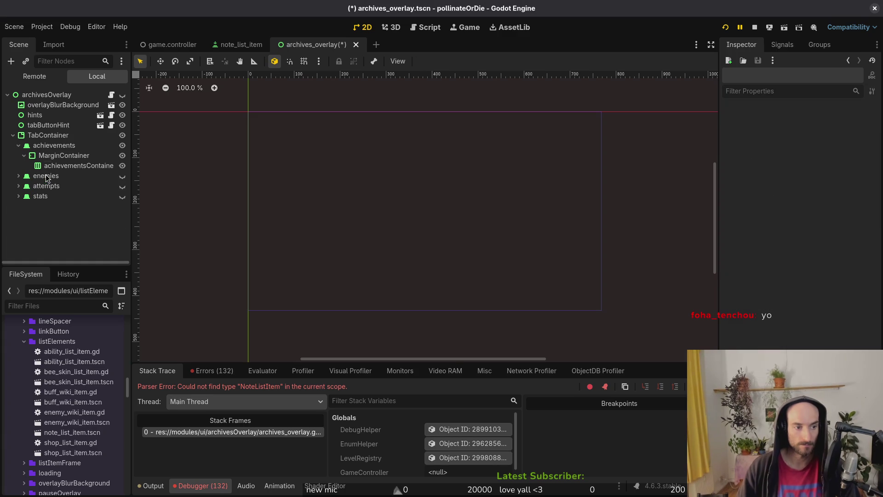
left_click(19, 145)
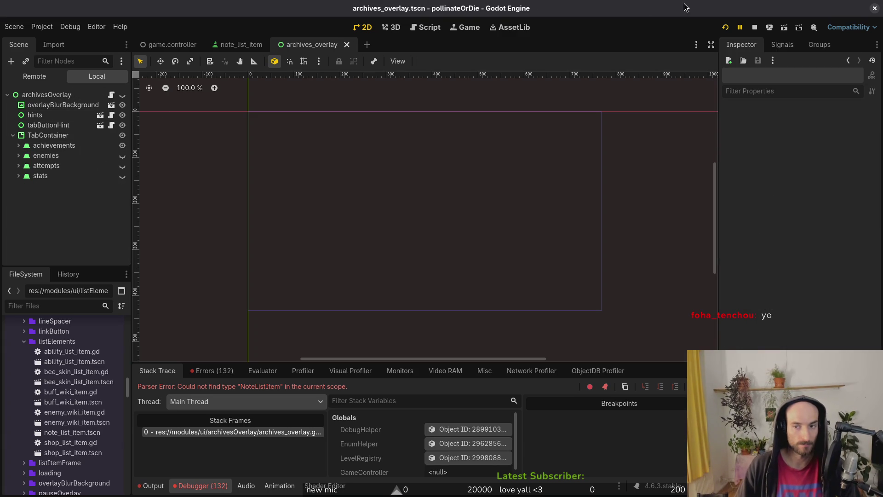
left_click(754, 27)
left_click(725, 28)
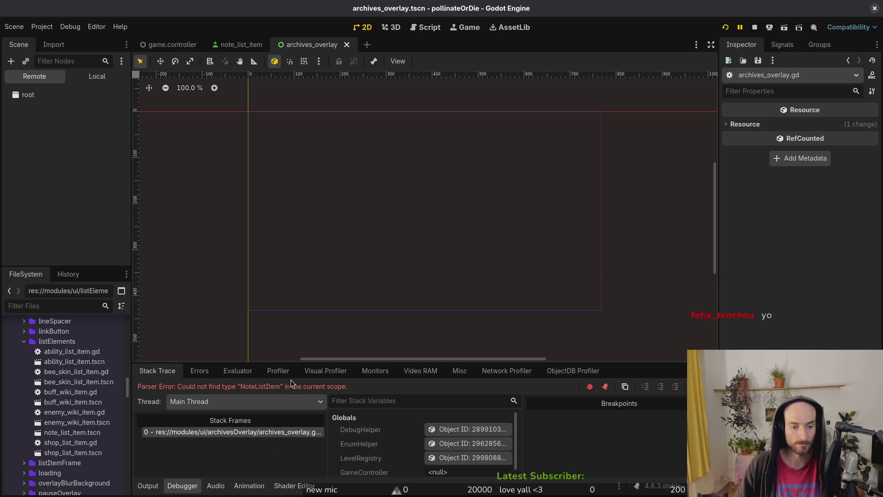
key("alt+Tab")
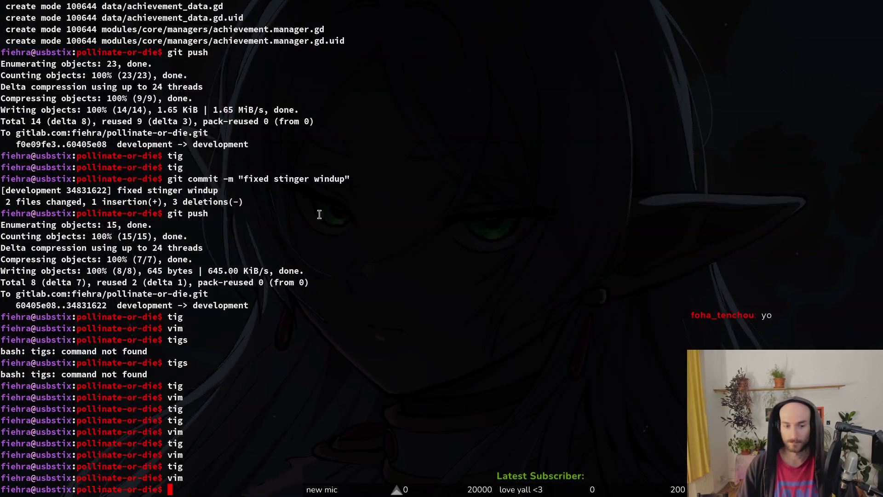
type("vim")
key("Return")
key("ctrl+p")
type("archov")
key("Return")
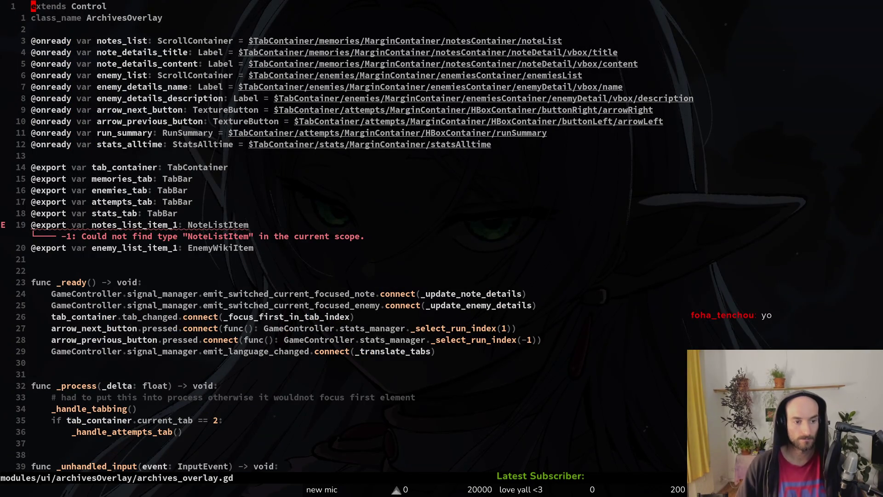
key("1")
key("9")
key("j")
key("d")
key("d")
key("k")
key("k")
key("k")
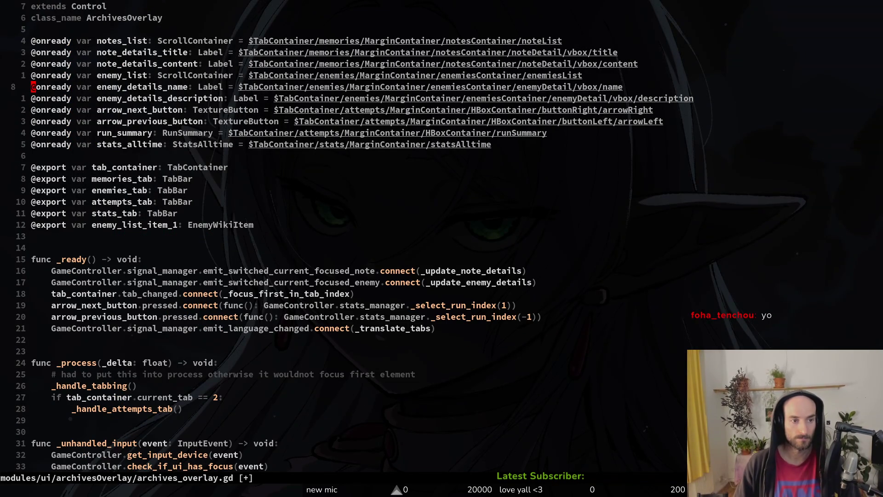
key("k")
key("k")
key("V")
key("k")
key("k")
type("d")
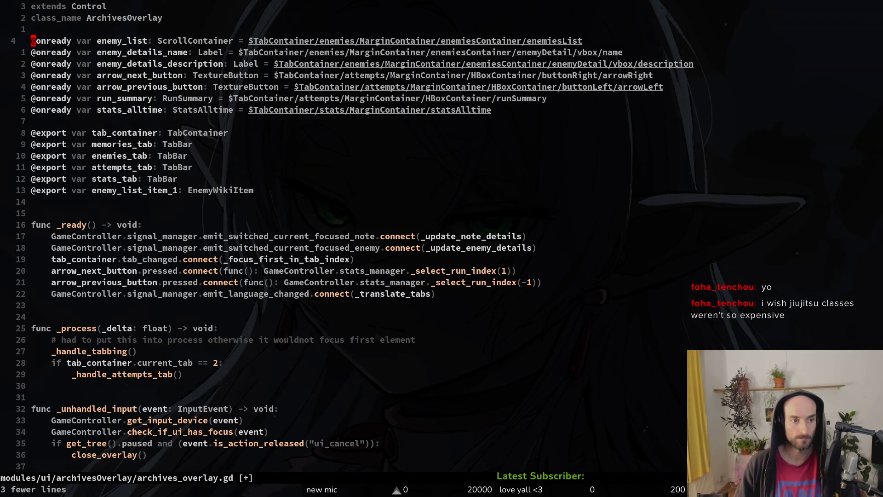
type(":w")
key("Return")
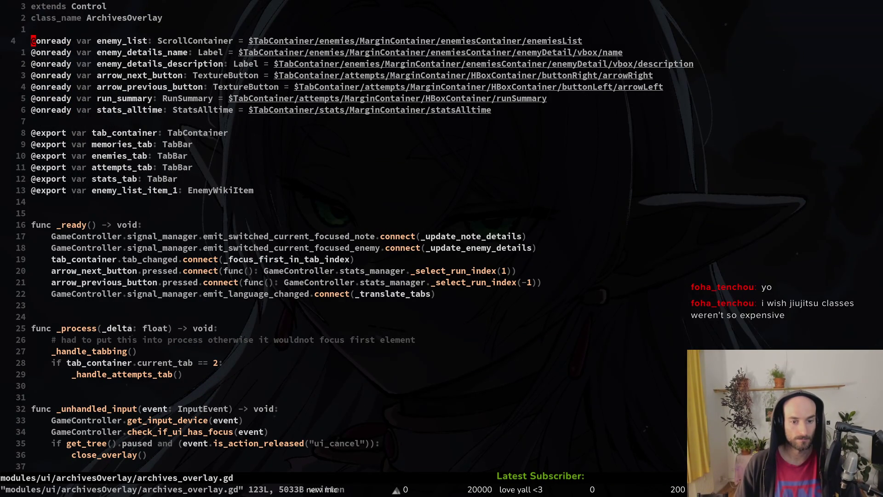
key("1")
key("7")
key("j")
key("d")
key("d")
type(":w")
key("Return")
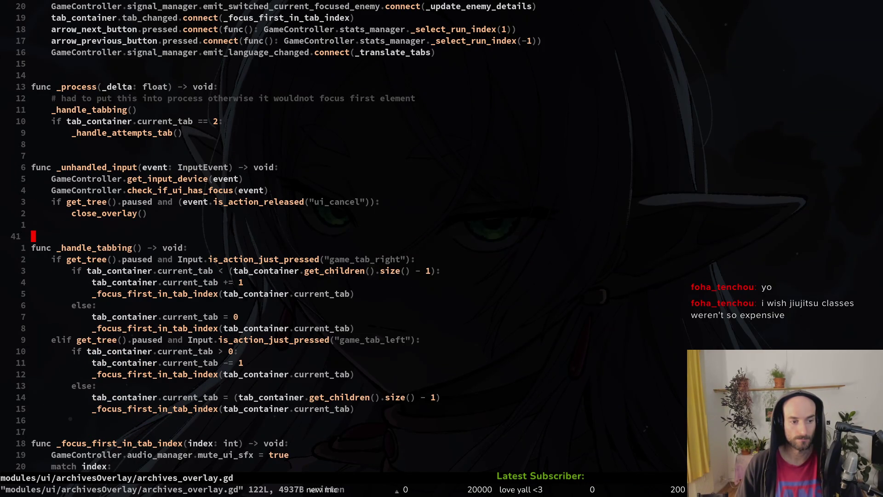
key("ctrl+d")
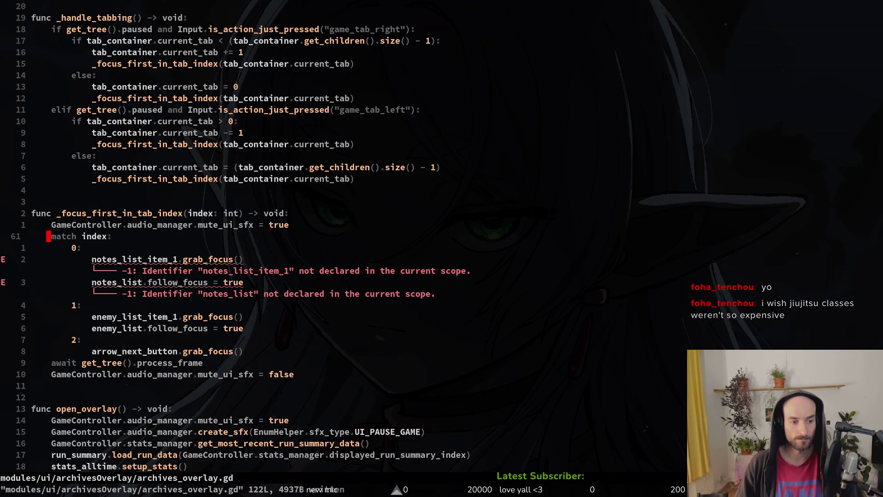
key("j")
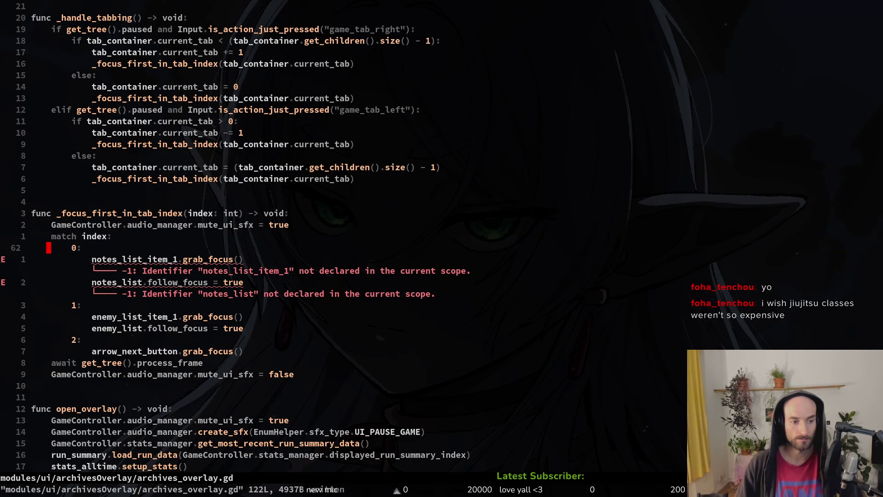
key("shift+v")
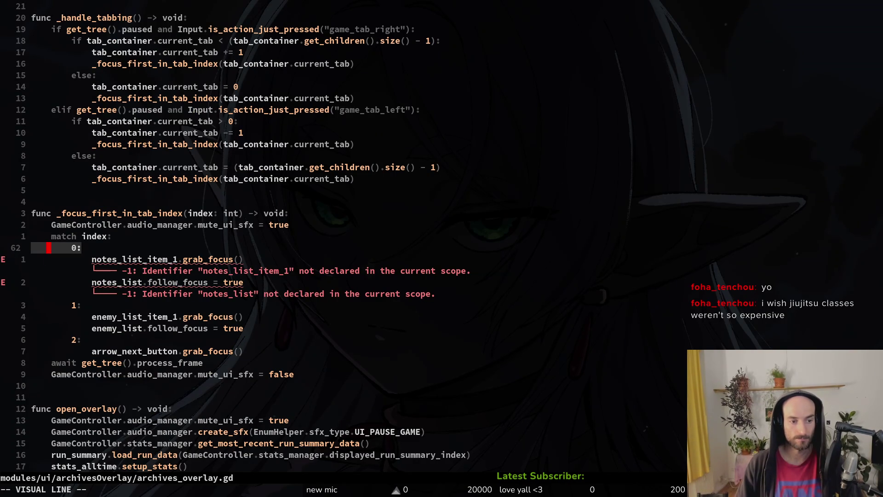
key("Escape")
key("Return")
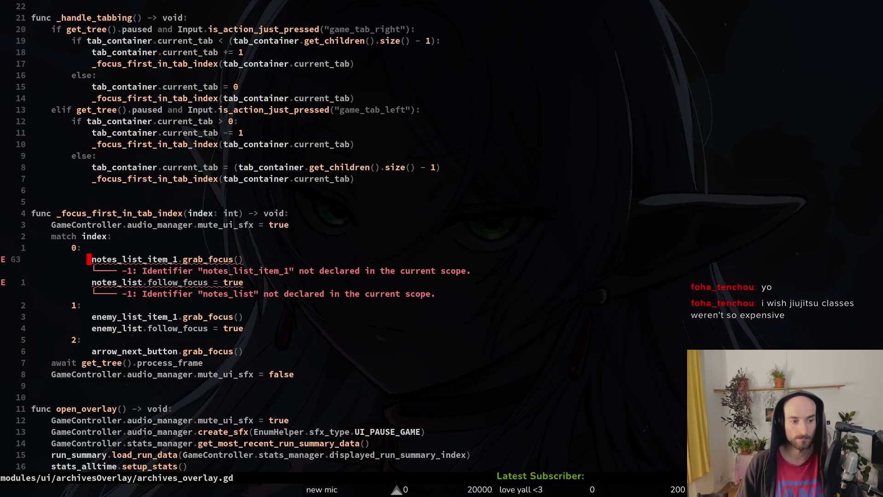
key("ctrl+u")
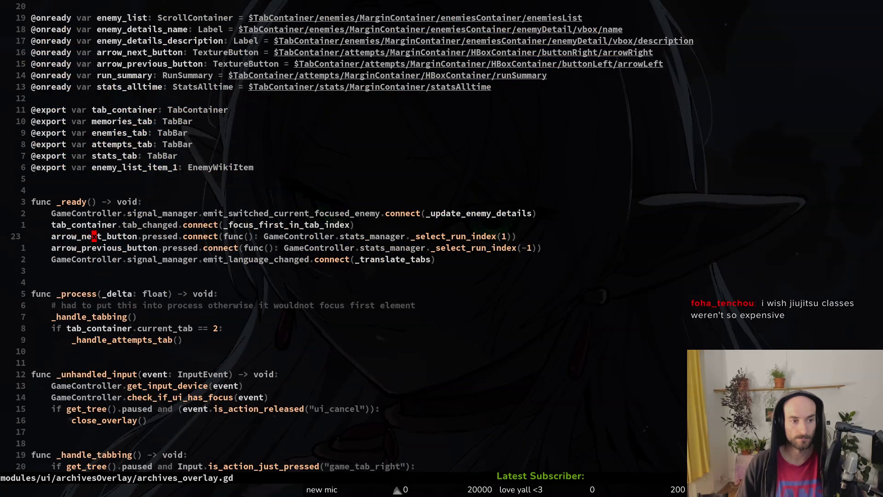
Duplicate the enemy_list_item_1 export as an achievement_list_item_1 variable and save.
key("k")
key("k")
key("k")
key("y")
key("y")
key("p")
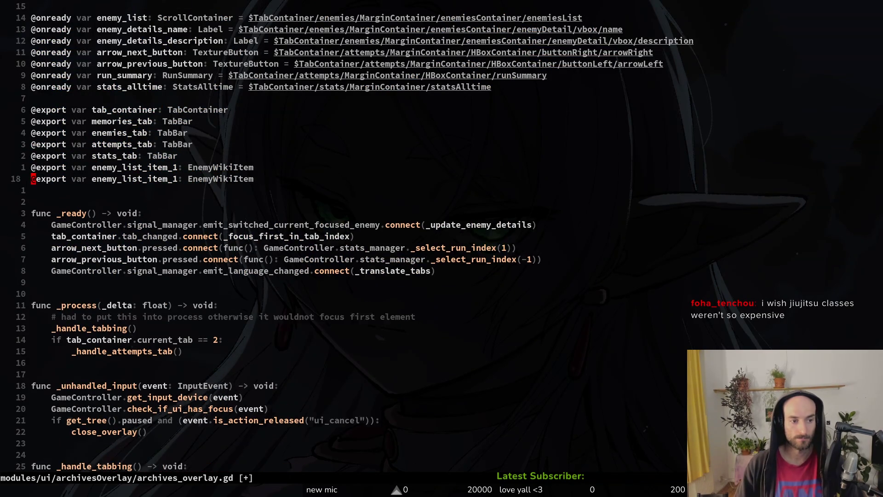
key("w")
key("w")
type("wcwachiements")
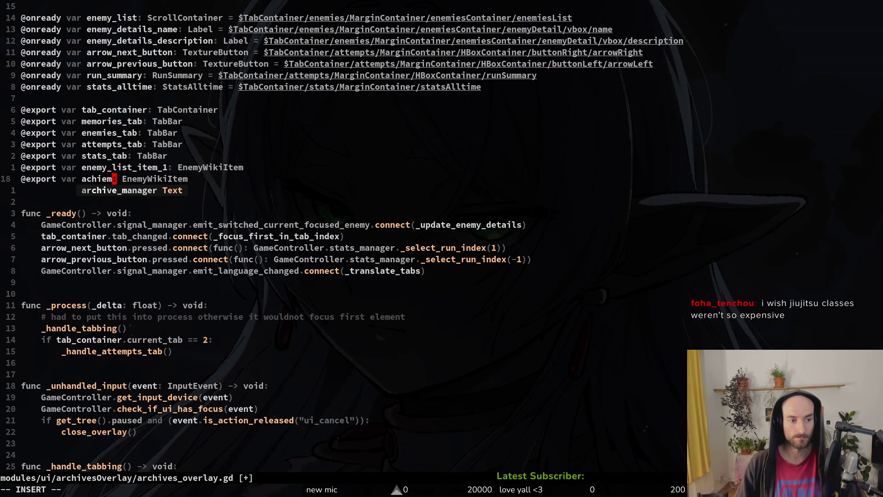
key("BackSpace")
type("_list_item_")
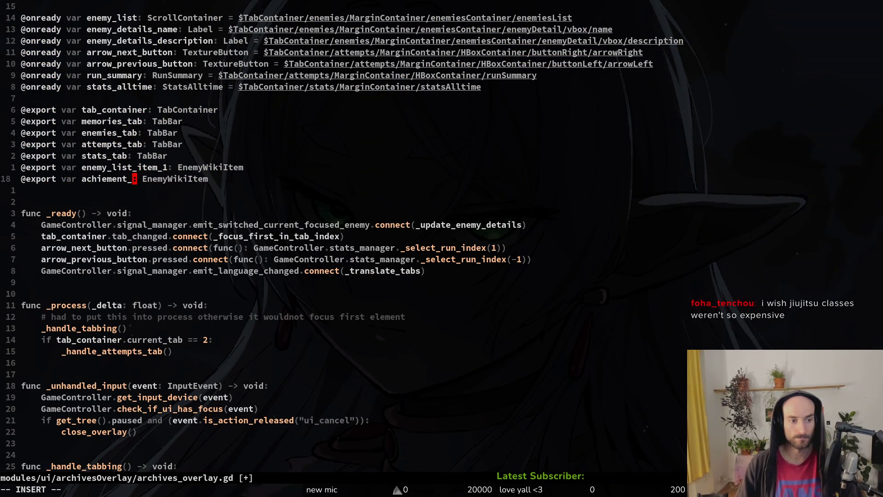
type("1")
key("Escape")
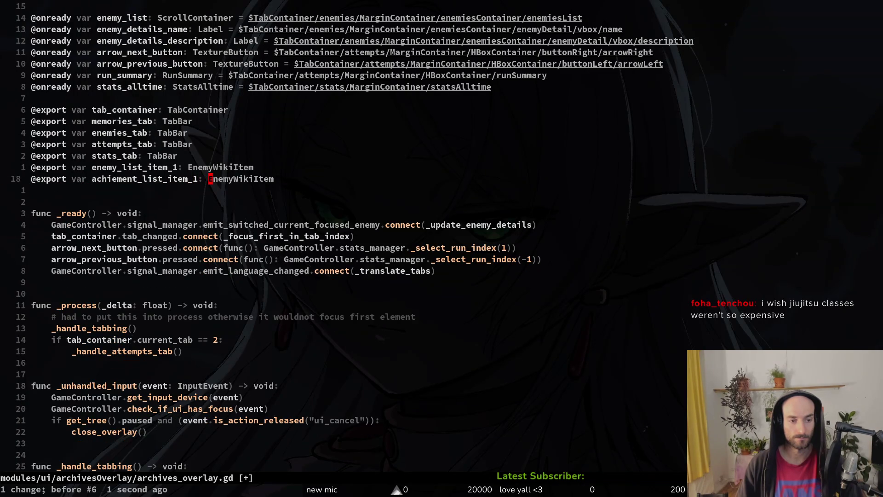
type(":w")
key("Return")
In _focus_first_in_tab_index, replace notes_list_item_1 with the achievement list item name.
key("braceright")
key("braceright")
key("braceright")
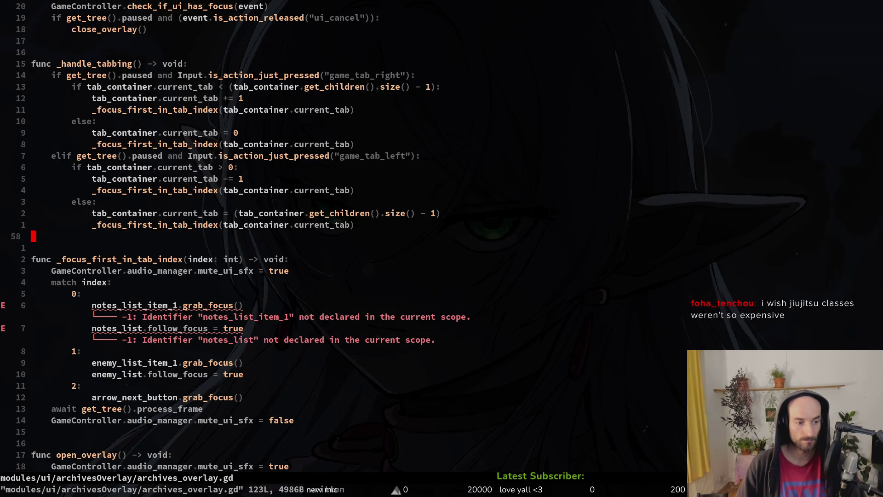
key("6")
key("j")
key("asciicircum")
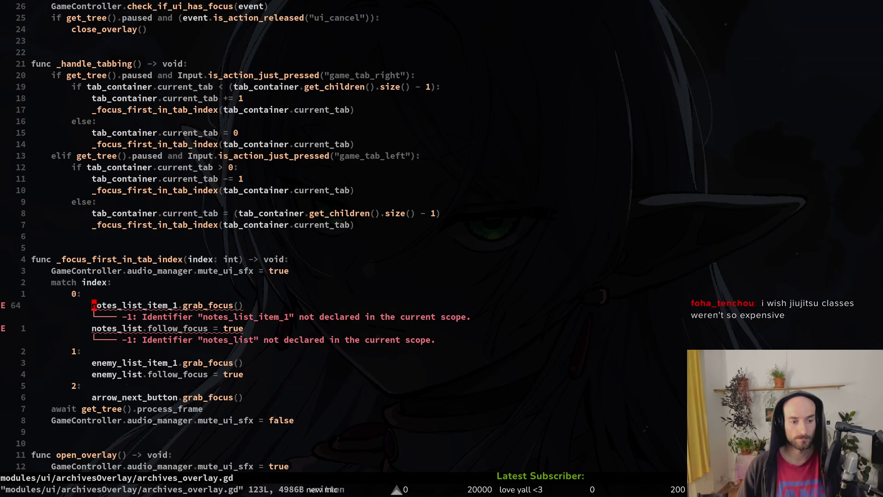
type("cwachievement")
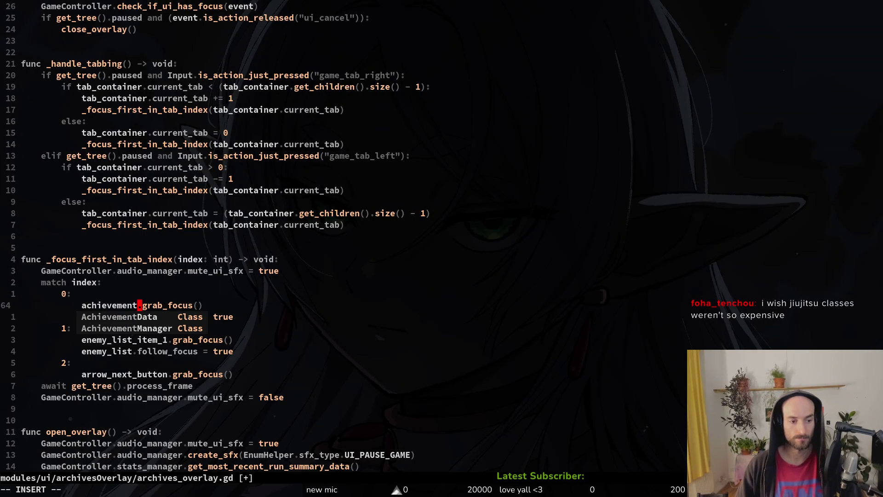
type("li")
key("Down")
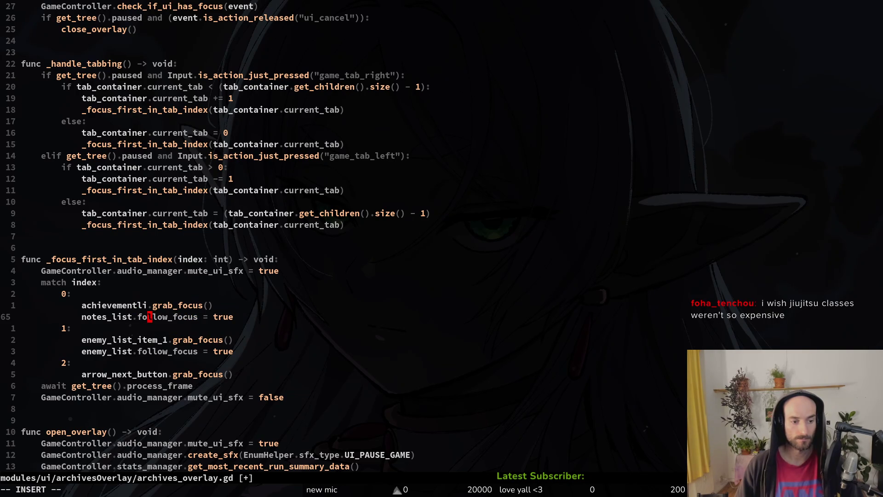
type("i")
key("Escape")
key("x")
key("k")
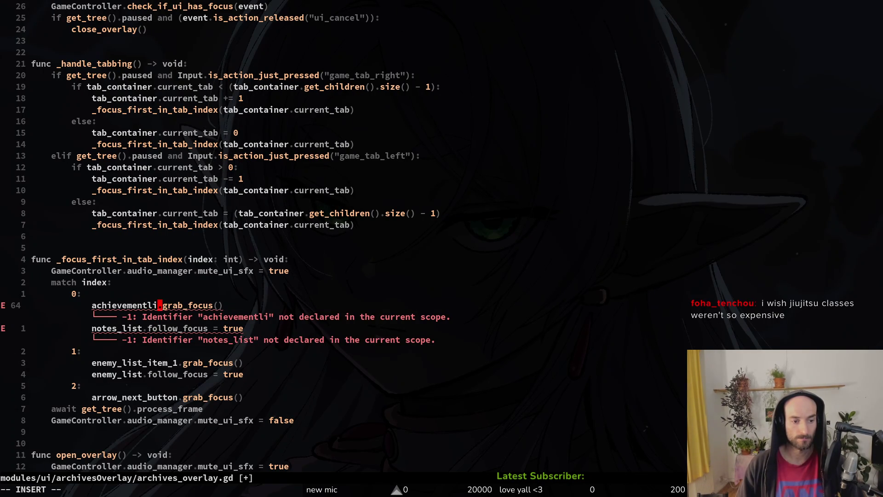
key("BackSpace")
key("BackSpace")
key("BackSpace")
type("li")
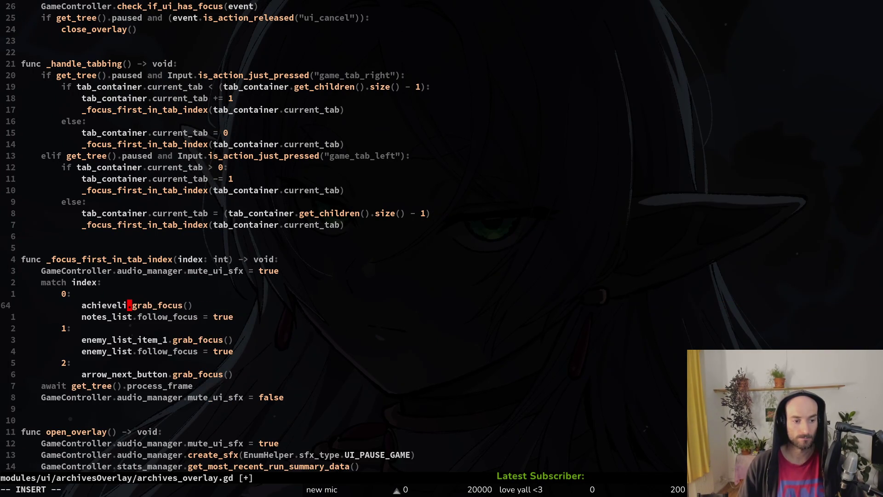
type("st")
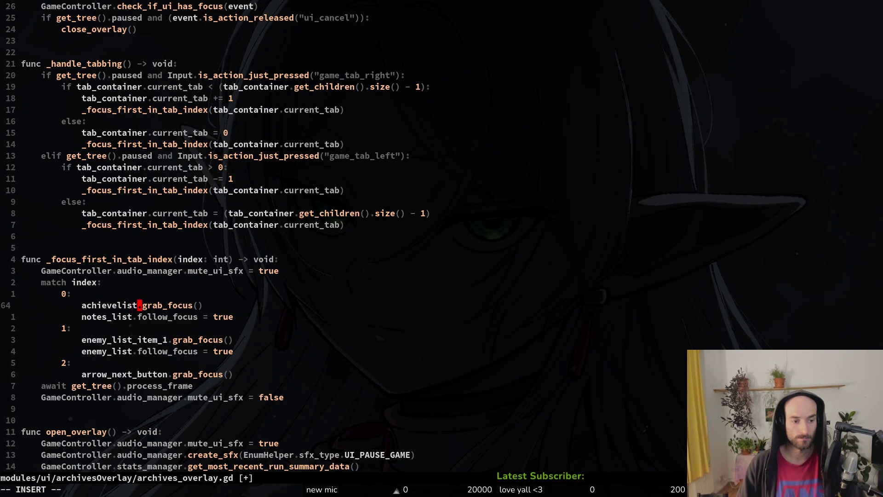
type("_item_1")
key("Escape")
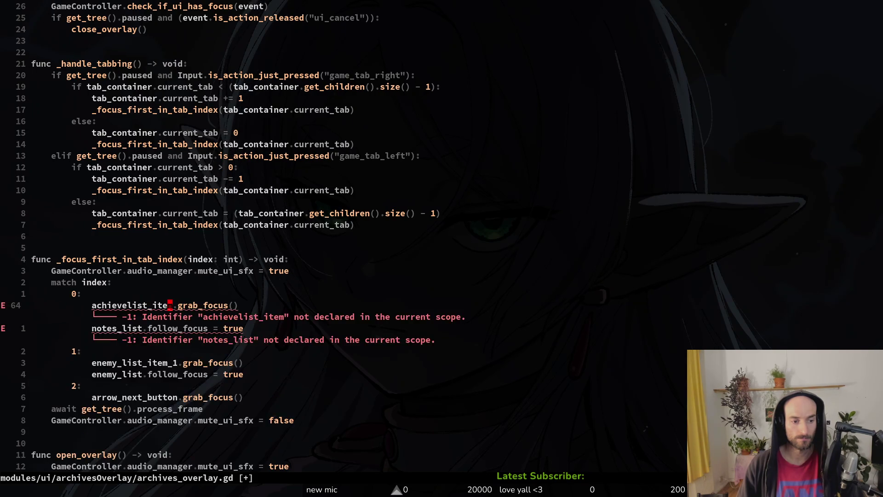
Fix the declaration's misspelling to achievement_list_item_1 and save the file.
key("ctrl+o")
key("j")
key("j")
key("j")
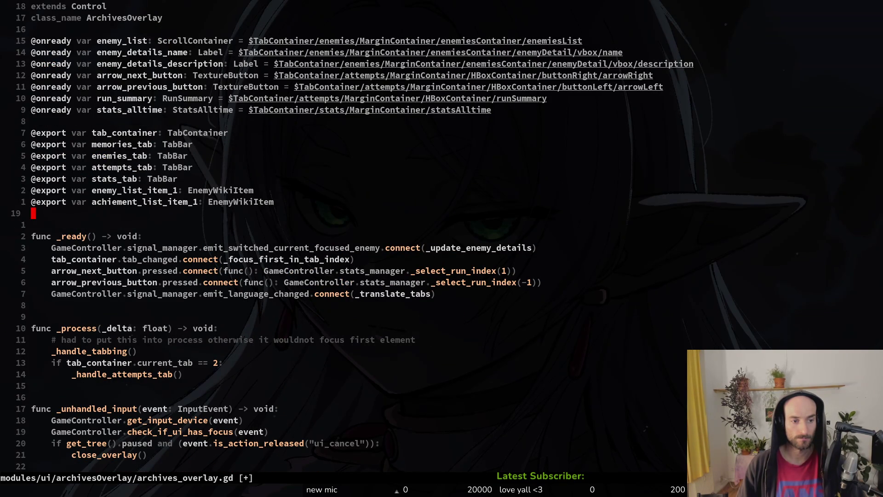
key("k")
key("k")
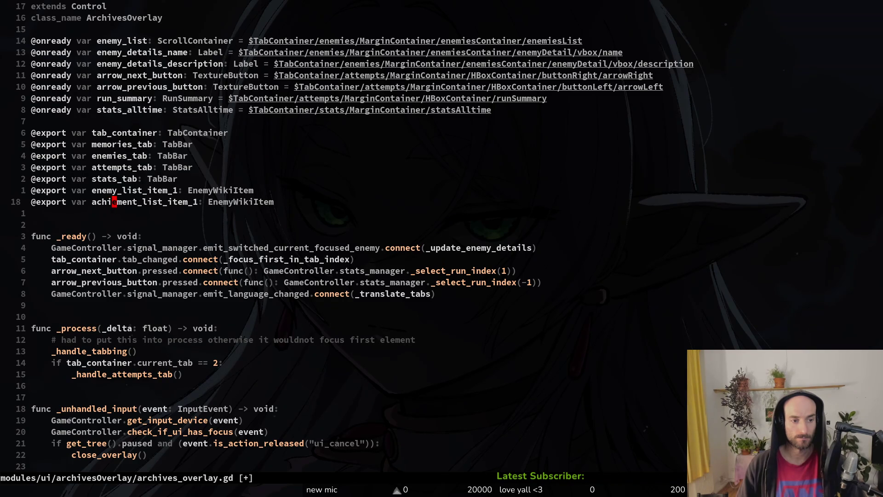
type("v")
key("Escape")
type(":w")
key("Return")
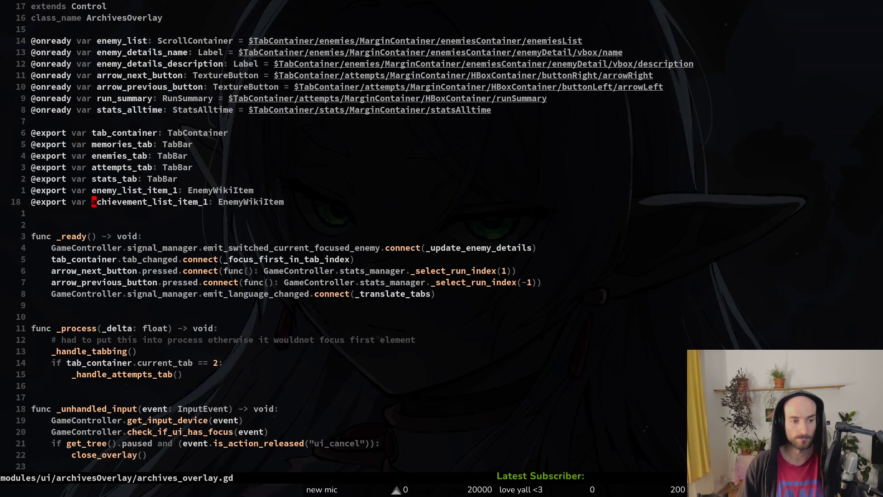
Correct the focus target to achievement_list_item_1, change notes_list to achievement_list, and save.
key("}")
key("}")
key("}")
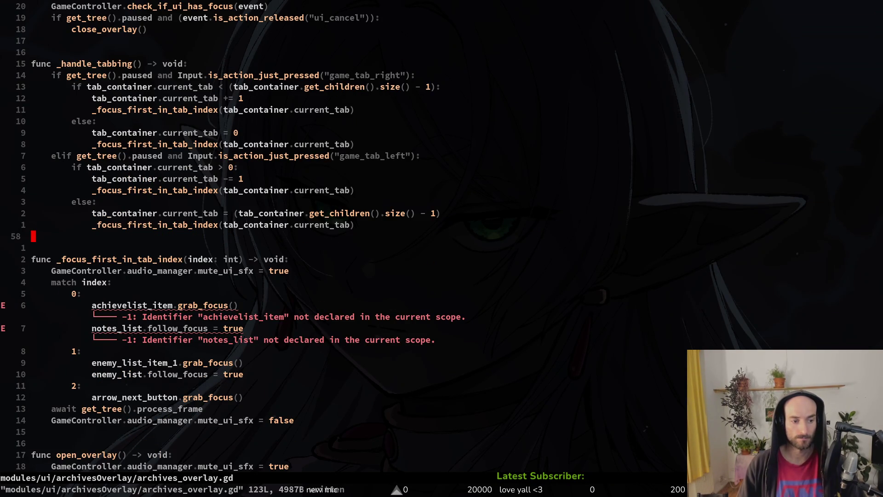
key("6")
key("j")
key("period")
key("j")
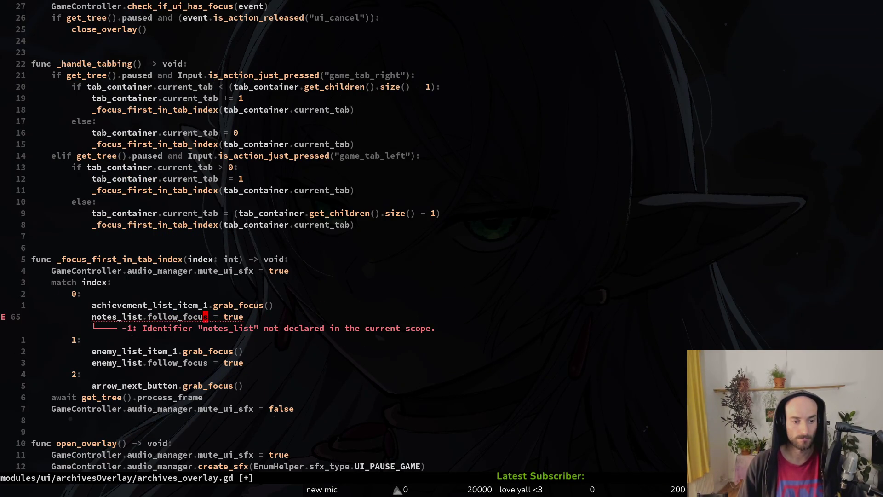
key("e")
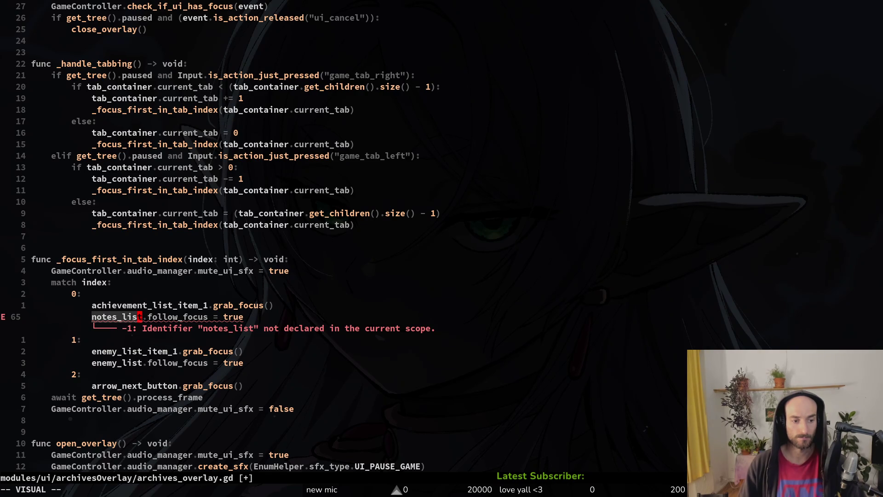
key("p")
key("a")
key("BackSpace")
key("BackSpace")
key("BackSpace")
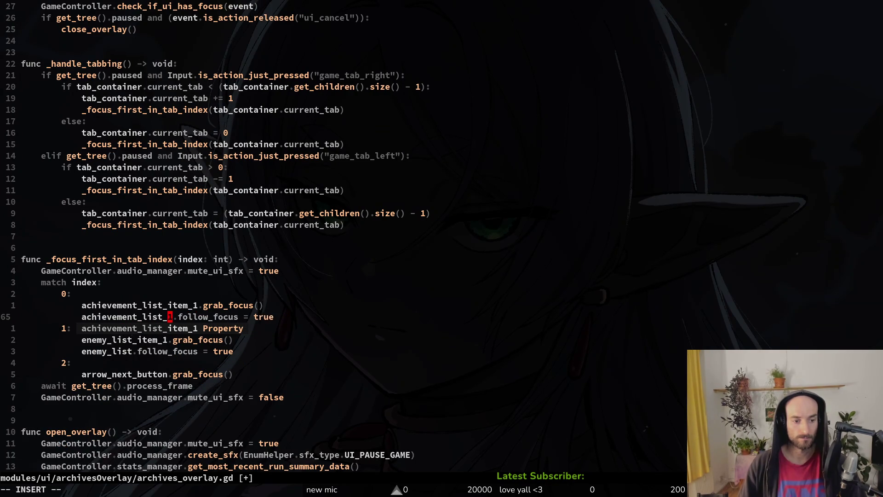
key("Escape")
type(":w")
key("Return")
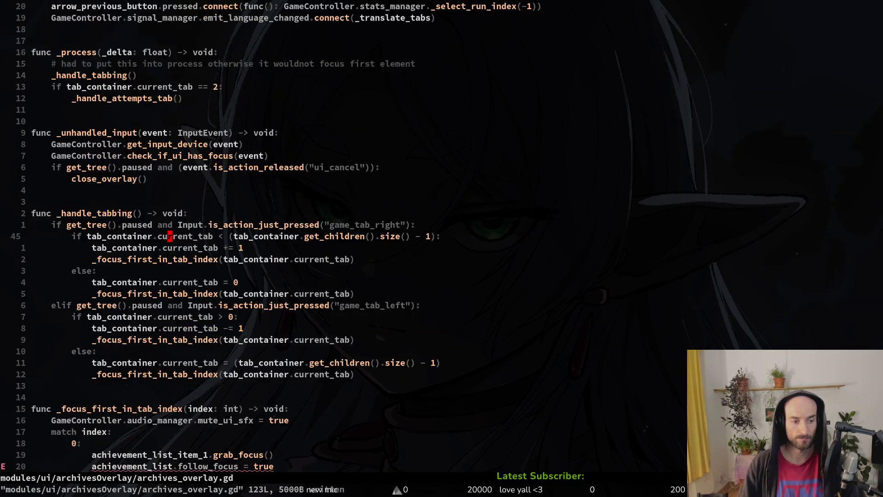
key("ctrl+o")
Duplicate the three enemy detail declarations above the originals and save.
key("j")
key("V")
key("j")
key("j")
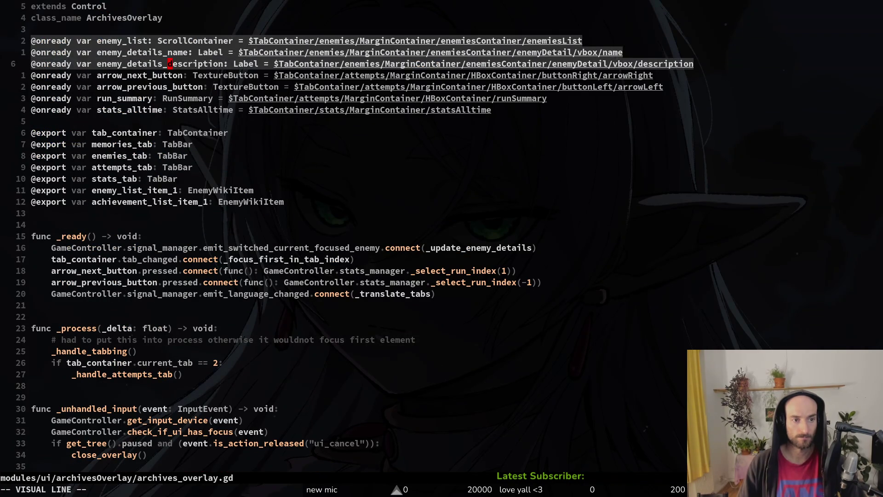
key("y")
key("k")
key("P")
key("O")
key("Return")
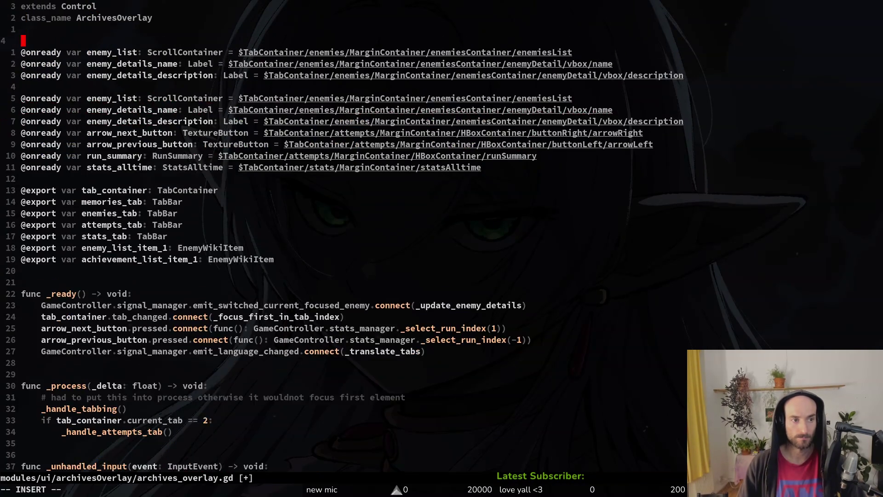
key("Escape")
key("j")
key("j")
key("j")
key("d")
key("d")
type(":w")
key("Return")
Rename the first pasted variables to achievement_list and achievement_details_name.
key("k")
key("k")
key("k")
type("l")
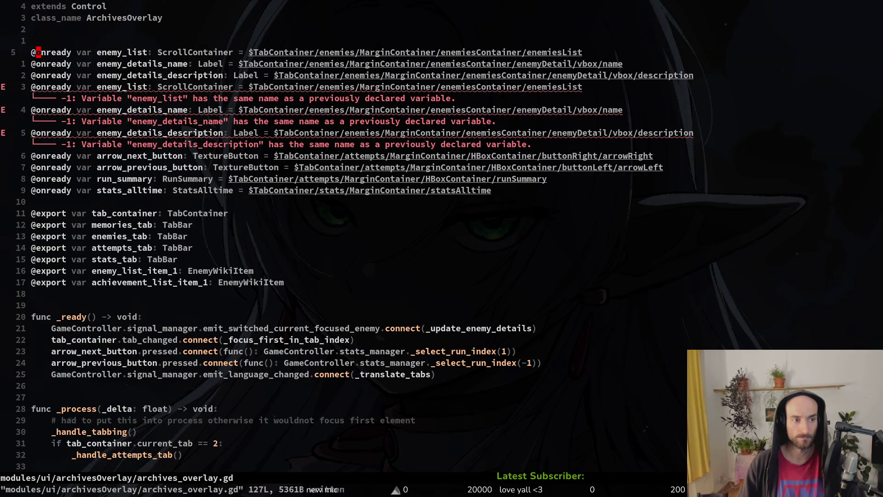
type("cwachievement_list")
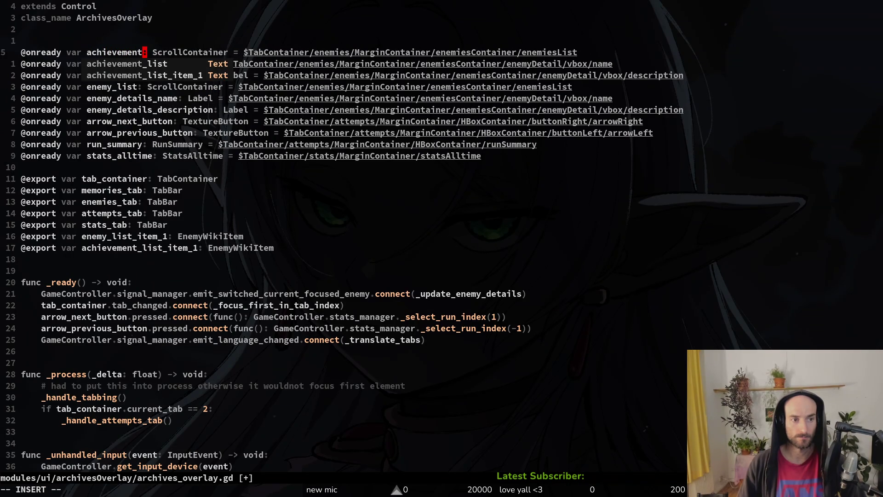
key("Escape")
type("jbcwachi")
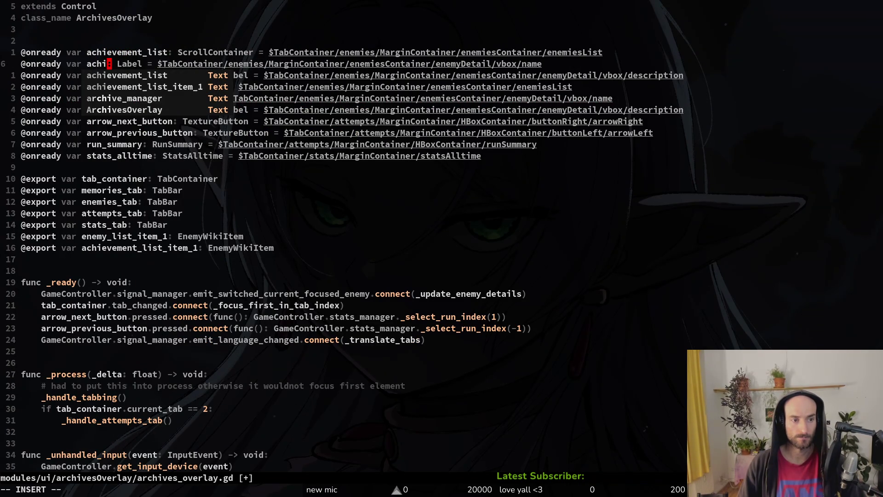
key("Escape")
type("u")
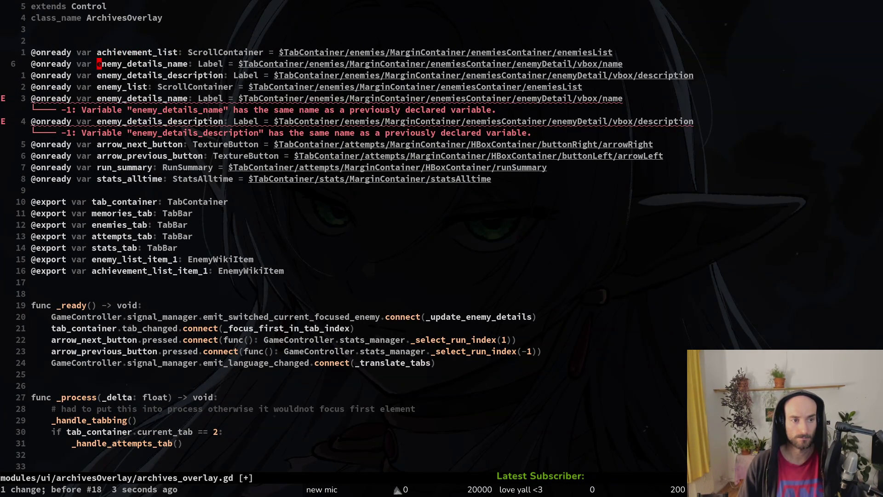
type("cwac")
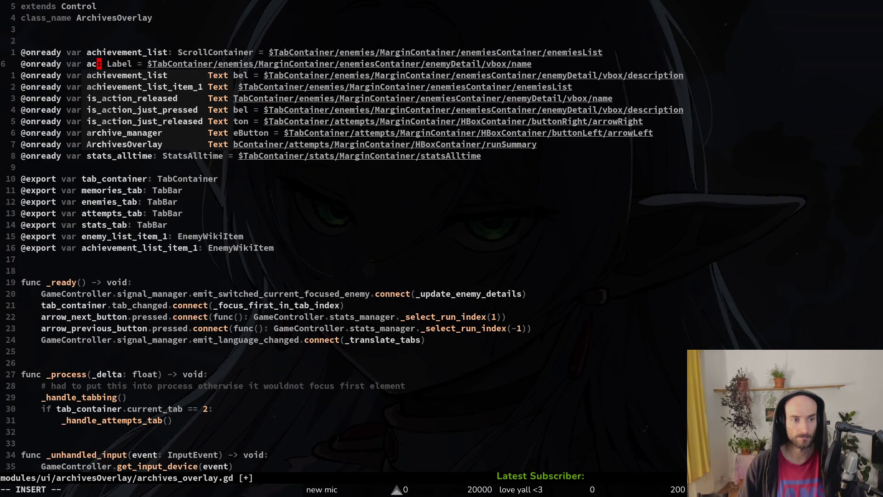
key("Tab")
key("BackSpace")
key("BackSpace")
key("BackSpace")
type("d")
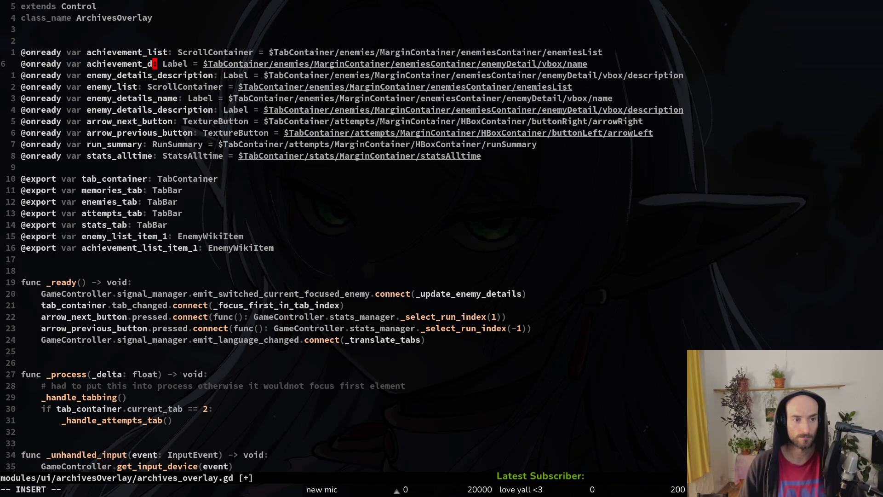
type("et")
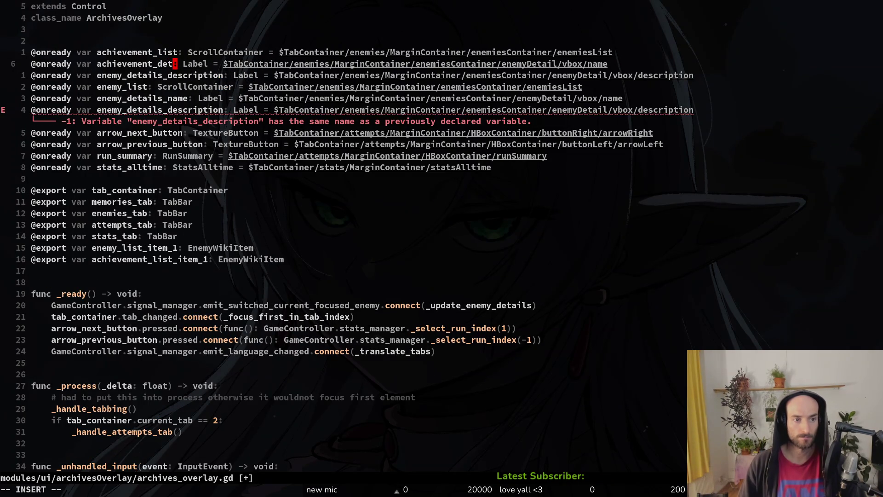
type("ails_name")
key("Escape")
Rename the third pasted variable to achievement_details_description and save the script.
type("j")
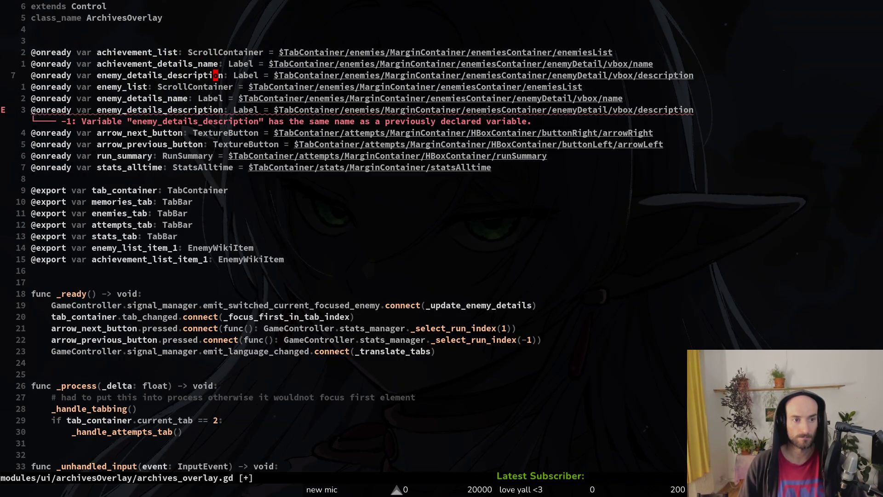
type("ciwachievement_d")
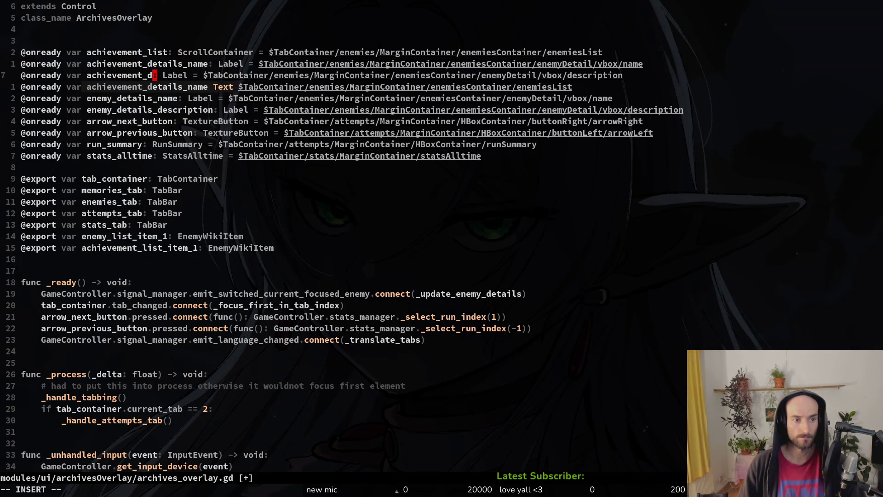
type("etails_descriptoi")
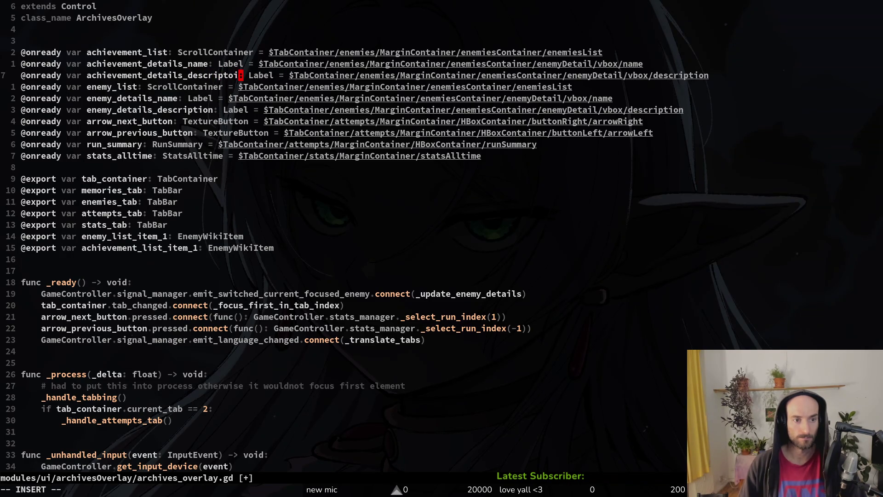
key("BackSpace")
type("on")
key("Escape")
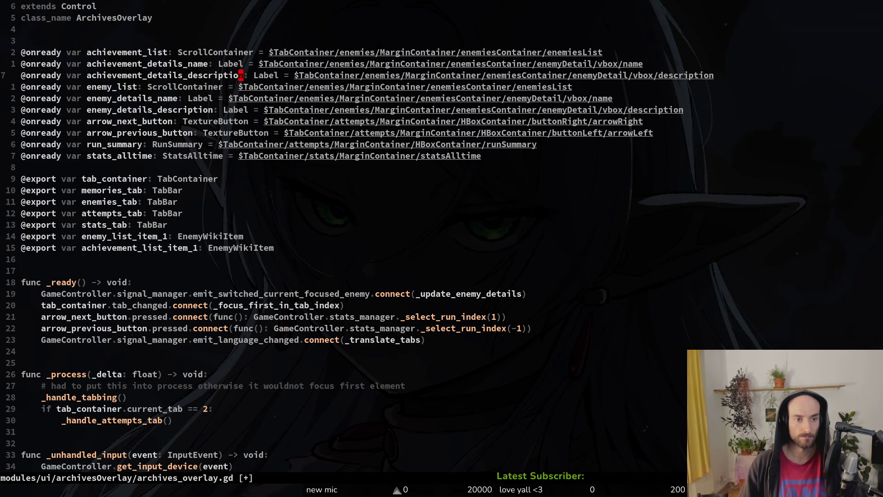
type(":w")
key("Return")
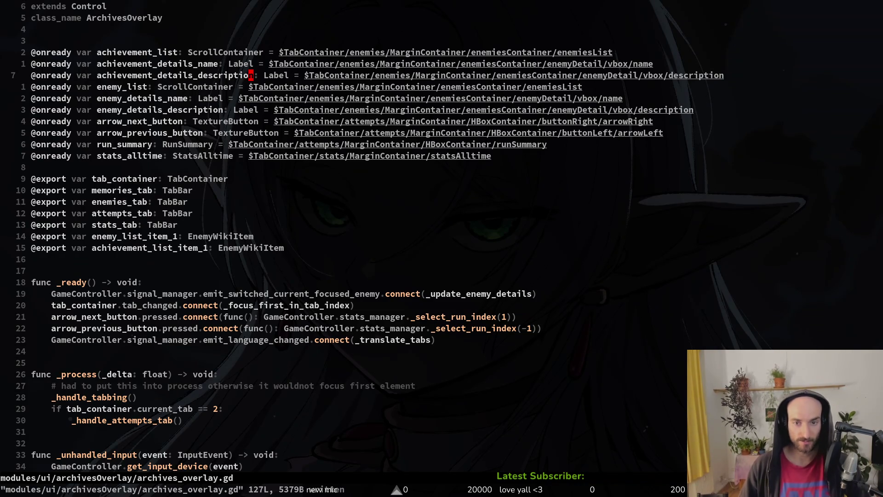
Point achievement_details_description at $TabContainer/achievements/MarginContainer/achievementsContainer, removing the old path.
key("w")
key("w")
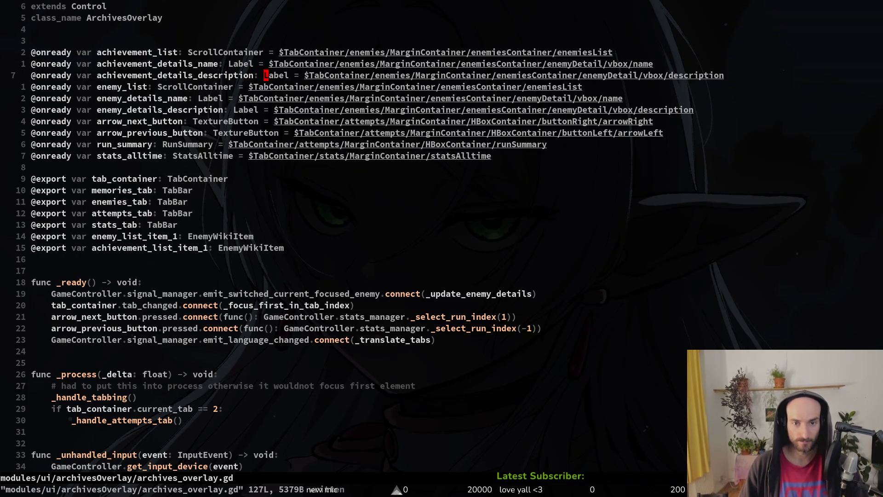
type("cwachievement")
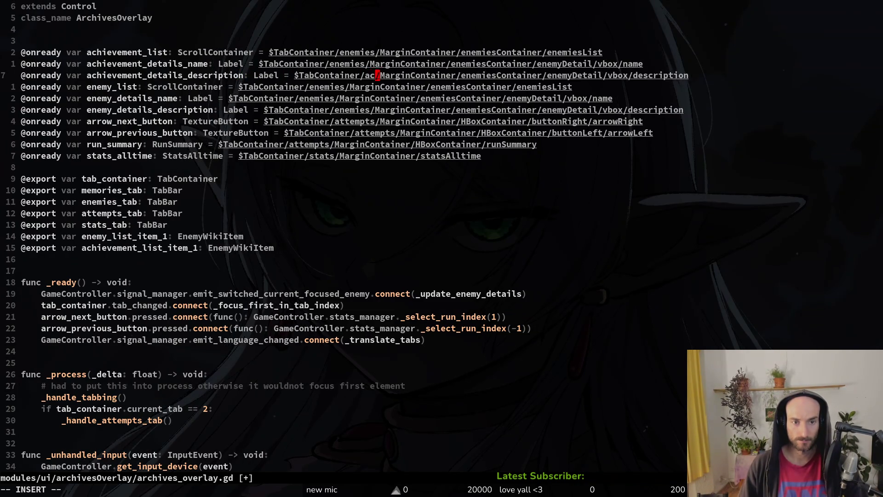
type("s")
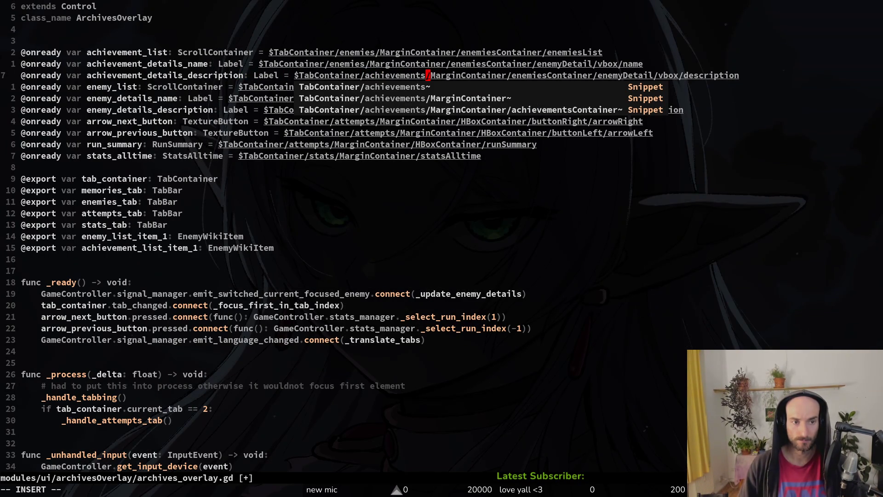
key("ctrl+n")
key("ctrl+n")
key("ctrl+n")
key("ctrl+y")
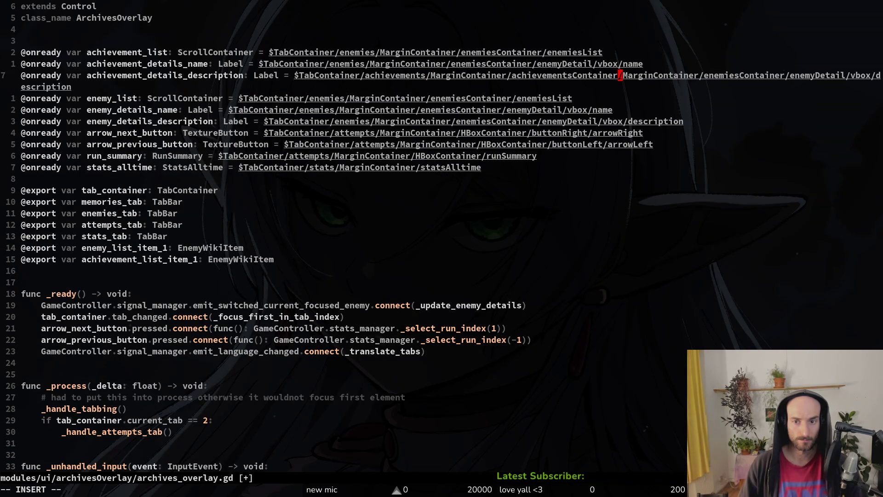
key("Delete")
key("Escape")
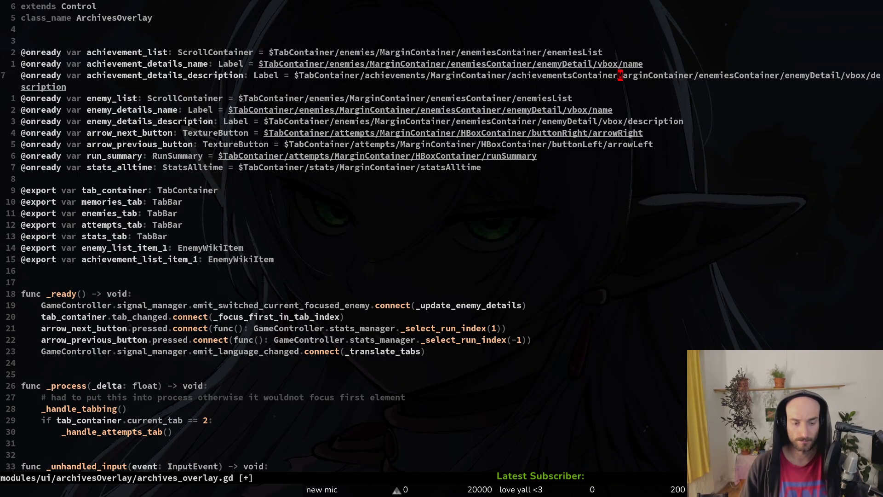
key("v")
key("$")
key("d")
Restore the enemy_list declaration to its own line and return to Godot.
key("i")
key("Return")
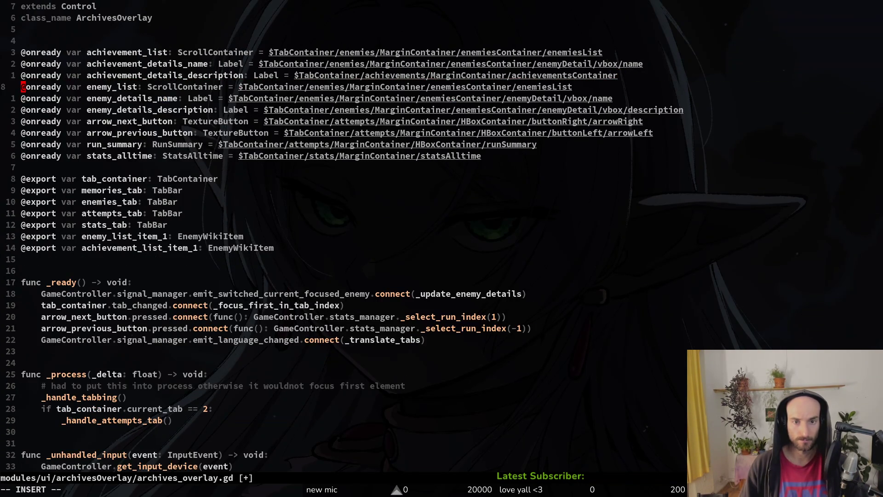
key("Escape")
key("j")
key("$")
key("k")
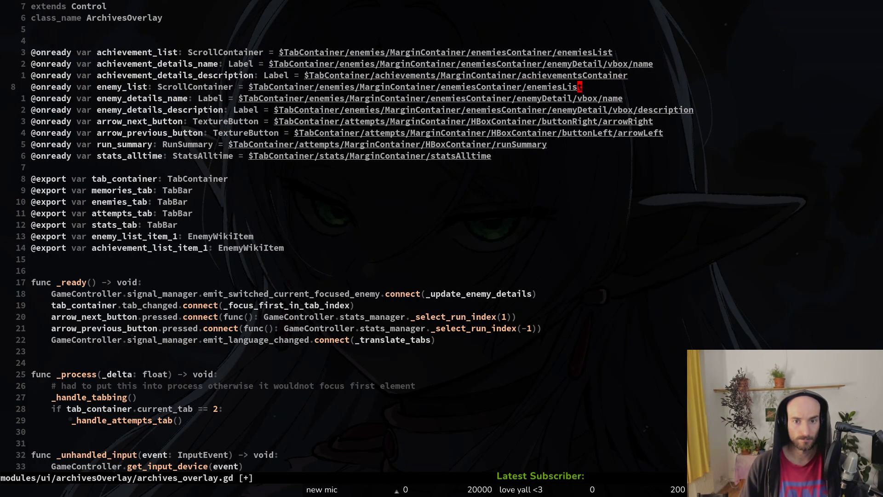
key("alt+Tab")
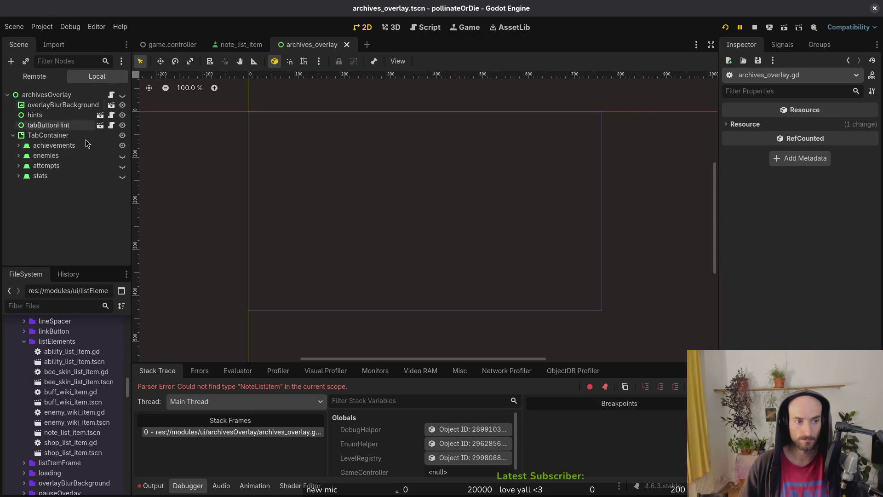
Rename the achievements tab's achievementsContainer node to achievementContainer.
left_click(18, 145)
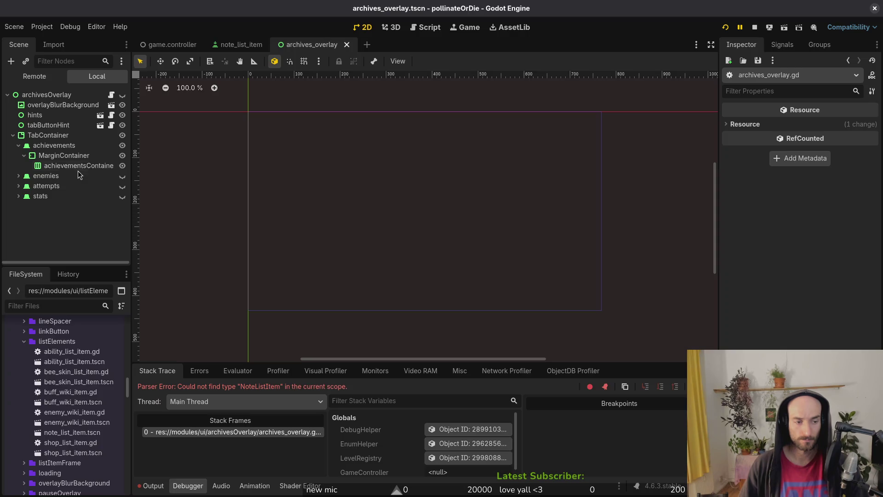
left_click(81, 169)
left_click(85, 167)
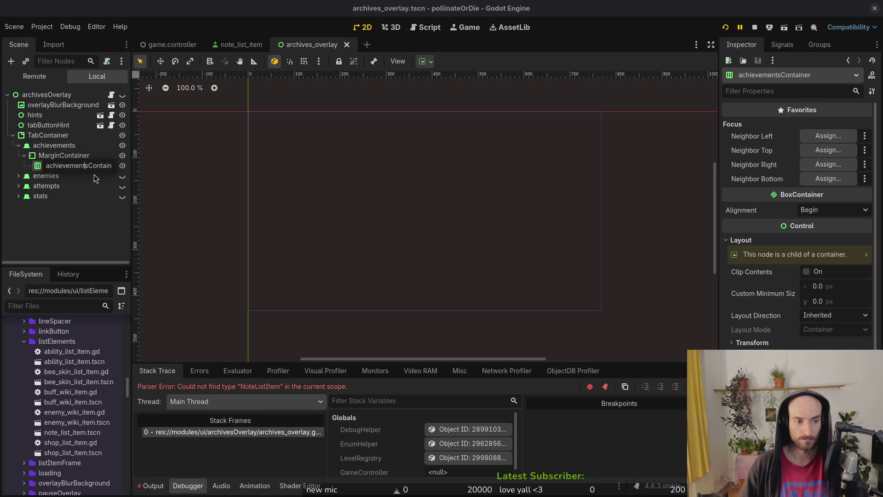
key("BackSpace")
key("Return")
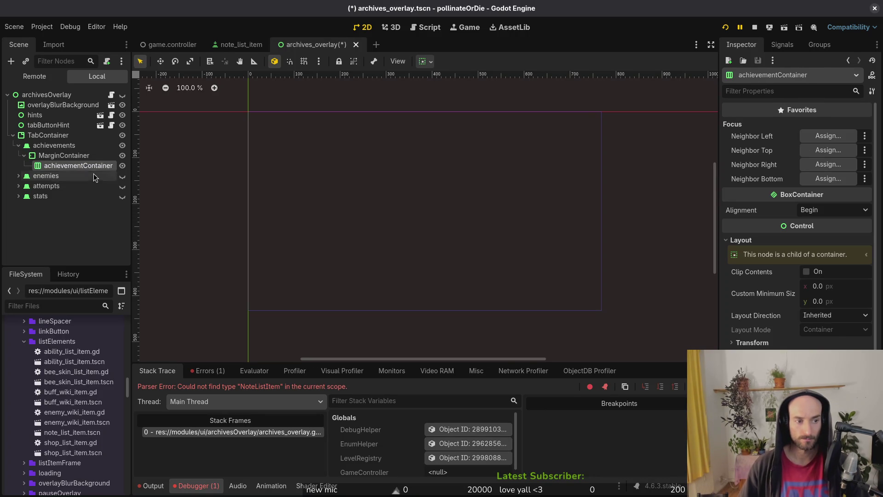
Compare against the enemies node, save the archives_overlay scene, and return to the code editor.
left_click(18, 176)
left_click(19, 177)
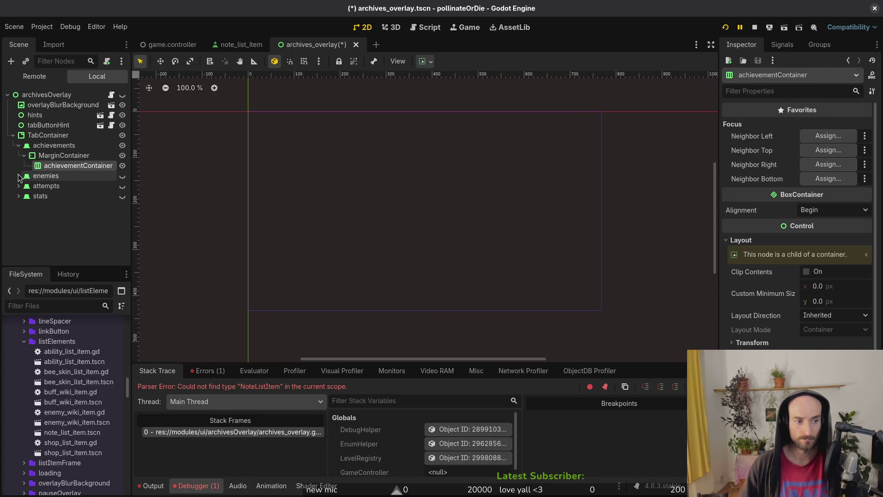
left_click(85, 166)
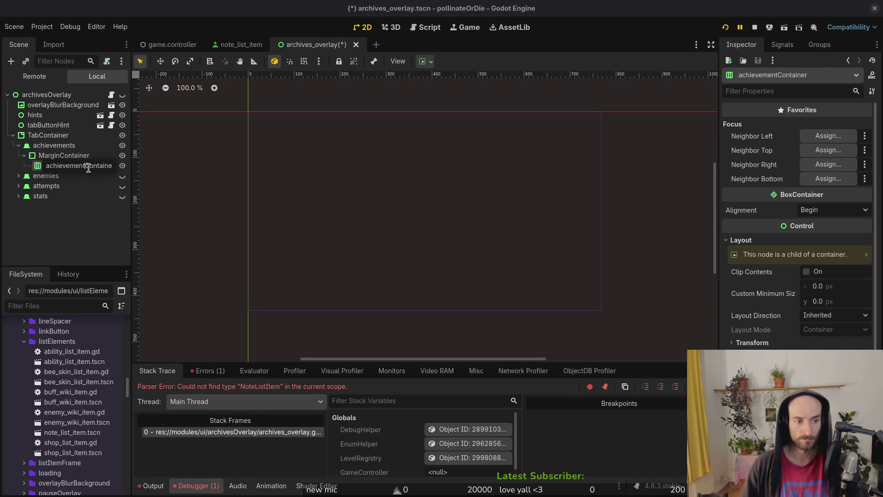
key("Return")
key("ctrl+s")
key("alt+Tab")
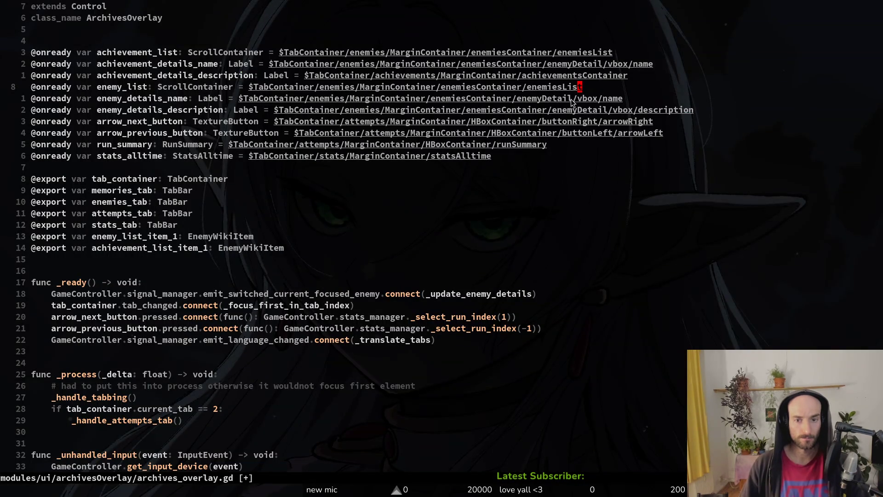
Save archives_overlay.gd in Neovim after checking the description node path.
left_click(499, 75)
key("v")
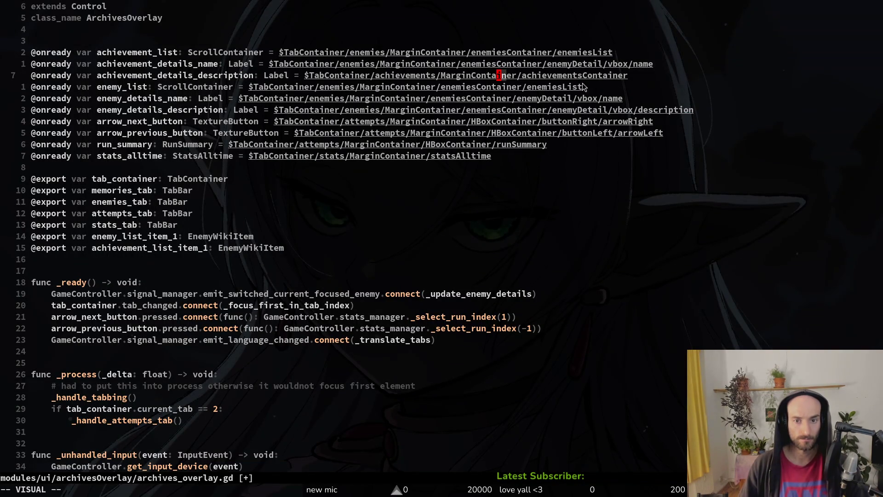
left_click(583, 77)
type(":w")
key("Return")
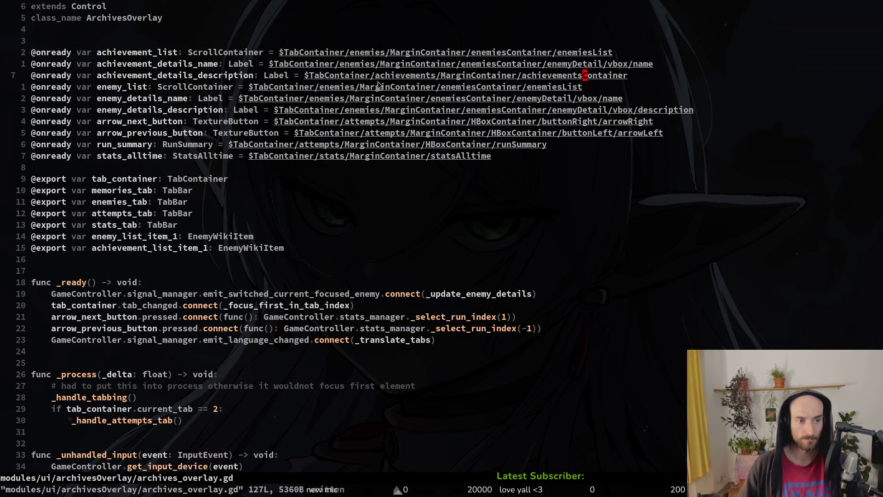
Replace the enemies part of the name label's node path with 'ach' and take the first suggestion.
left_click(585, 64)
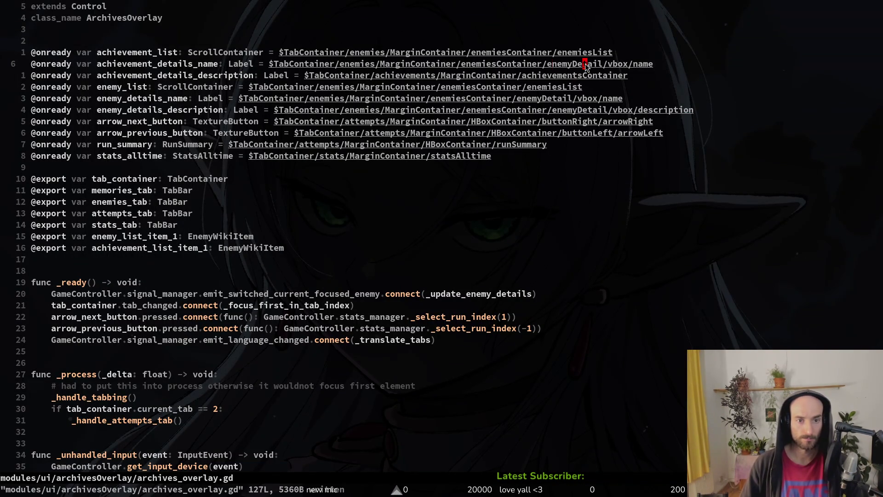
key("b")
key("b")
key("b")
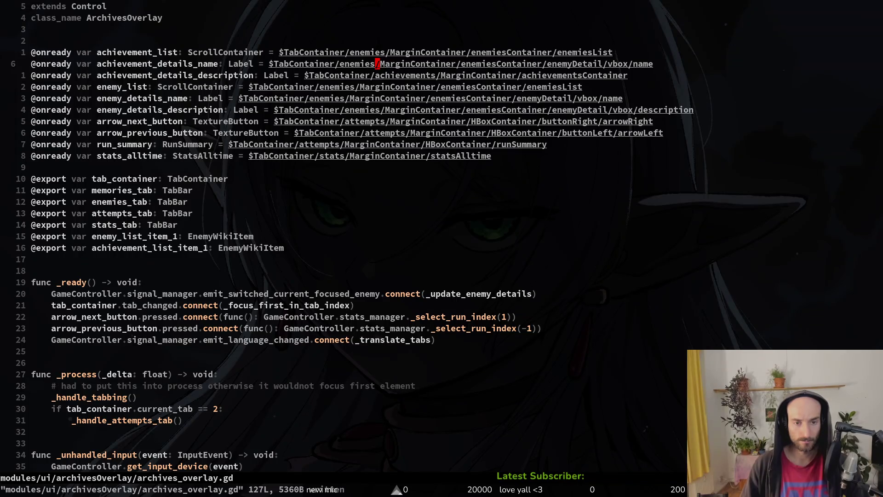
key("v")
key("dollar")
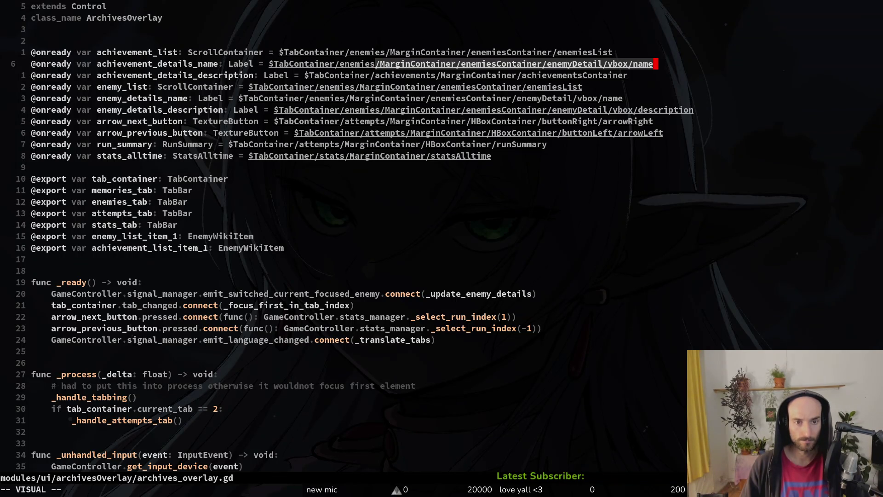
type("d")
type("ciwach")
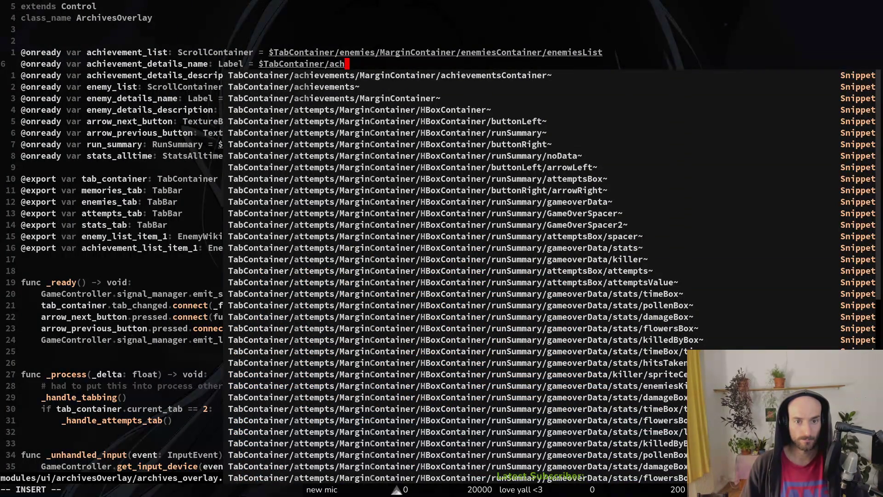
key("Tab")
In Godot, move enemyDetail's vbox into achievementsContainer.
key("alt+Tab")
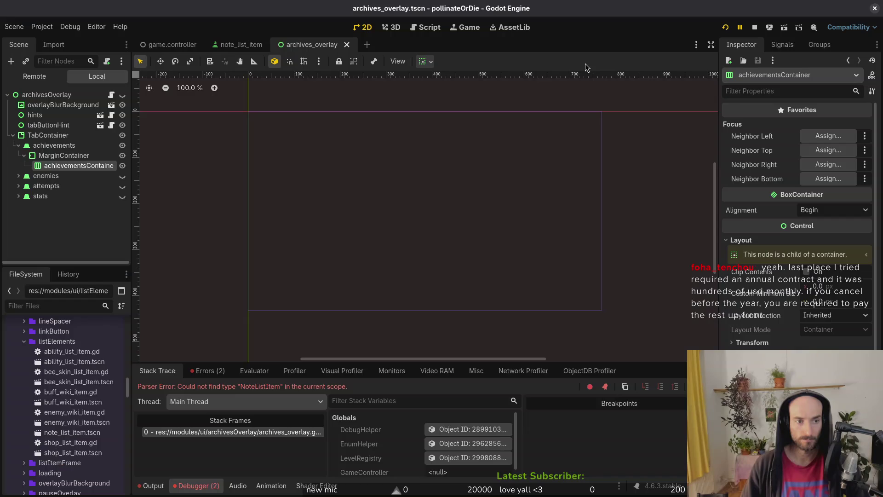
left_click(18, 176)
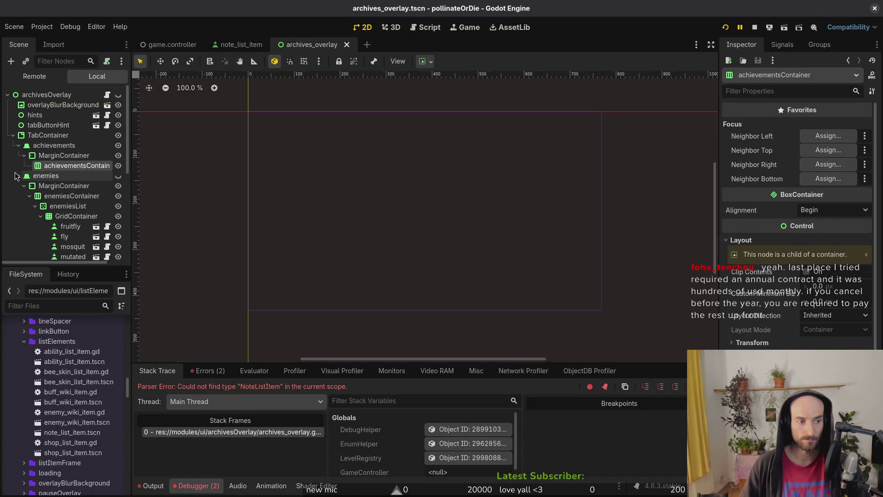
left_click(40, 217)
left_click(35, 236)
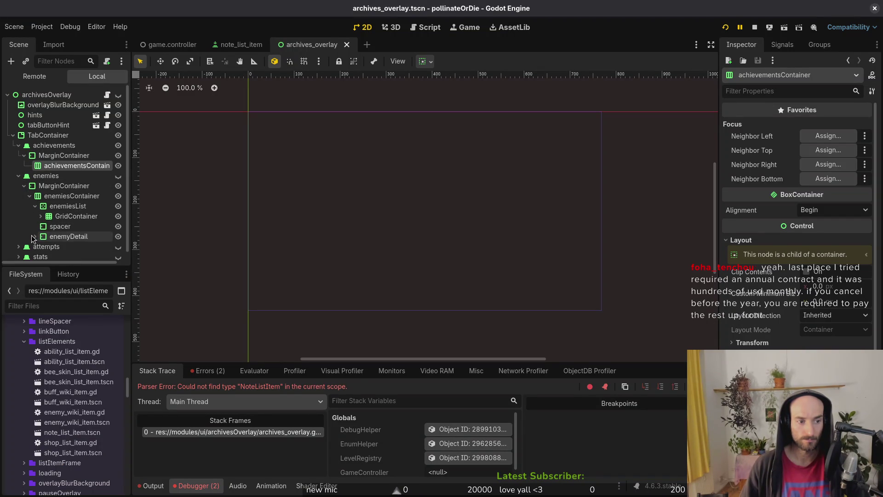
left_click(35, 206)
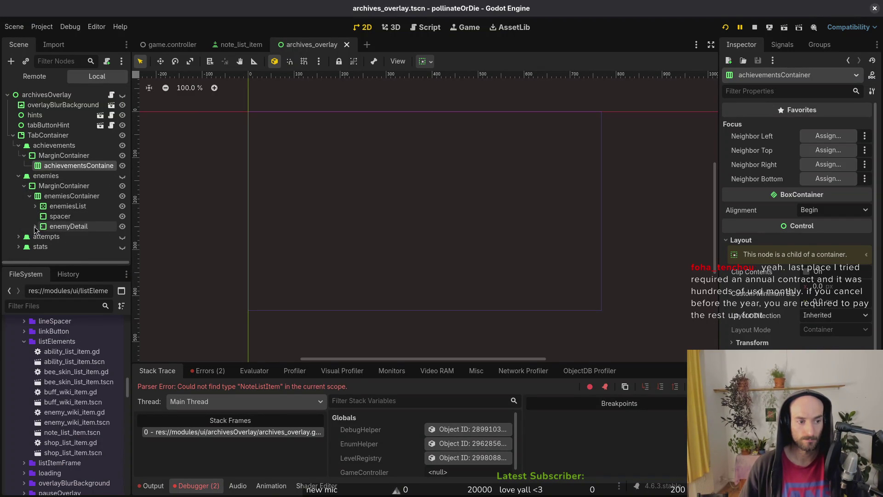
left_click(35, 226)
left_click(40, 237)
left_click_drag(47, 238, 68, 172)
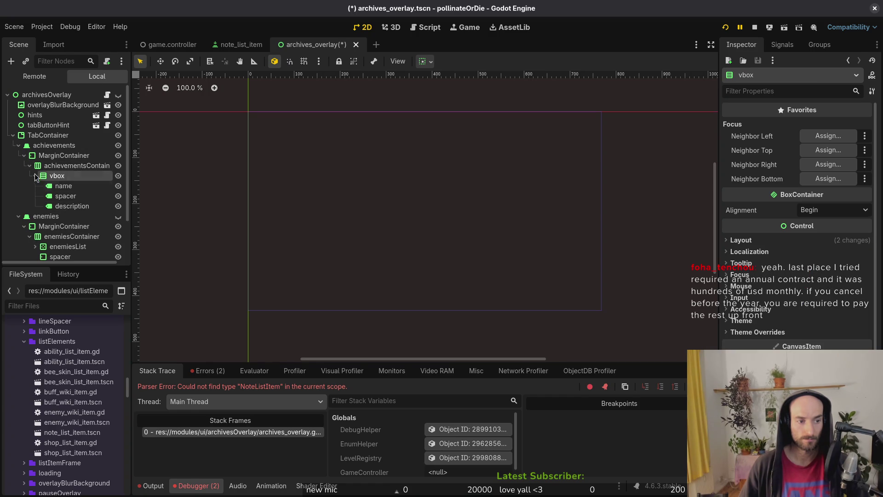
left_click(29, 166)
Paste a copy of enemiesList into the achievements MarginContainer and rename it achdievementList.
left_click(51, 216)
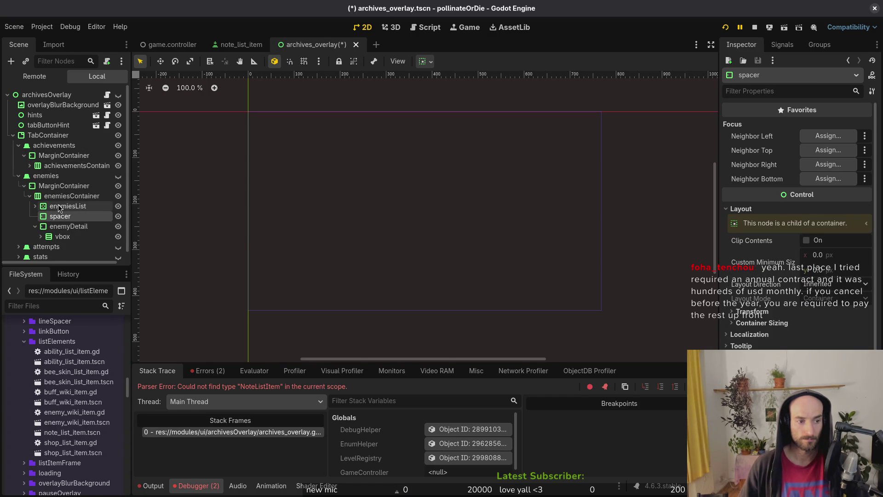
left_click(62, 206)
left_click(64, 158)
key("ctrl+v")
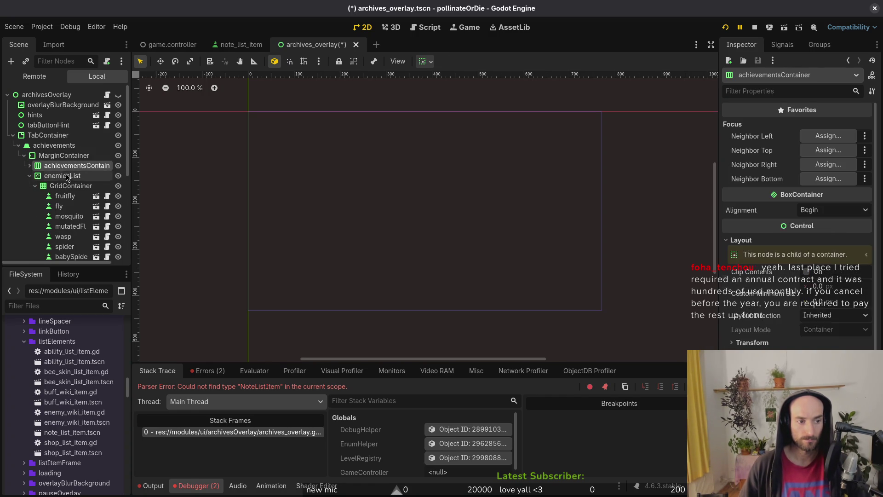
double_click(59, 176)
type("achievement")
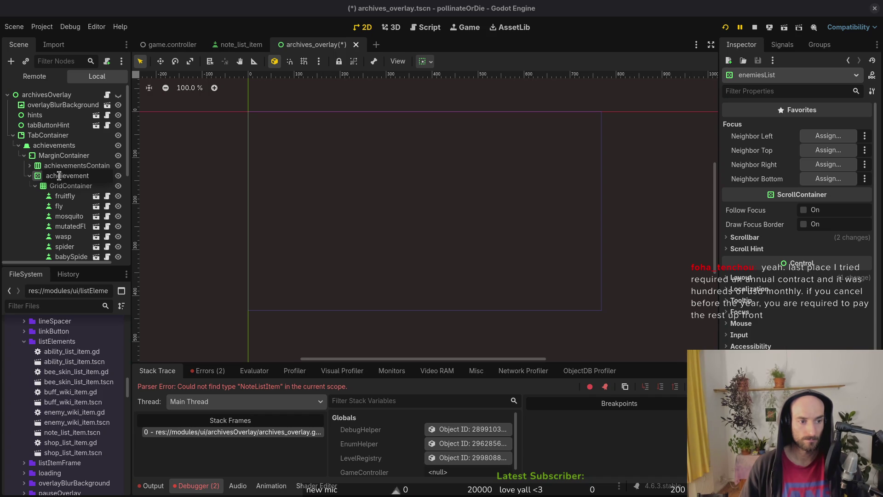
key("Return")
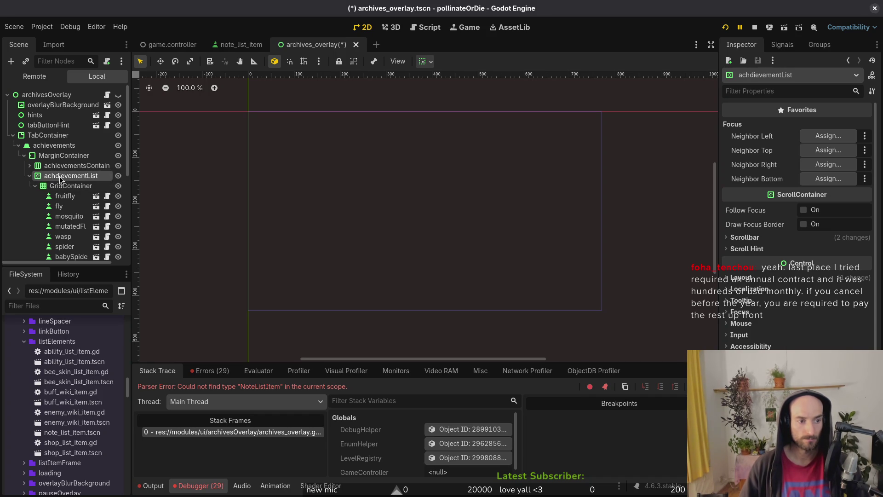
Move achdievementList and the spacer into achievementsContainer.
left_click(29, 175)
left_click_drag(46, 180, 64, 166)
left_click(36, 177)
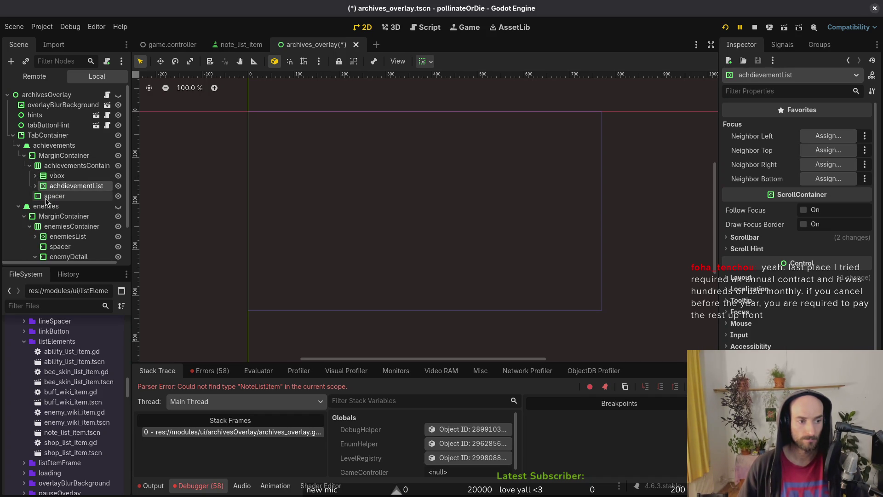
mouse_move(53, 196)
left_mouse_down()
mouse_move(65, 177)
mouse_move(67, 199)
left_mouse_up()
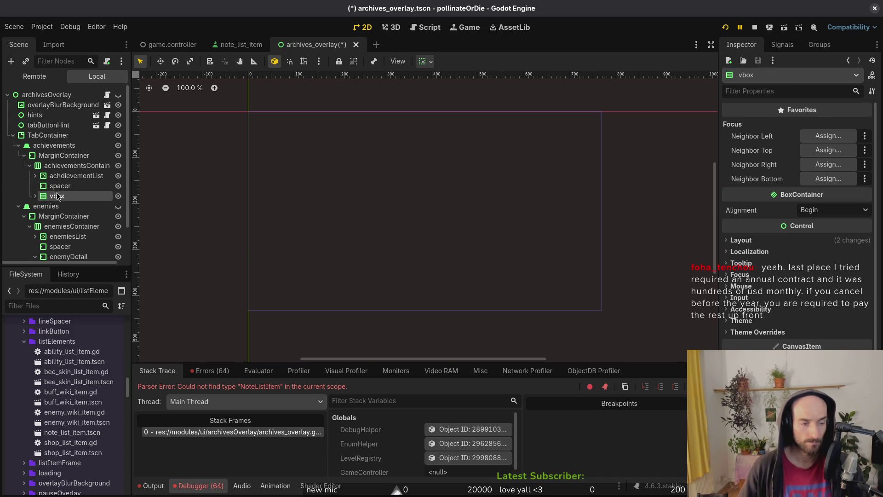
Inspect the enemyDetail node, then select the vbox under achievements.
scroll(28, 241, "down", 2)
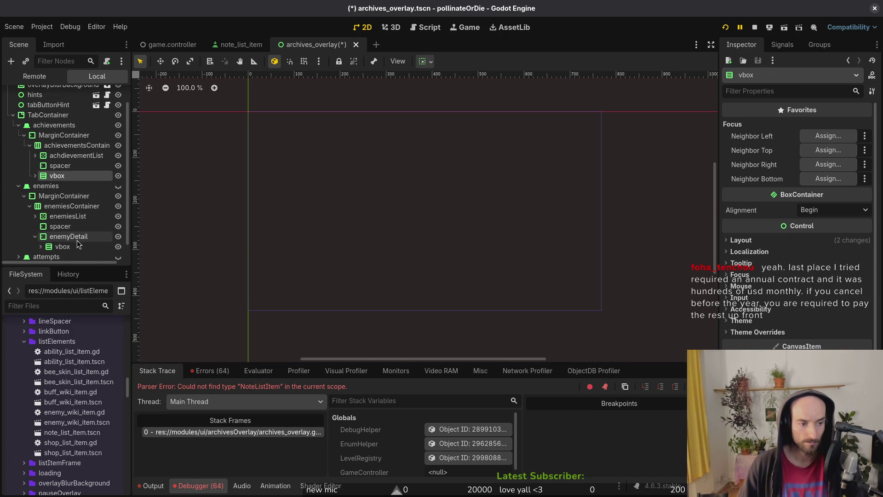
left_click(34, 237)
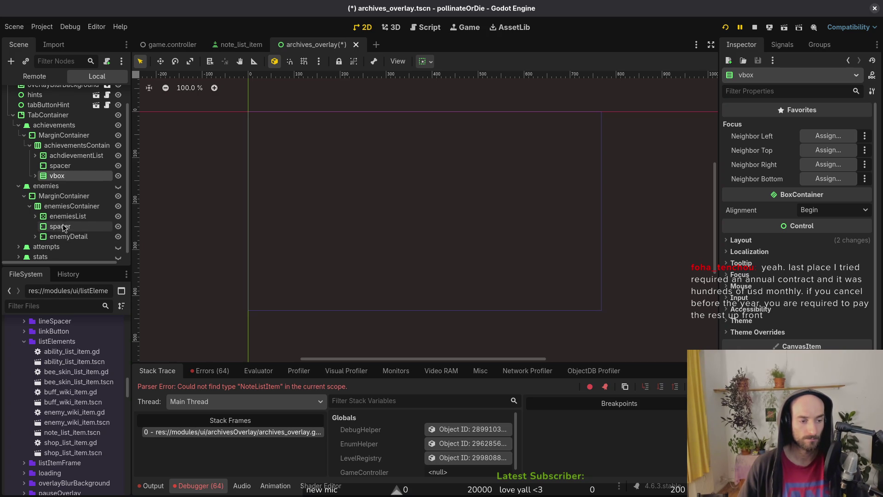
scroll(64, 228, "down", 1)
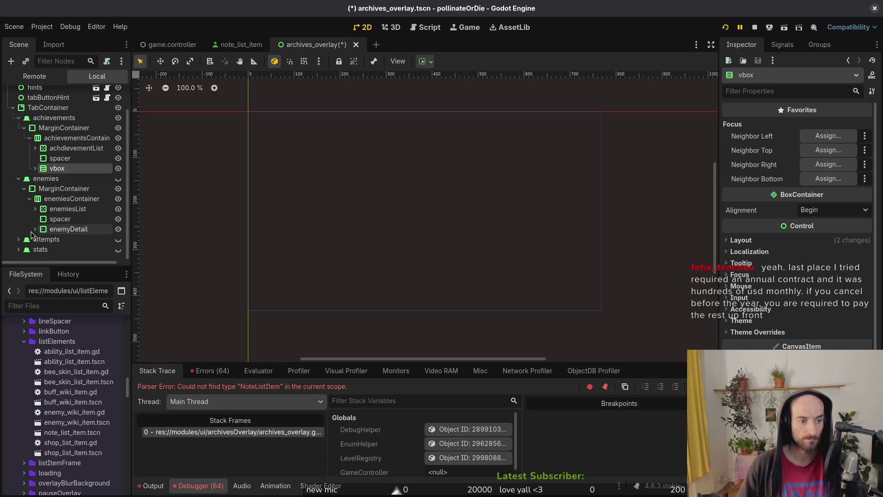
left_click(33, 230)
left_click(34, 230)
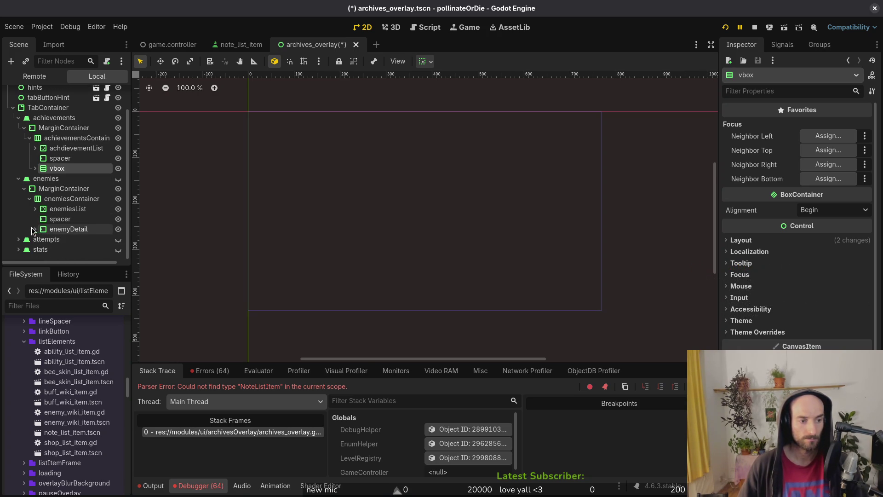
left_click(68, 229)
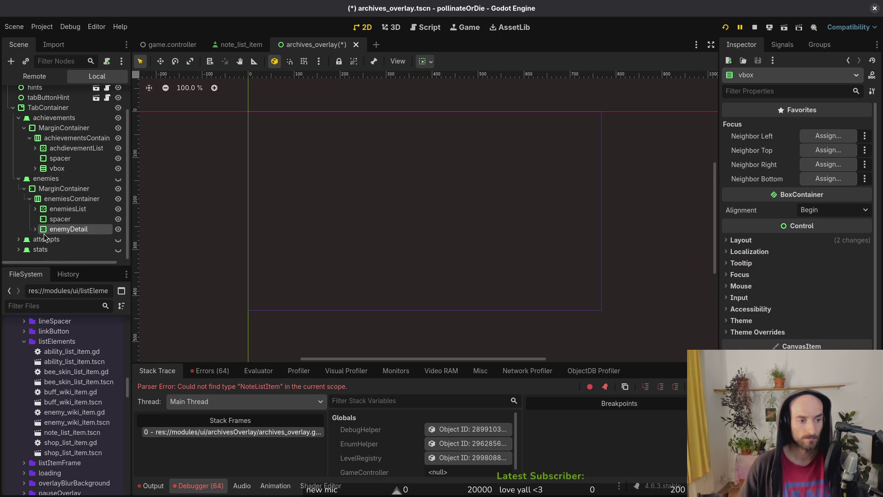
left_click(60, 169)
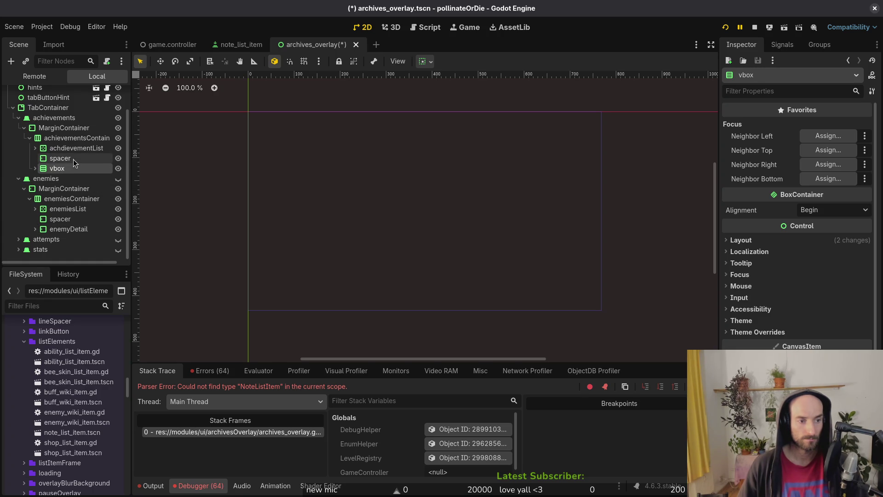
Cancel a quick-open search for enemy_wiki and select the achievementsContainer node.
key("shift+alt+o")
type("enedet")
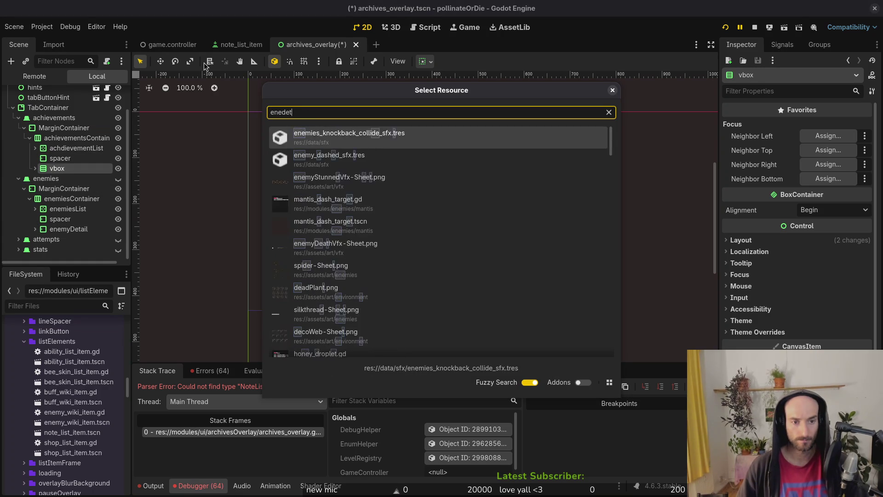
type("my_wiki")
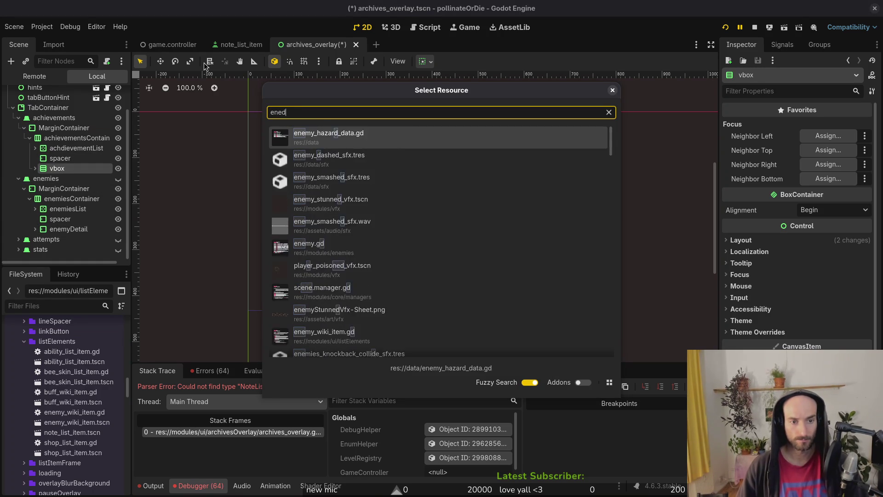
key("Escape")
left_click(64, 209)
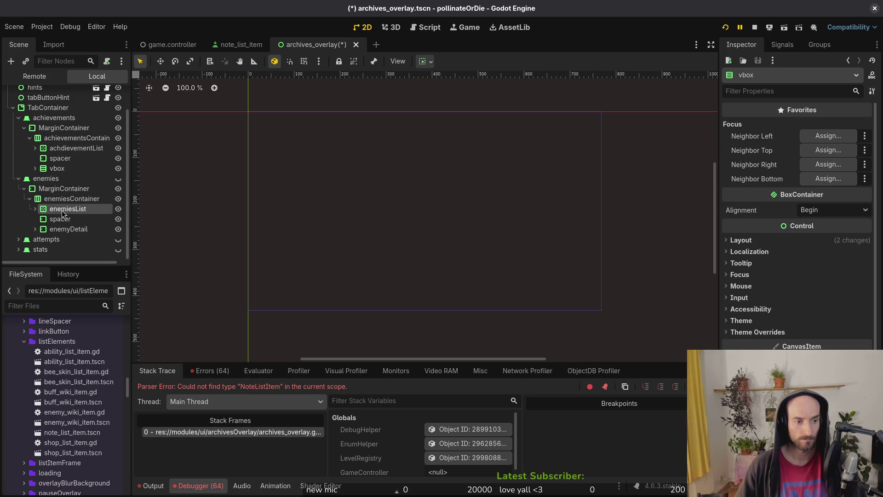
left_click(60, 219)
left_click(52, 229)
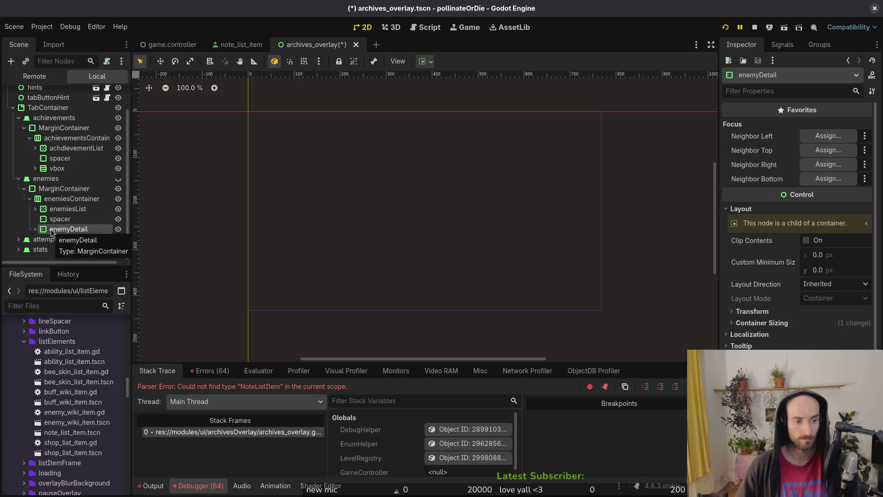
left_click(58, 168)
left_click(77, 138)
Move enemyDetail into achievementsContainer and delete the old vbox there.
key("ctrl+a")
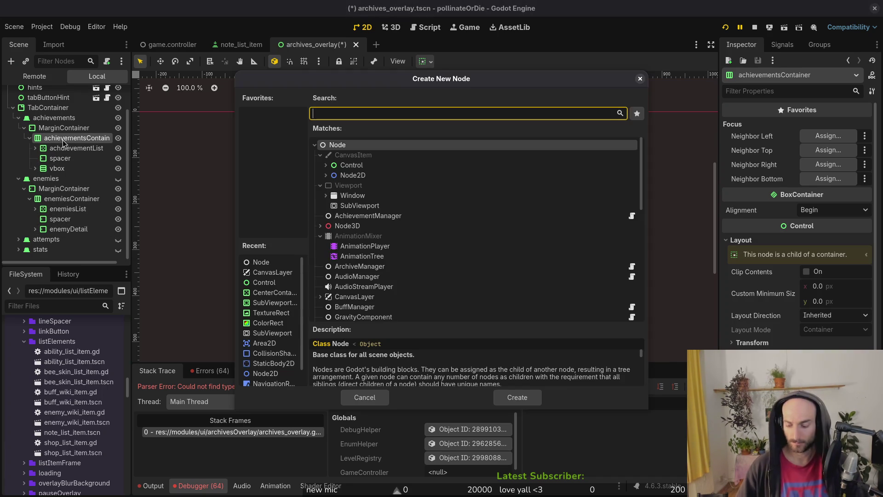
key("Escape")
left_click_drag(71, 229, 74, 138)
left_click(62, 189)
left_click(52, 168)
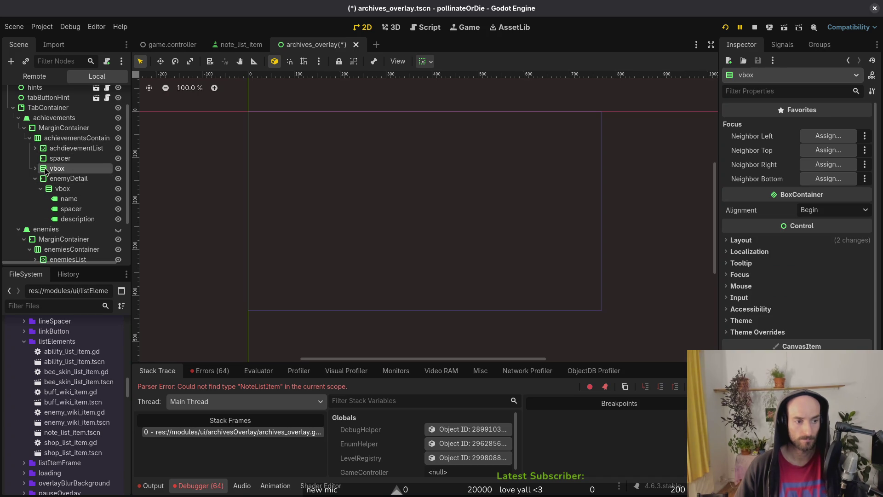
key("Delete")
key("Return")
Rename the moved node to achiementDetail and save the archives_overlay scene.
left_click(48, 170)
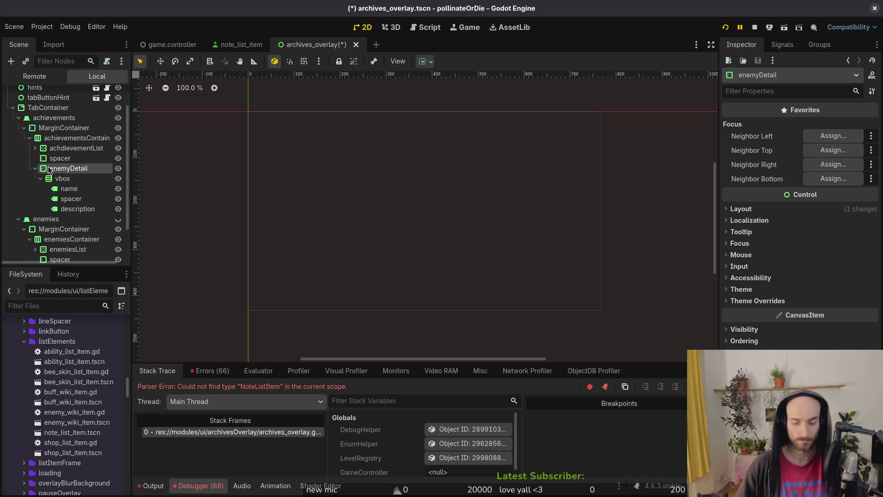
key("F2")
type("achiement")
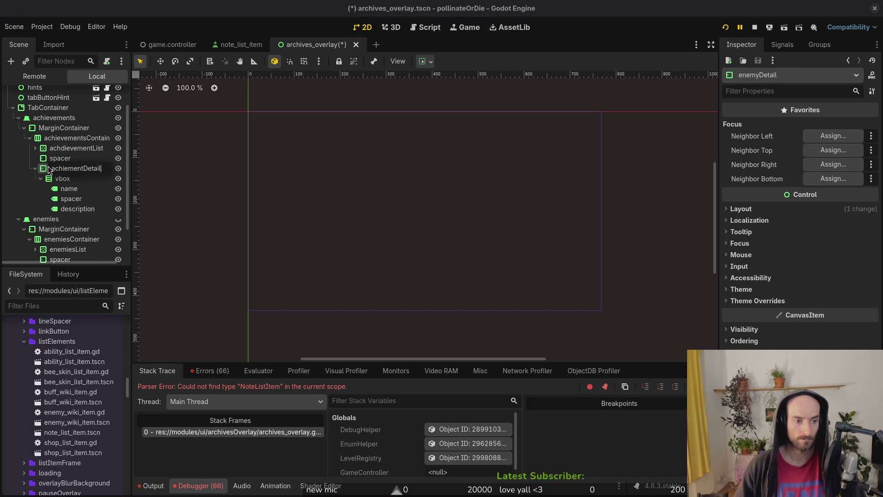
key("Return")
scroll(83, 209, "down", 2)
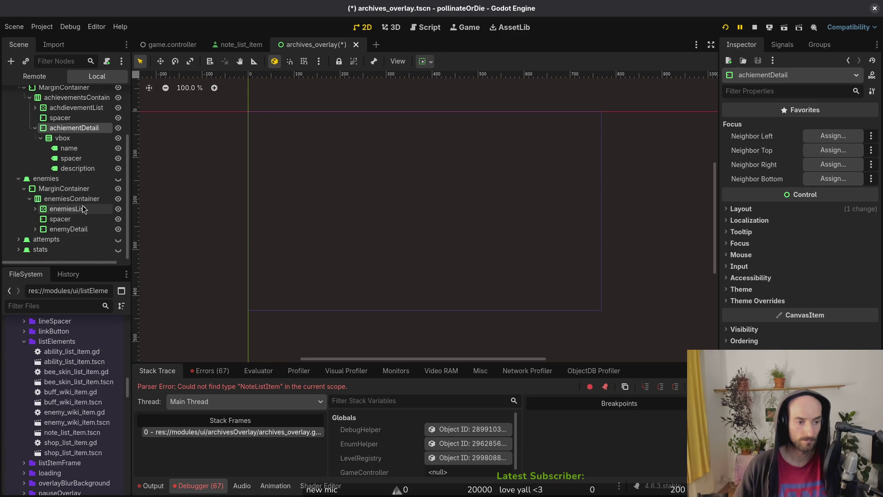
key("Left")
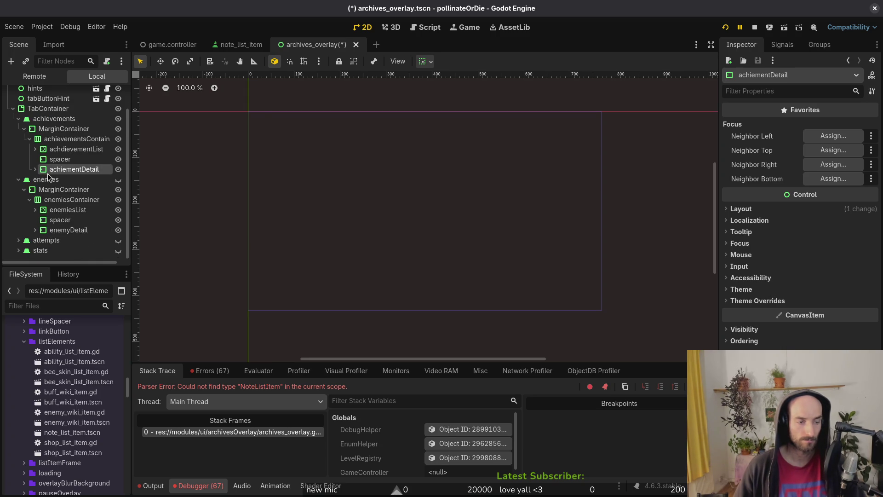
key("ctrl+s")
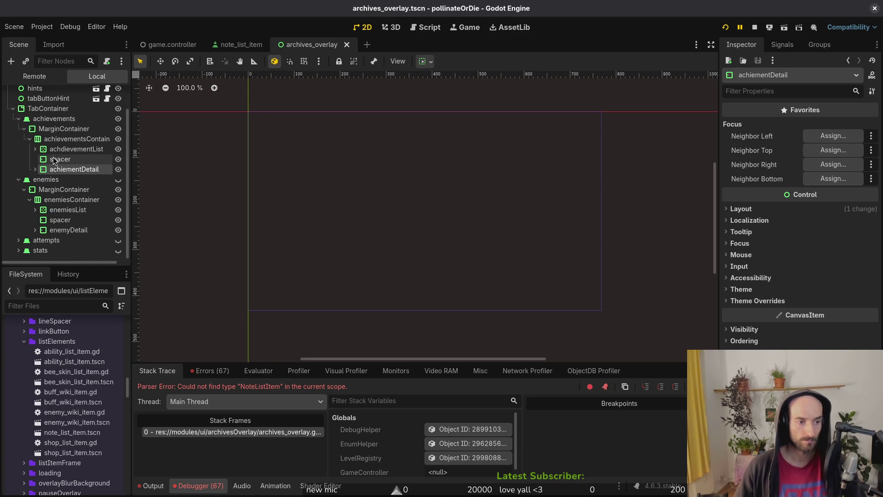
Show the archives overlay on the canvas, review the achievements nodes, and save again.
left_click(55, 149)
left_click(55, 159)
scroll(111, 107, "up", 1)
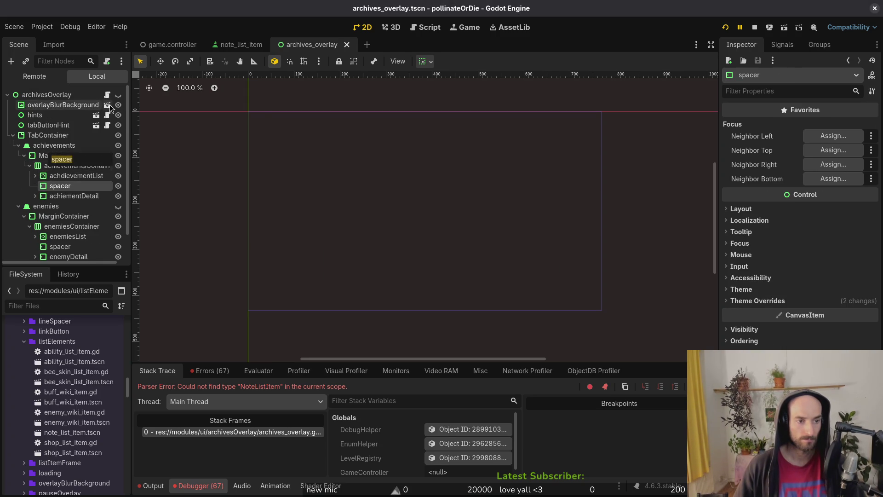
left_click(118, 95)
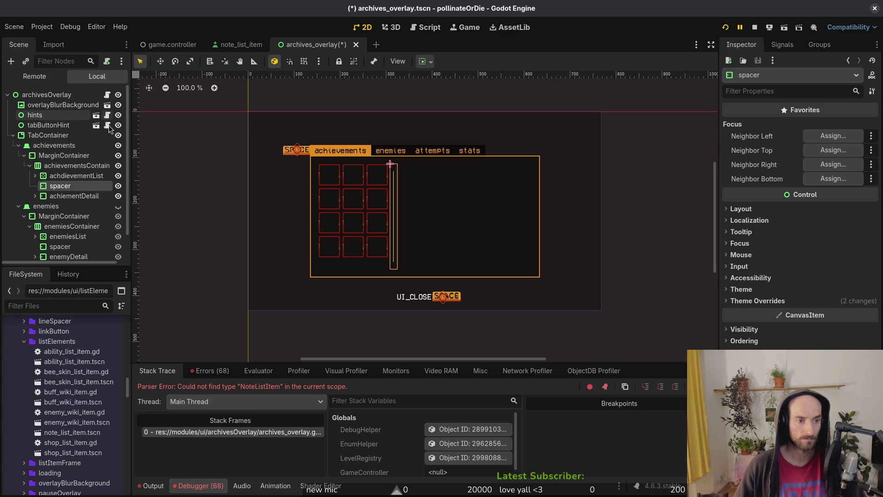
left_click(60, 196)
left_click(60, 186)
left_click(59, 176)
left_click(59, 197)
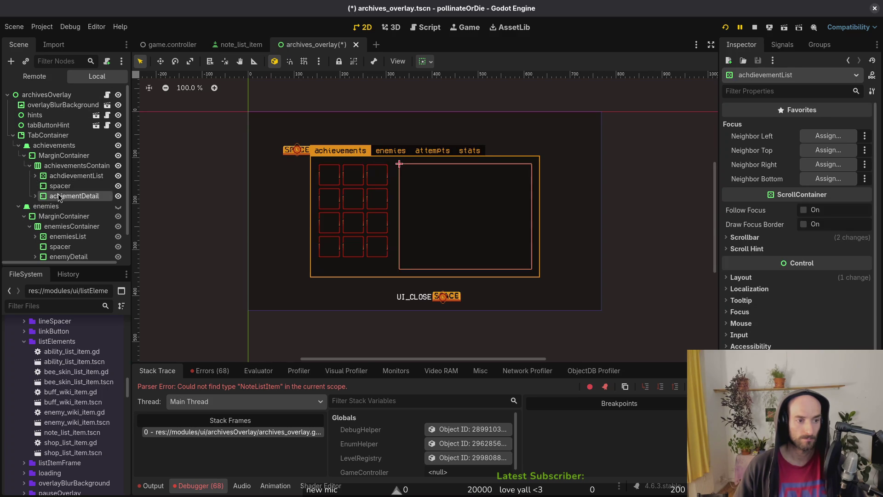
left_click(60, 175)
left_click(59, 176)
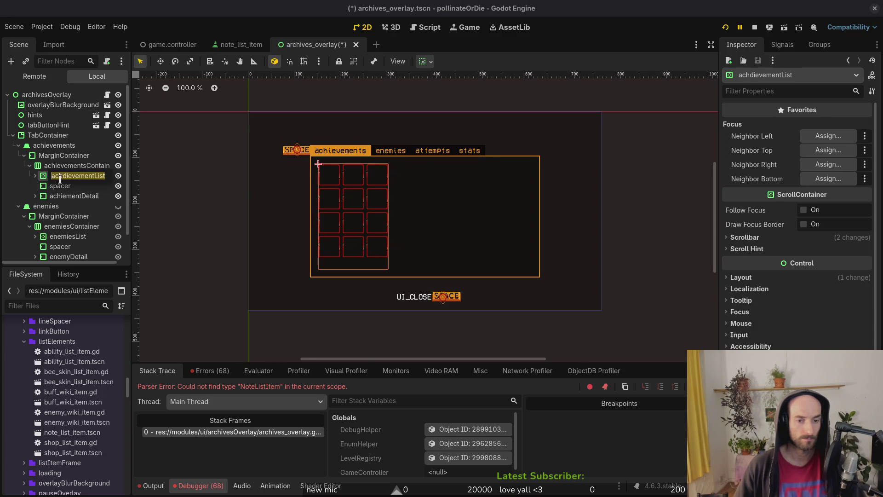
key("ctrl+s")
Collapse the achievementsContainer, achievements and enemies branches in the Scene dock.
left_click(30, 166)
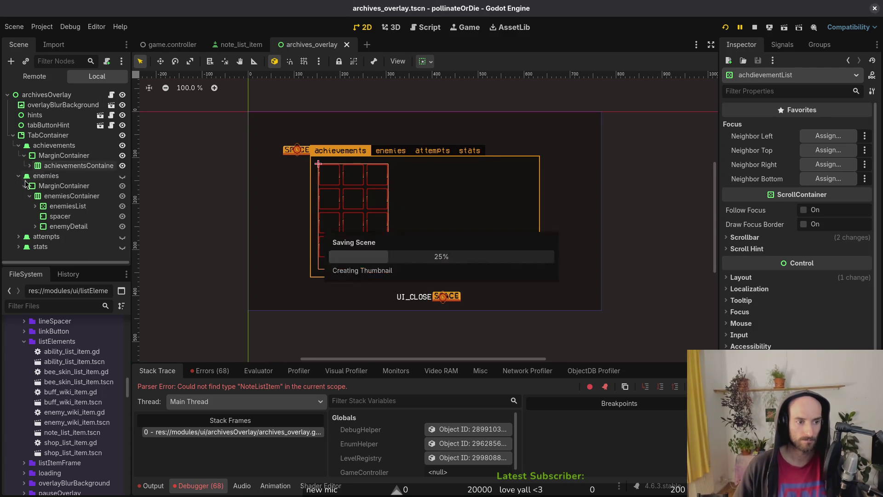
left_click(18, 145)
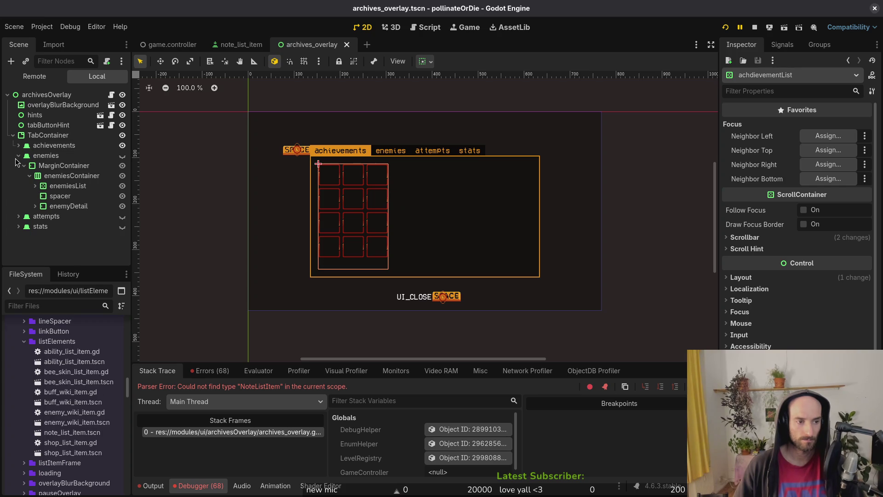
left_click(17, 158)
Complete achievement_details_name's path to achiementDetail/vbox/name.
key("alt+Tab")
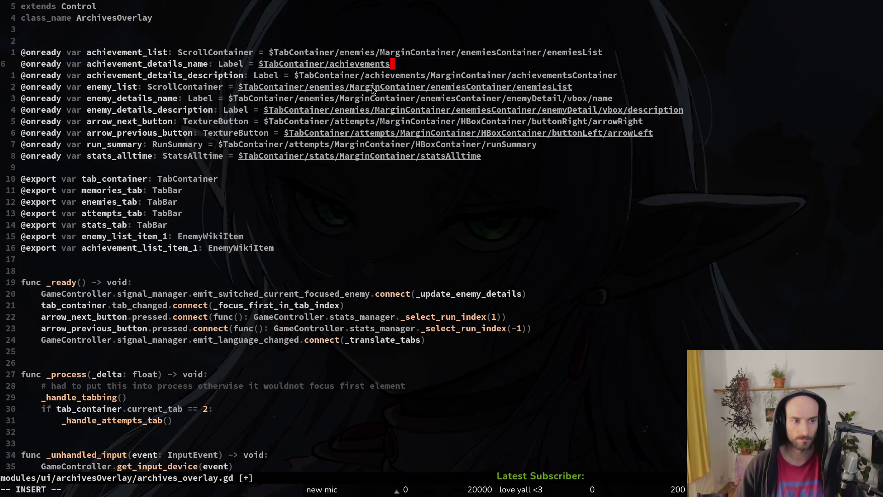
type("name")
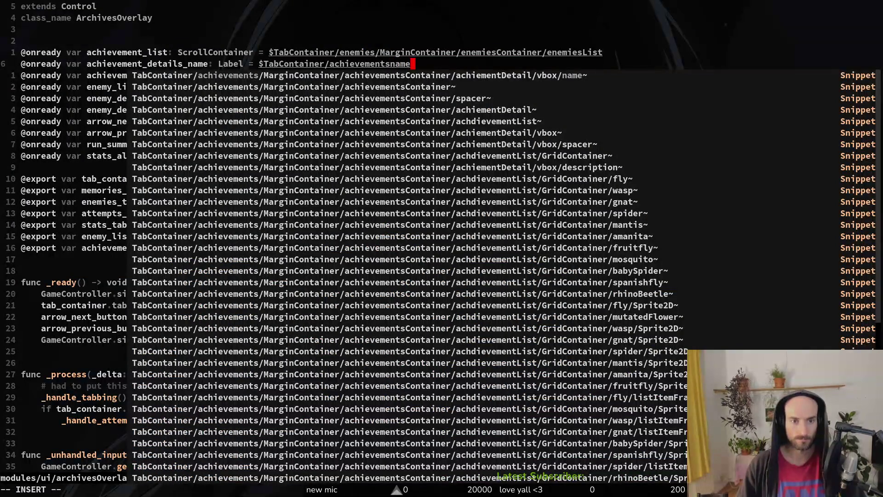
key("Down")
key("Return")
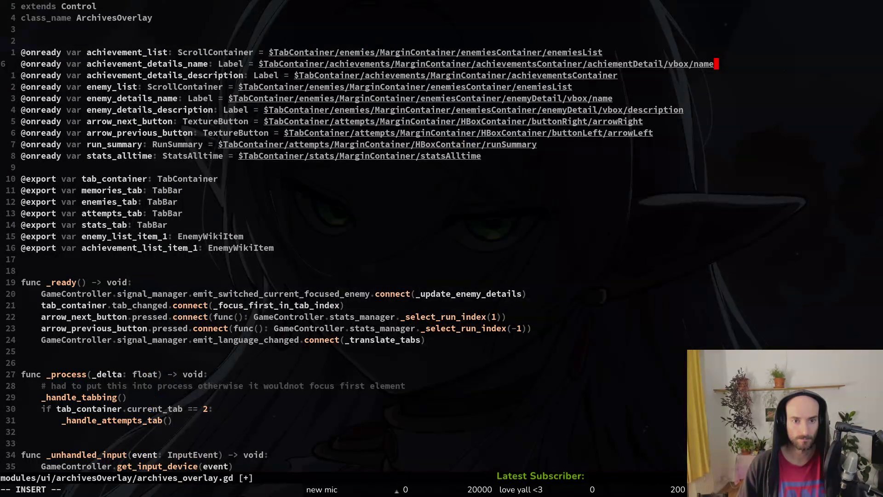
key("Escape")
key("k")
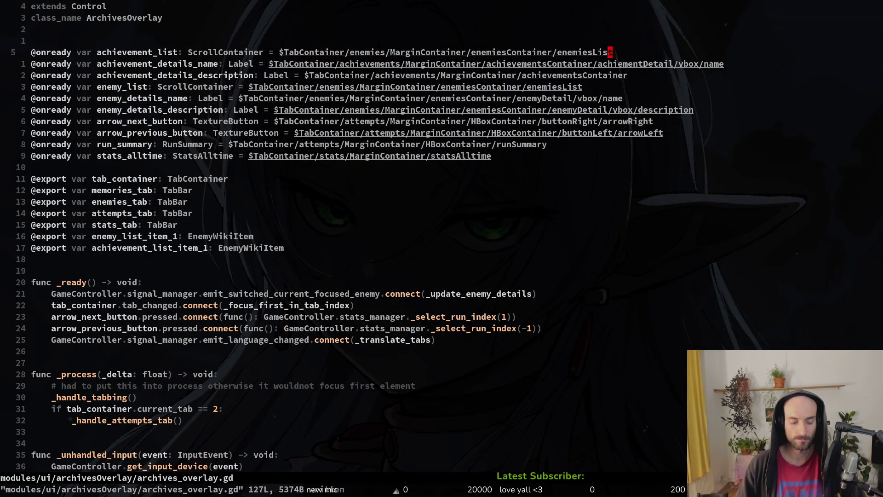
Point achievement_list at the achdievementList path, delete the stray d, and save.
key("b")
key("b")
key("b")
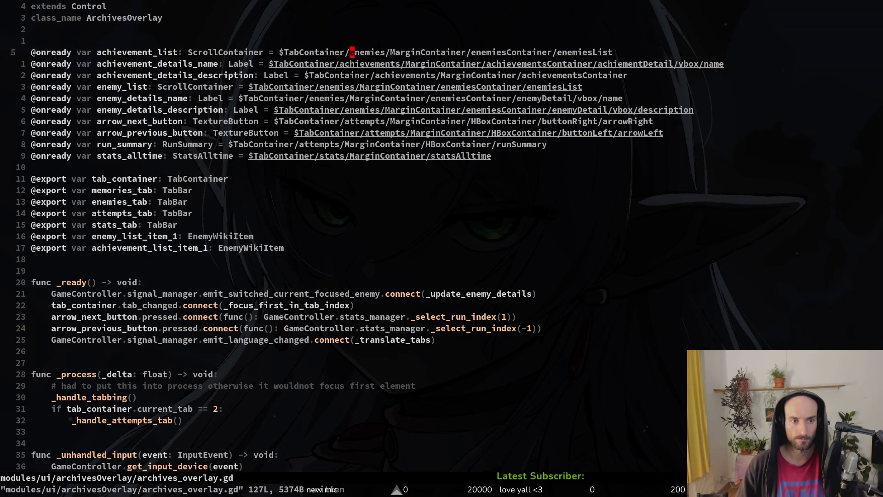
key("v")
type("$da")
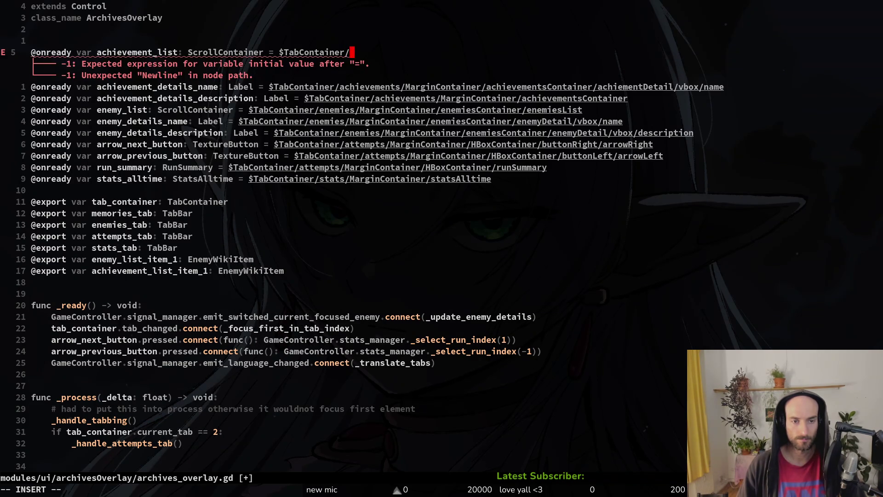
type("achieL")
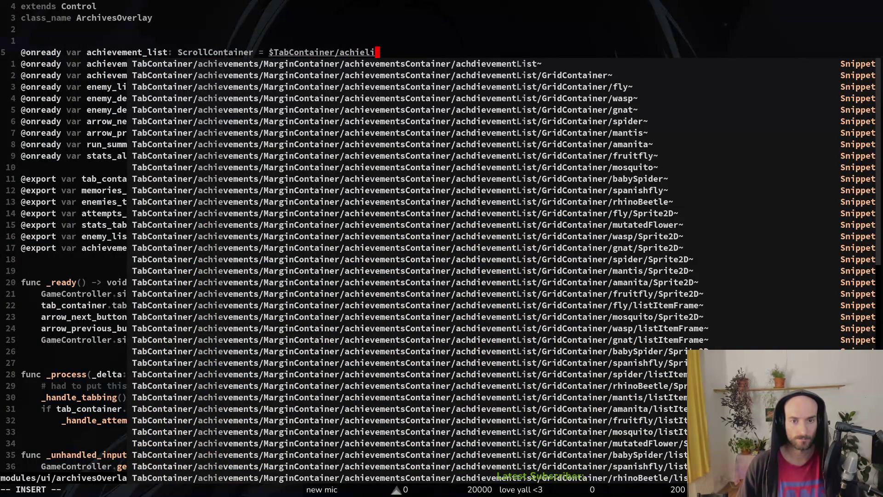
key("Return")
key("Escape")
type(":write")
key("Return")
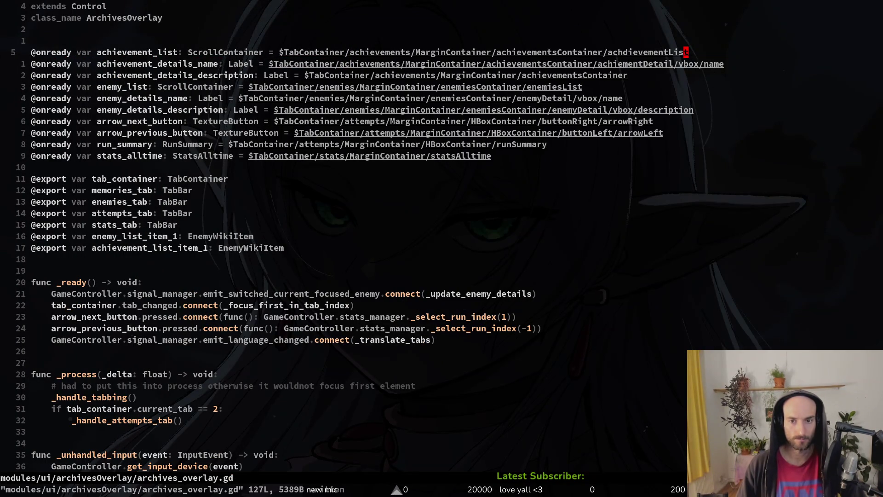
left_click(625, 52)
type("x")
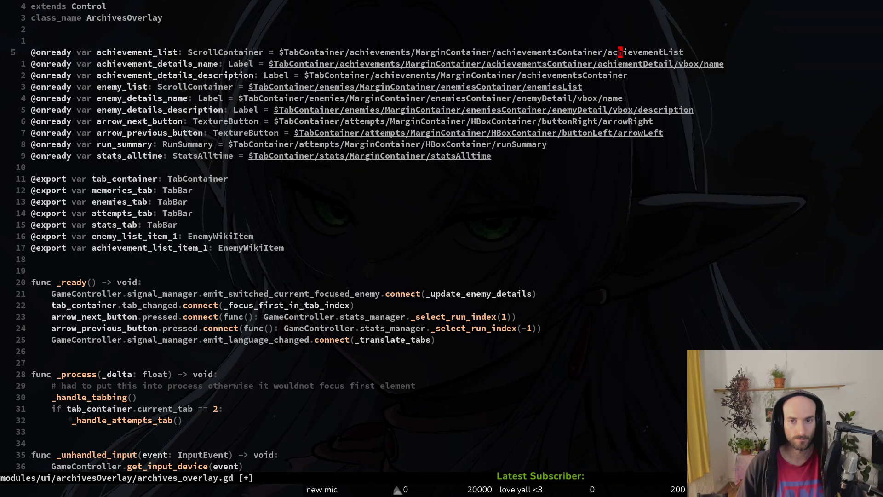
type(":w")
key("Return")
Under achievements > MarginContainer > achievementsContainer, rename achdievementList to achievementList.
key("alt+Tab")
left_click(18, 145)
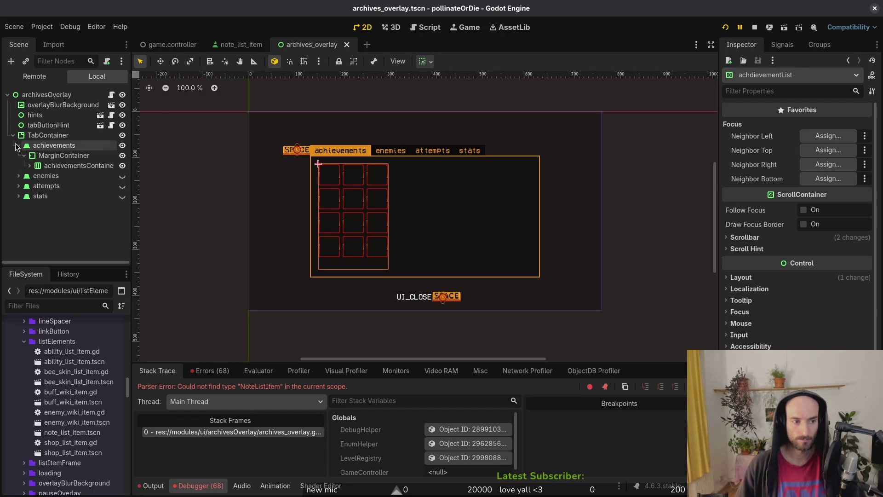
left_click(24, 156)
left_click(29, 165)
double_click(57, 179)
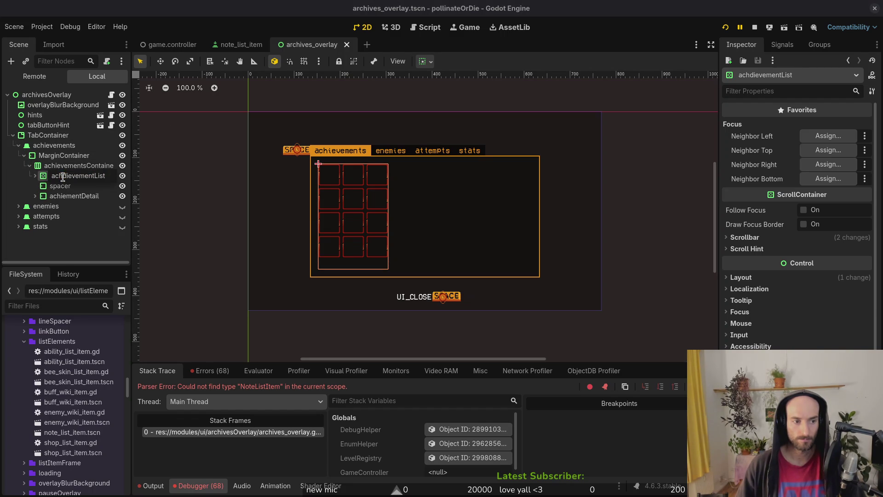
left_click(71, 176)
key("BackSpace")
key("Return")
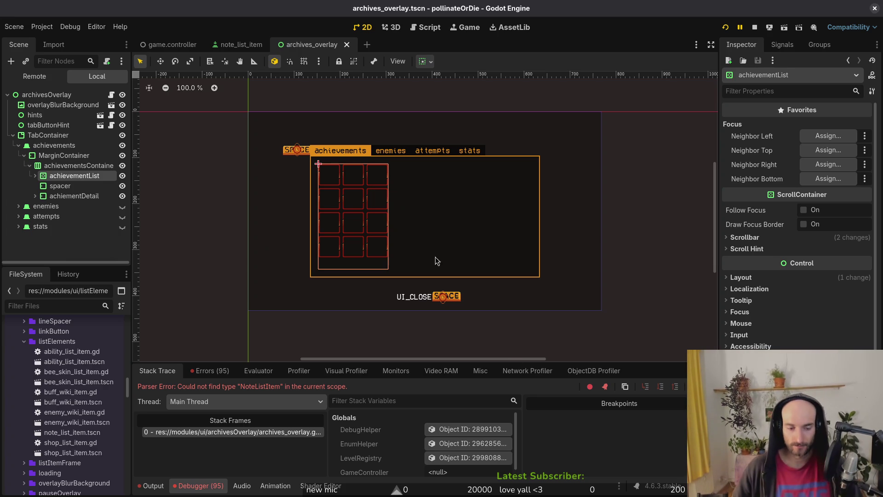
Review the debugger errors, then stop and relaunch the game.
left_click(203, 378)
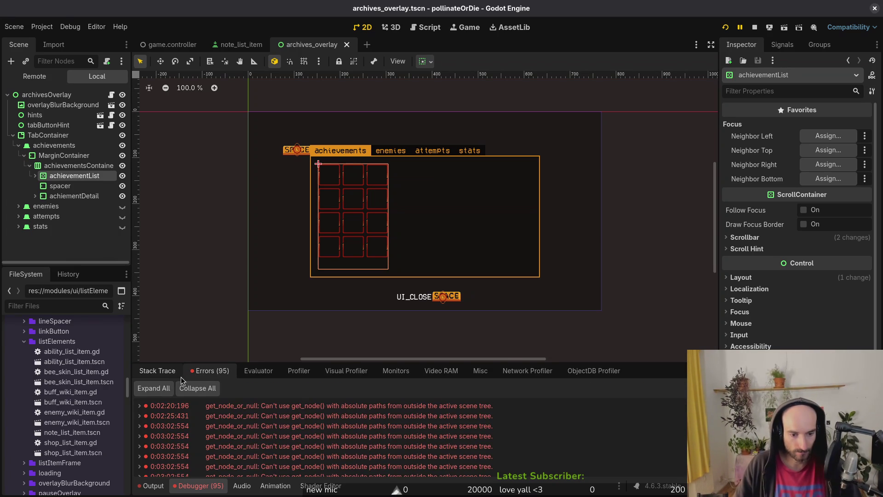
left_click(161, 376)
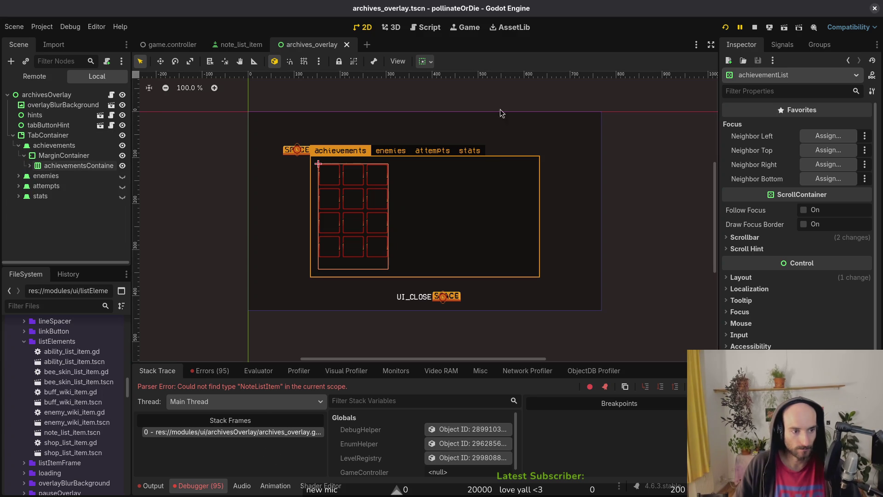
left_click(754, 27)
key("F5")
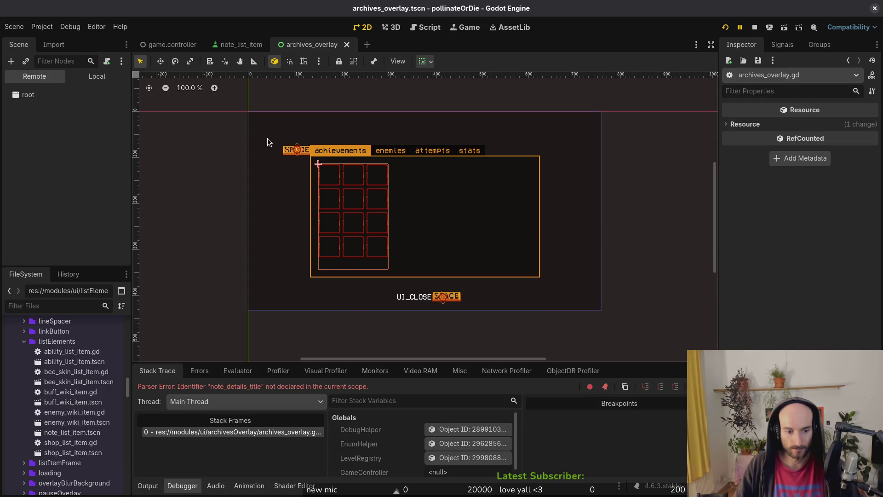
Set Project Settings > Display > Window Mode to Windowed.
left_click(69, 27)
mouse_move(51, 29)
left_click(66, 41)
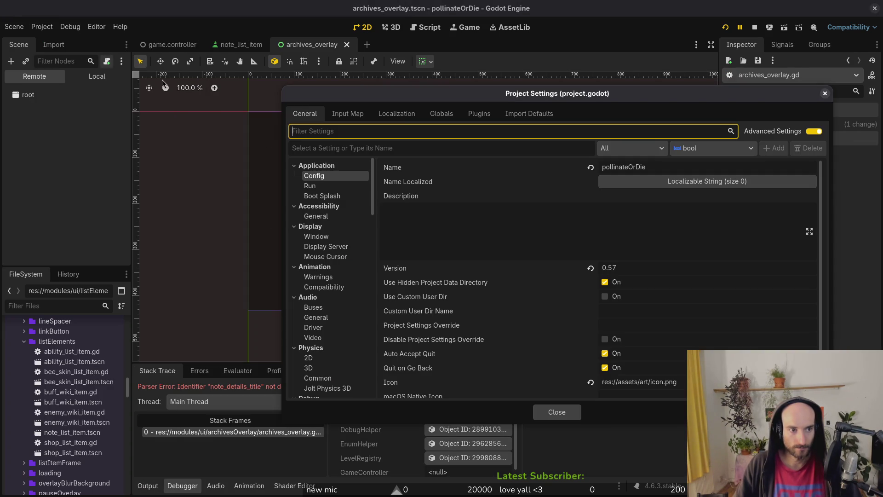
left_click(341, 216)
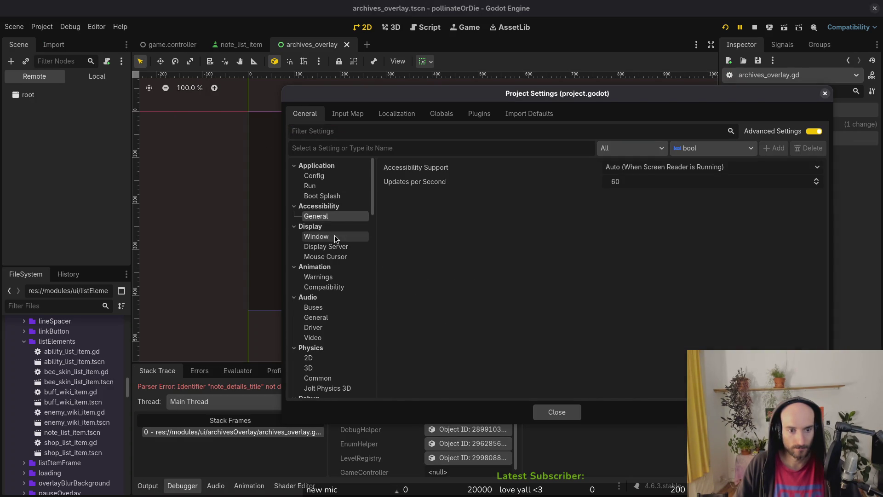
left_click(335, 235)
left_click(652, 207)
left_click(655, 223)
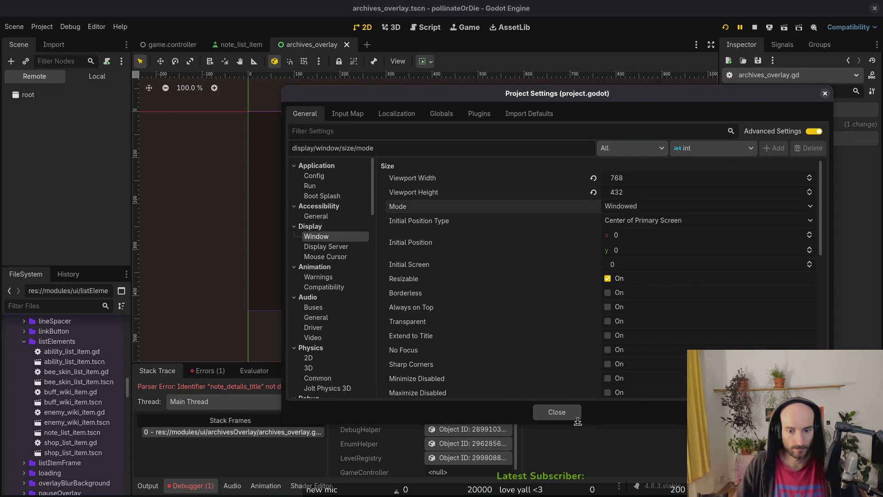
left_click(540, 411)
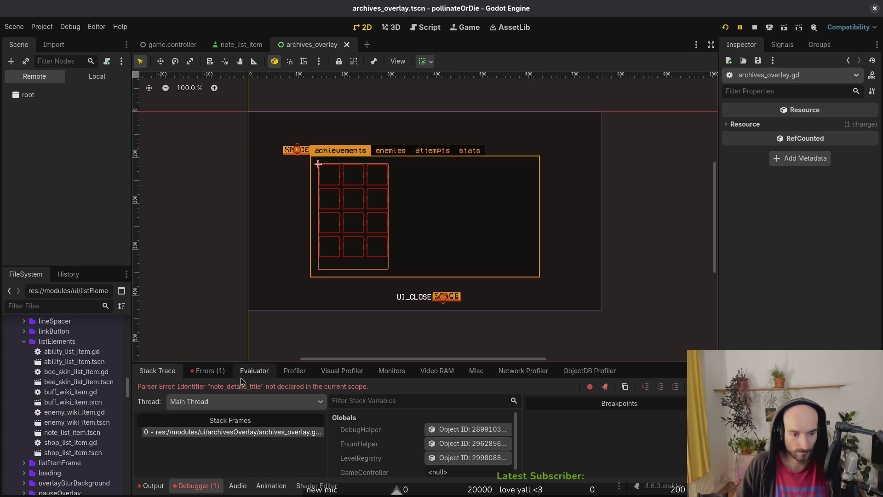
In Vim, rename the copied _update_note_details function to _update_achievement_details.
key("alt+Tab")
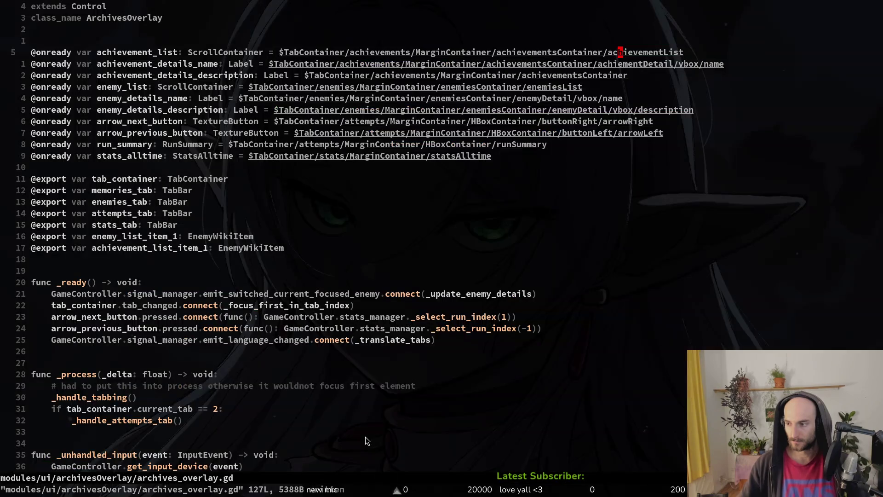
key("ctrl+d")
key("ctrl+d")
key("ctrl+d")
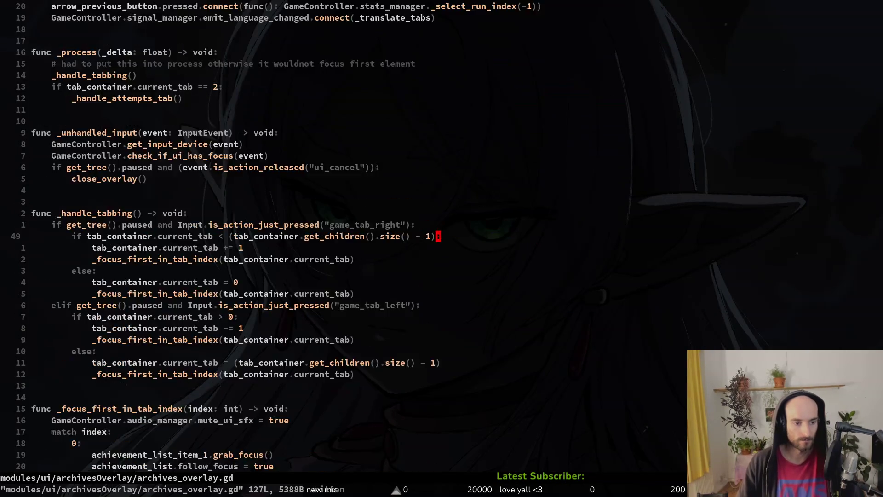
key("k")
key("k")
key("k")
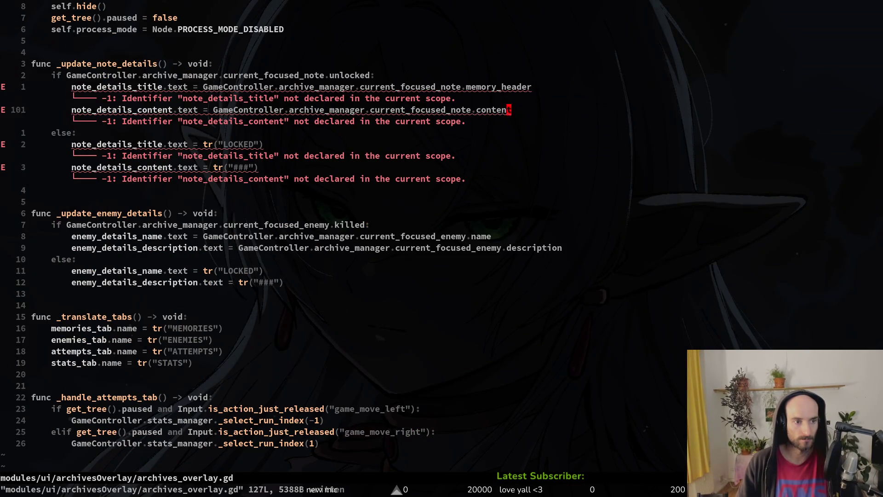
key("j")
key("B")
key("B")
key("B")
type("ve")
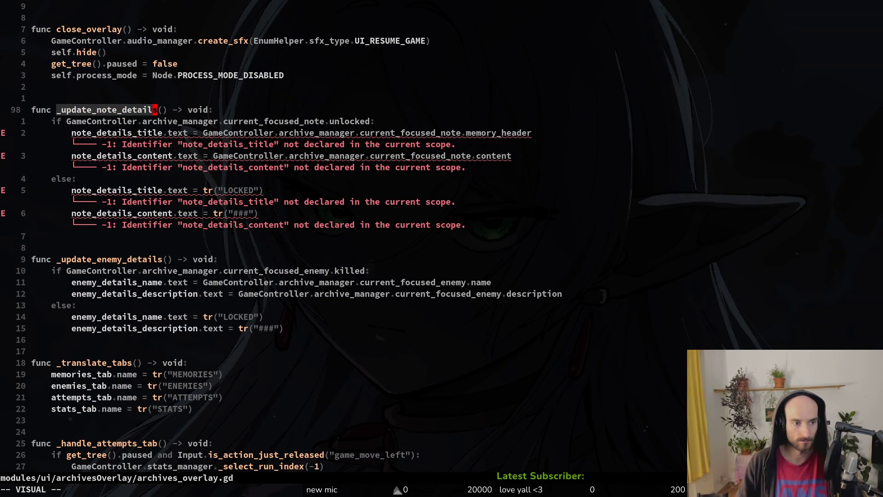
type("c_update")
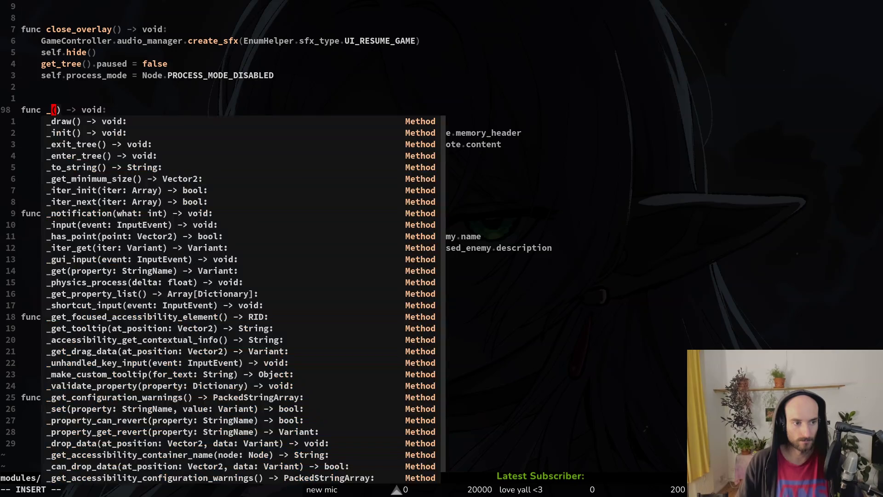
type("_achievemen")
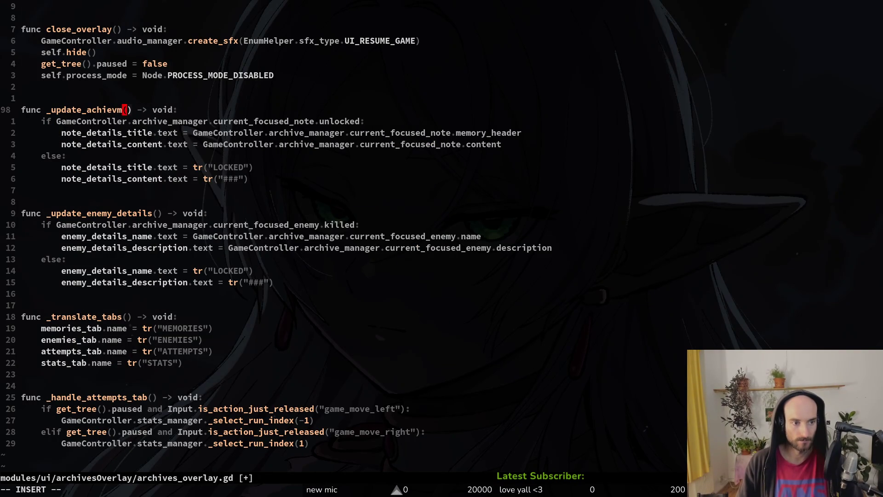
type("t_details")
key("Escape")
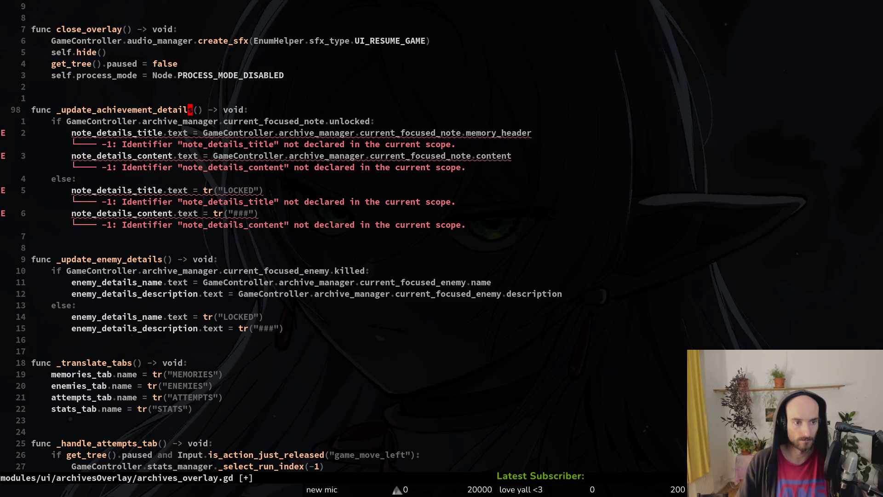
type("jciwach")
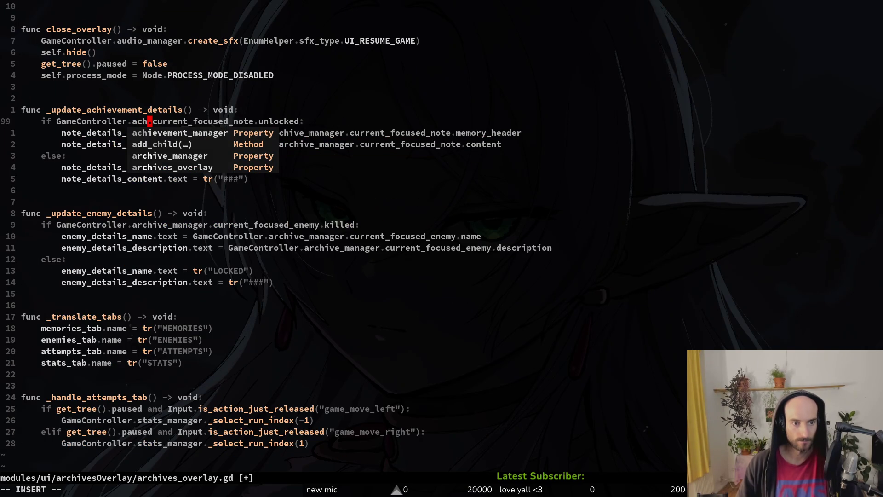
Make the if condition check achievement_manager's current_focused_achievement.
key("Tab")
key("Escape")
key("w")
key("w")
type("cwcur")
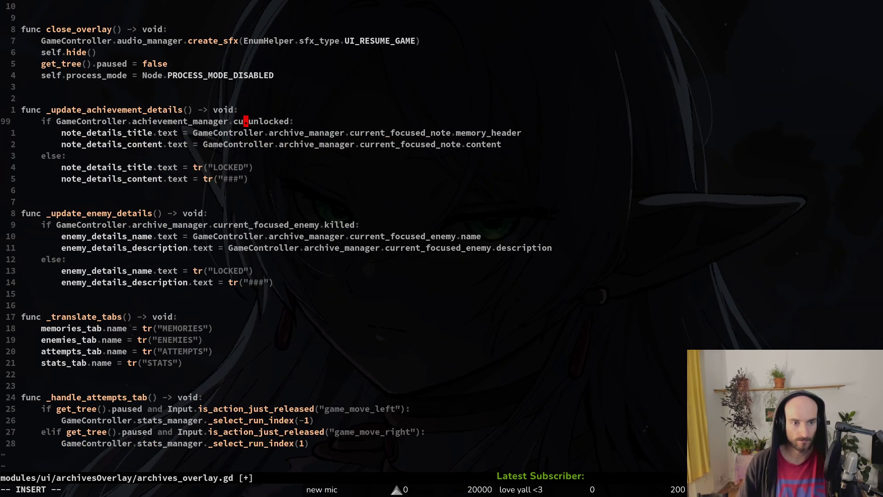
key("Tab")
key("Escape")
Point the title and content assignments at achievement_details_name and achievement_details_description.
key("j")
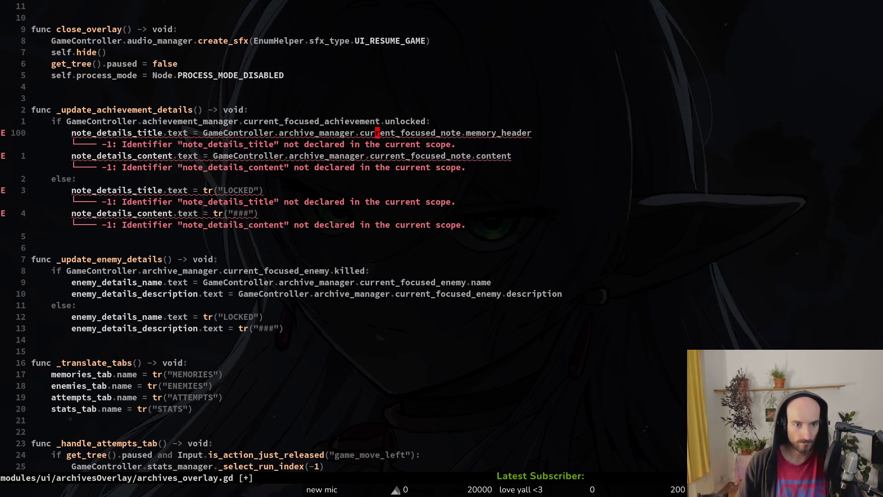
type("0")
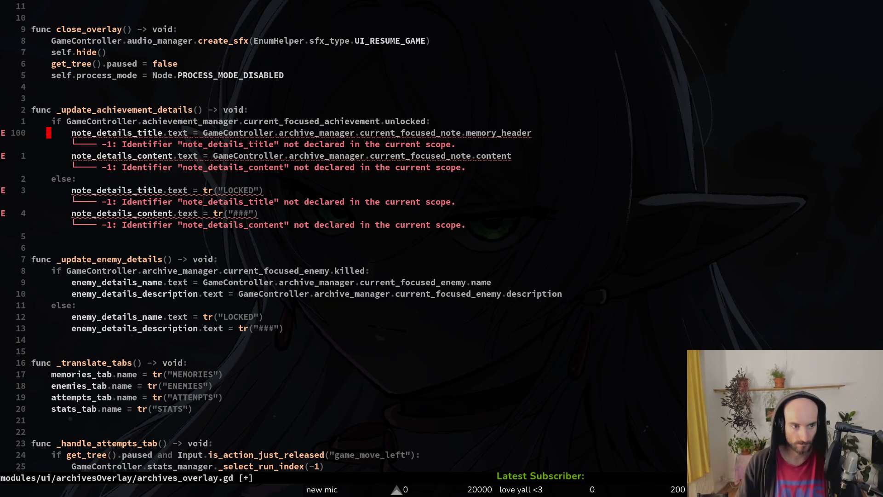
type("wcwacd")
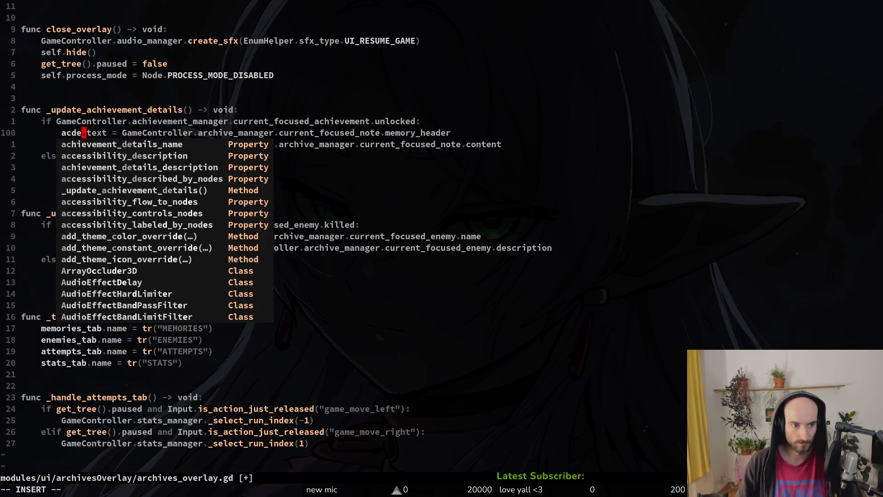
key("Tab")
key("Escape")
key("j")
key("b")
key("b")
key("b")
type("cw")
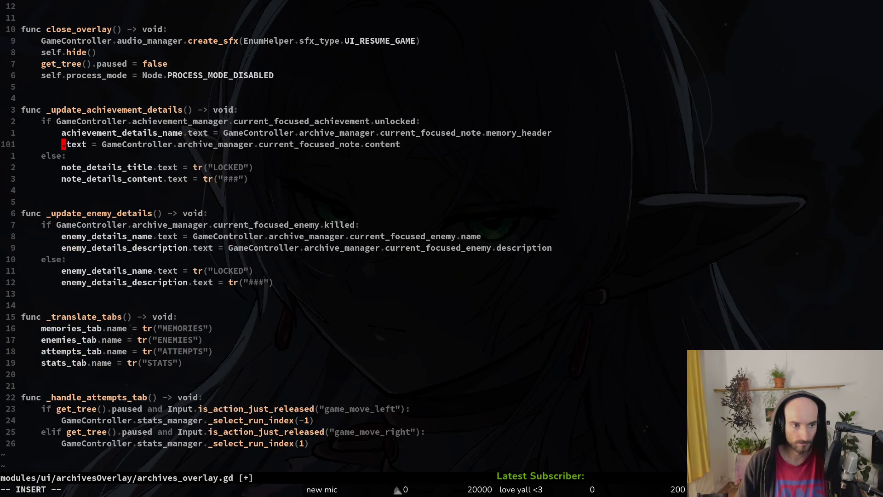
type("acd")
key("Tab")
key("Tab")
key("Escape")
Read the name label from achievement_manager's name and the description label from description.
key("k")
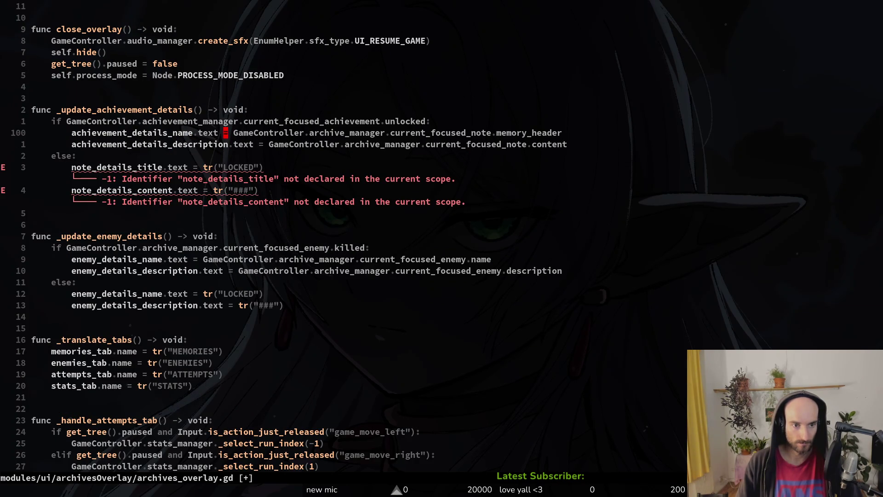
key("w")
key("w")
type("wcwac")
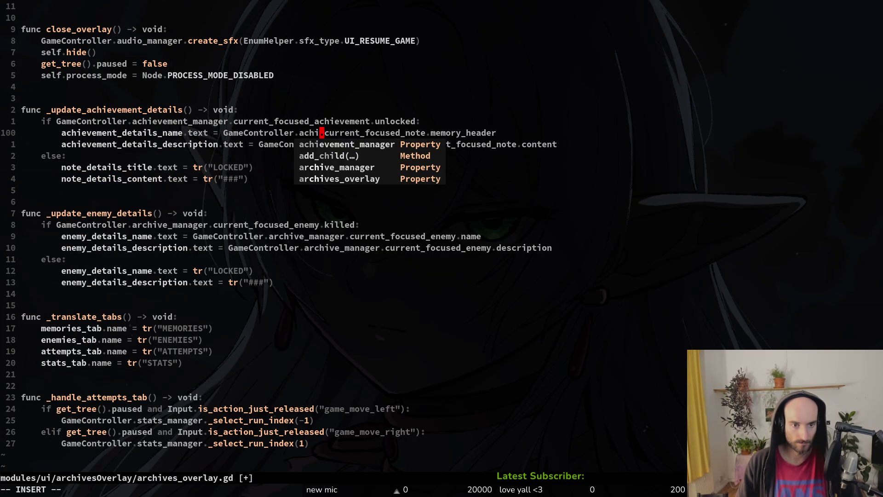
key("Tab")
key("Escape")
key("w")
key("w")
key("w")
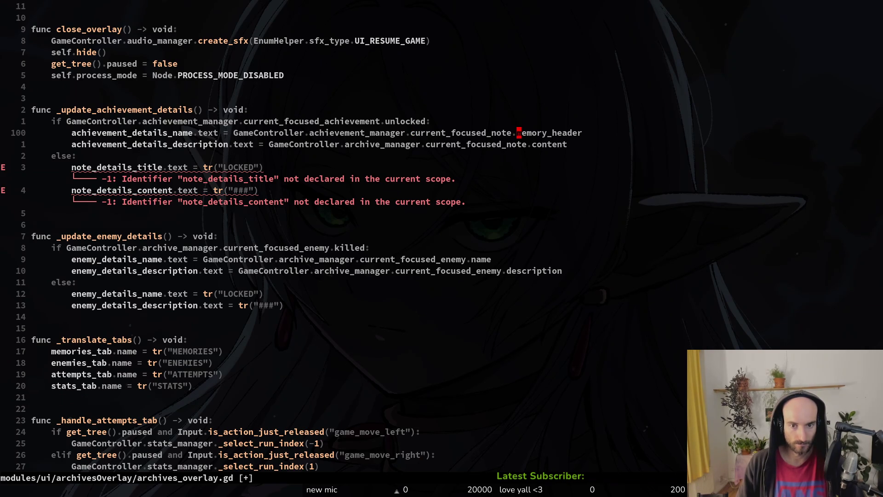
type("cwname")
key("Escape")
type("j")
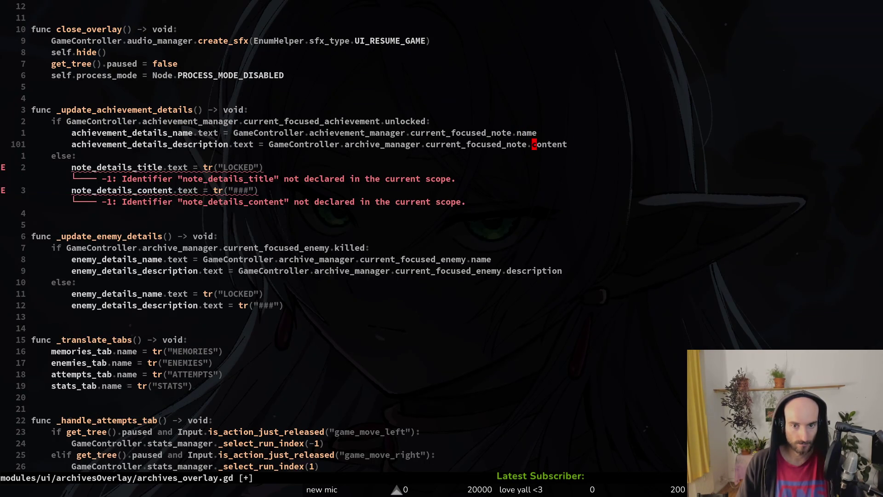
type("cwd")
key("Tab")
key("Escape")
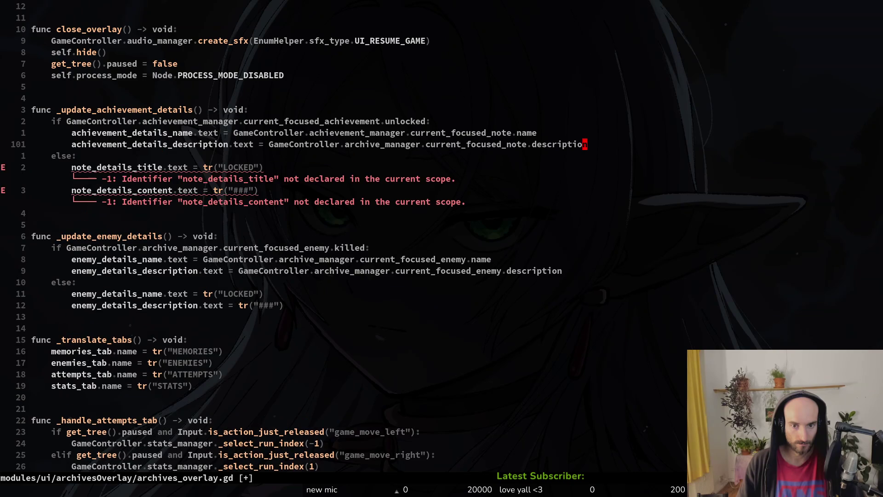
Use achievement_manager and current_focused_achievement on both name and description lines, then save.
key("b")
key("b")
key("b")
type("cwa")
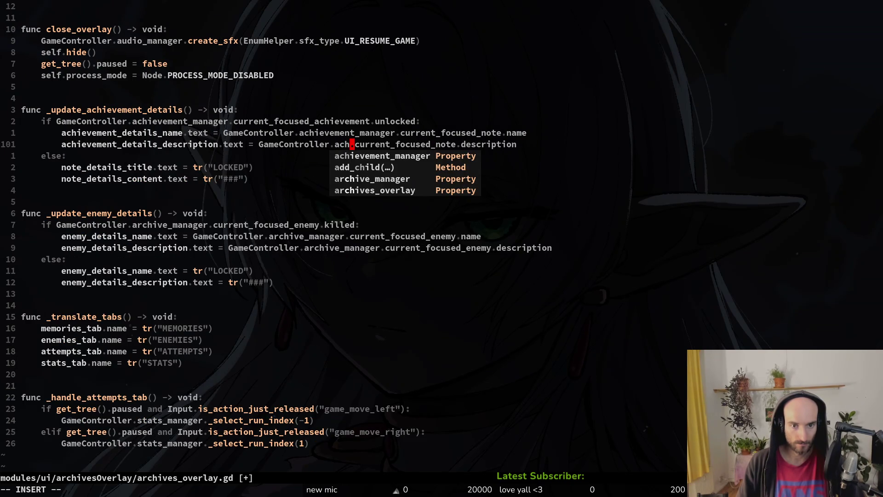
key("Tab")
key("Escape")
type("k")
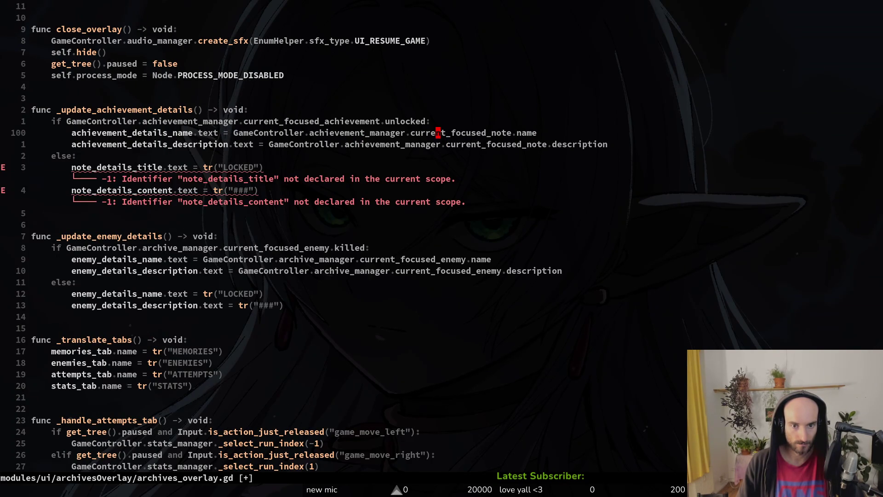
type("bcwc")
key("Tab")
key("Escape")
type("j")
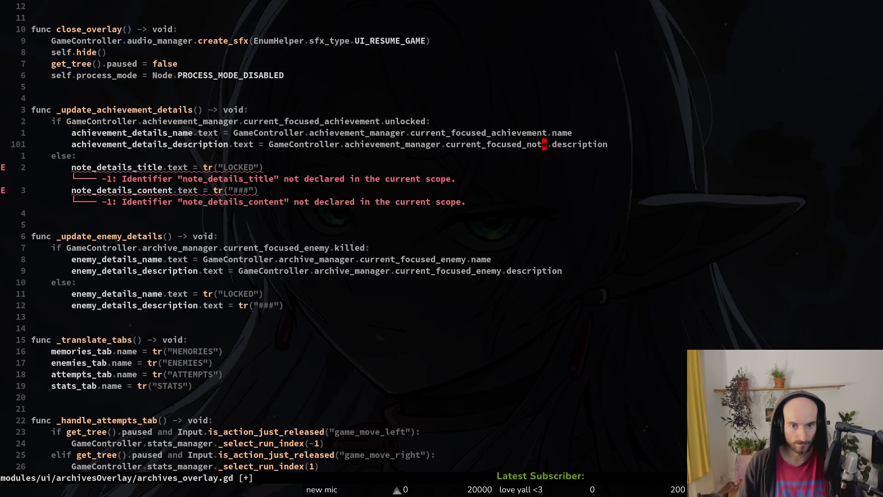
type("bcwc")
key("Tab")
key("Escape")
type(":w")
key("Return")
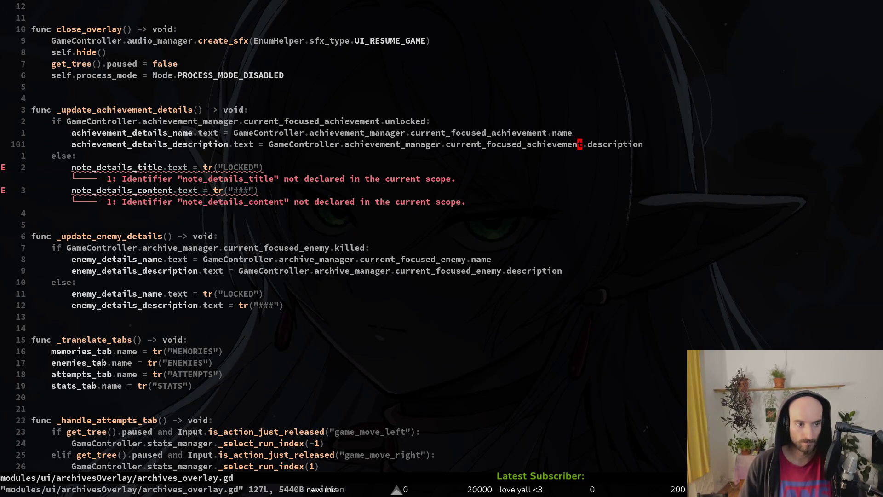
Retarget the LOCKED and ### fallback lines to the achievement name and description labels, and save.
key("j")
key("j")
type("0wcwa")
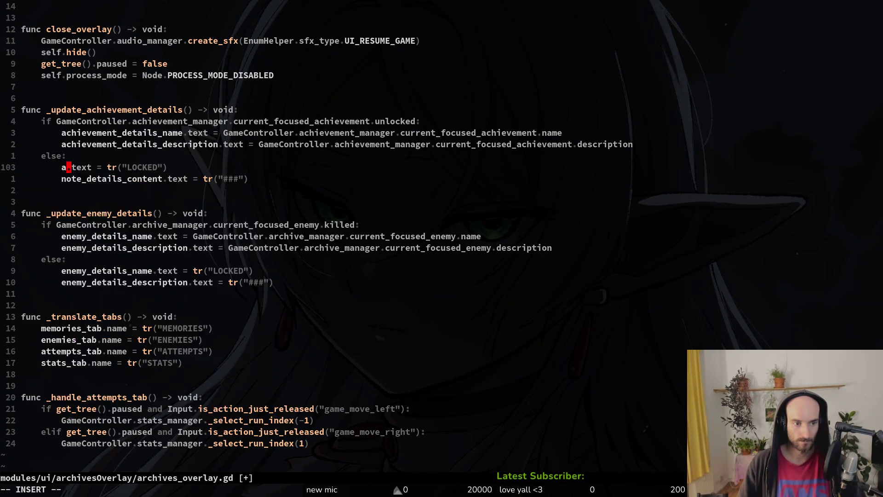
type("ct")
key("Tab")
key("Tab")
key("Escape")
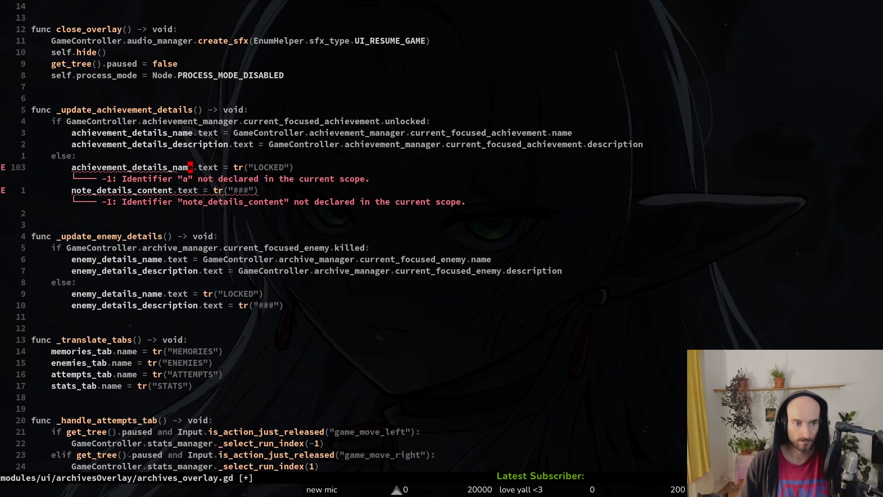
key("j")
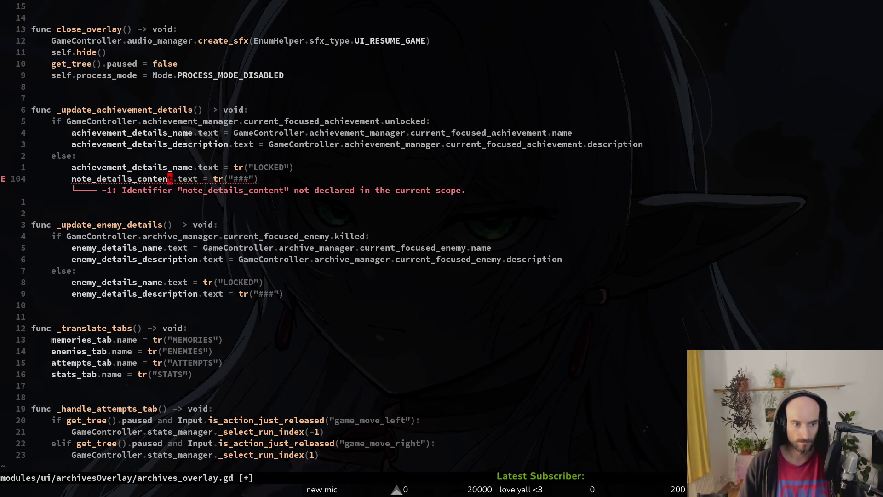
type("ciwacd")
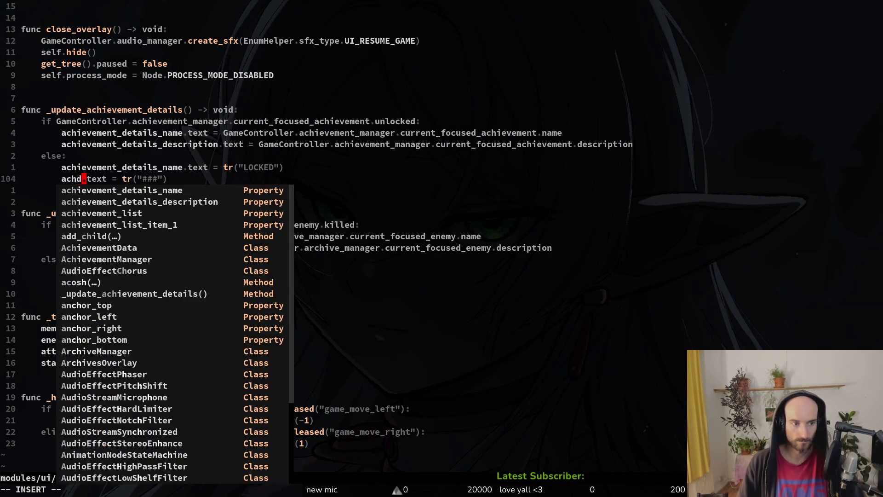
key("Tab")
key("Tab")
key("Escape")
type(":w")
key("Return")
Review the onready declarations, then save and quit archives_overlay.gd with :wq.
key("j")
key("j")
key("j")
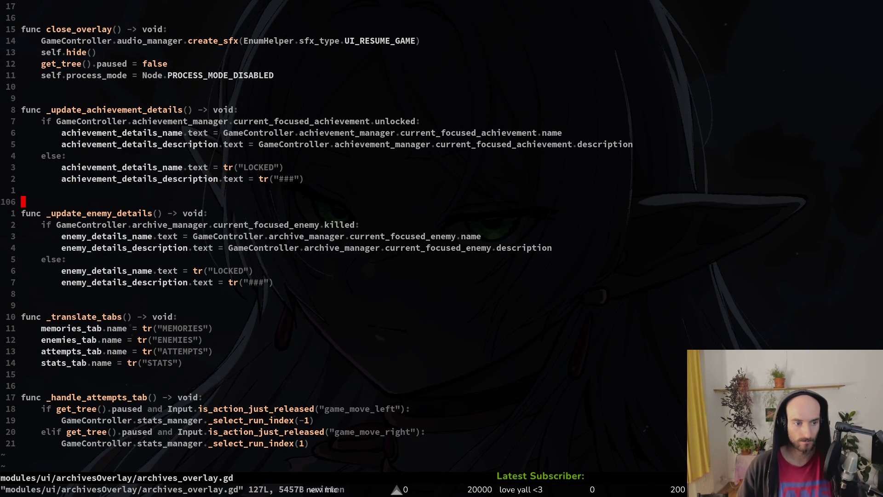
key("shift+g")
key("ctrl+u")
key("ctrl+u")
key("ctrl+u")
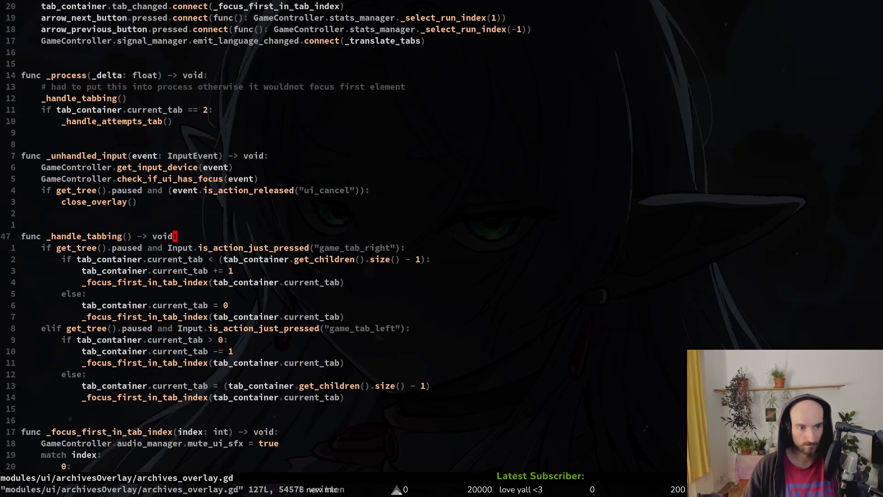
key("ctrl+u")
key("ctrl+u")
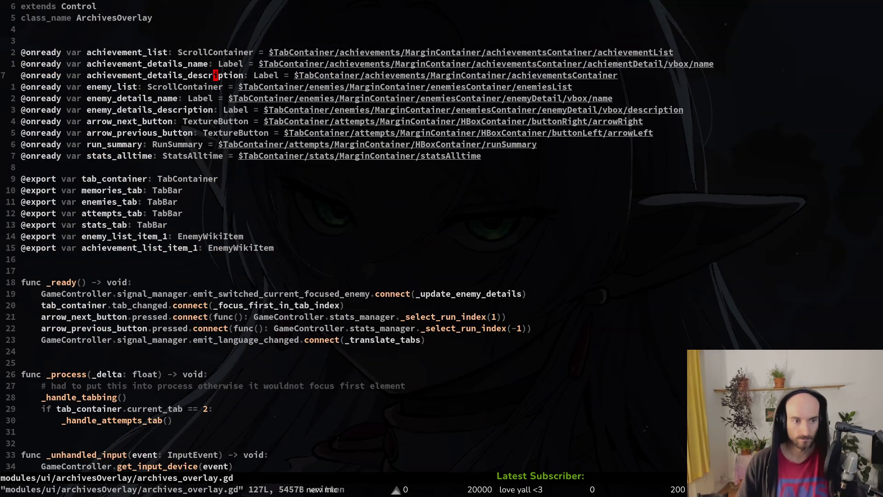
key("ctrl+e")
key("ctrl+e")
key("ctrl+e")
key("ctrl+y")
key("ctrl+y")
key("ctrl+y")
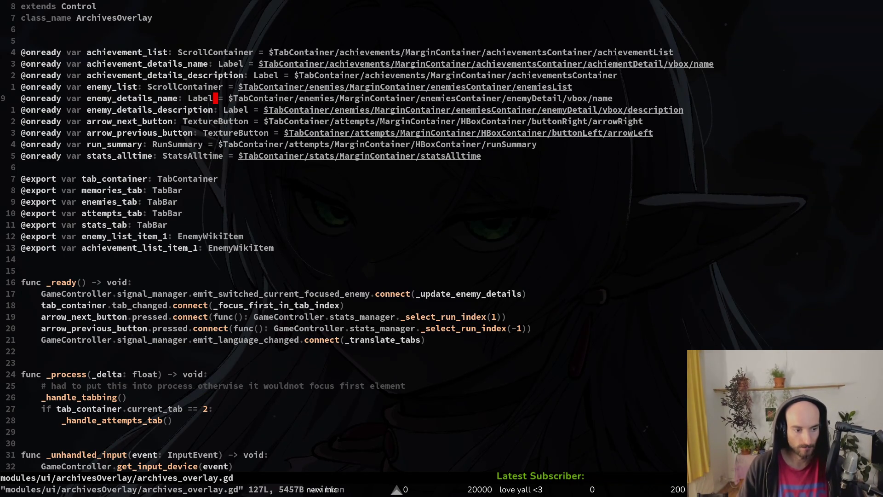
type(":wq")
key("Return")
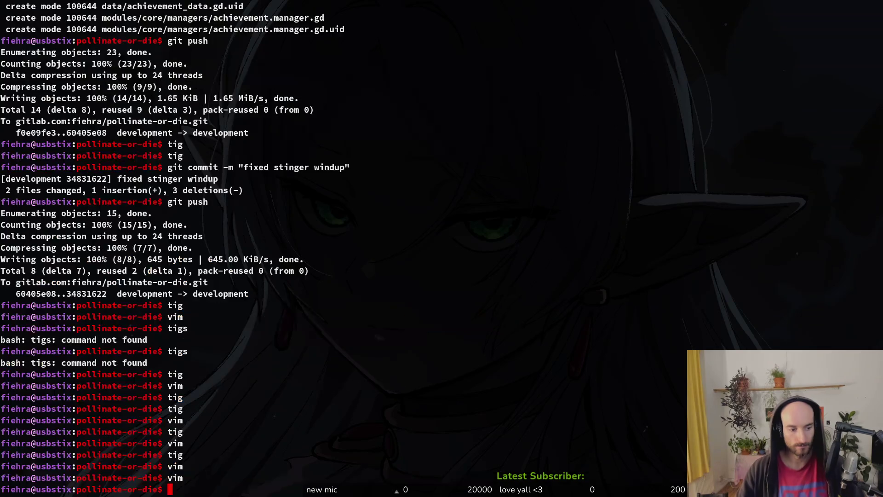
key("alt+Tab")
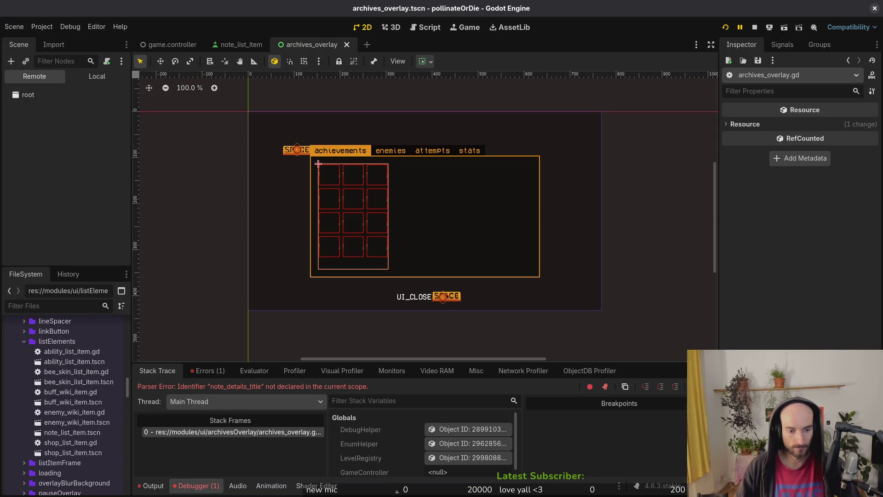
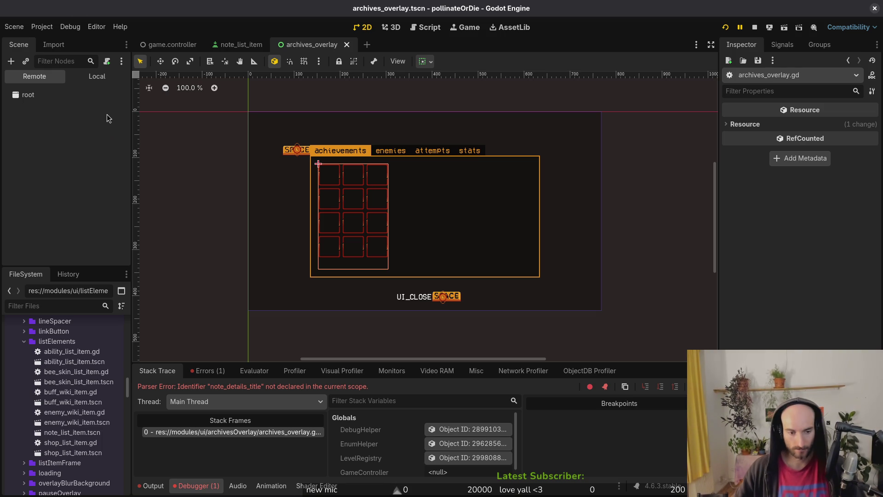
Stop the game, rerun it, and check the load errors in the debugger's Errors list.
key("F8")
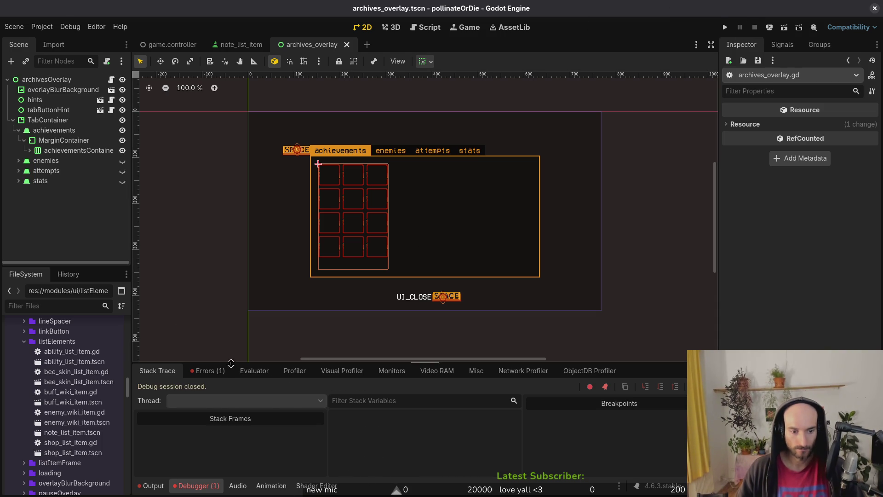
left_click(213, 373)
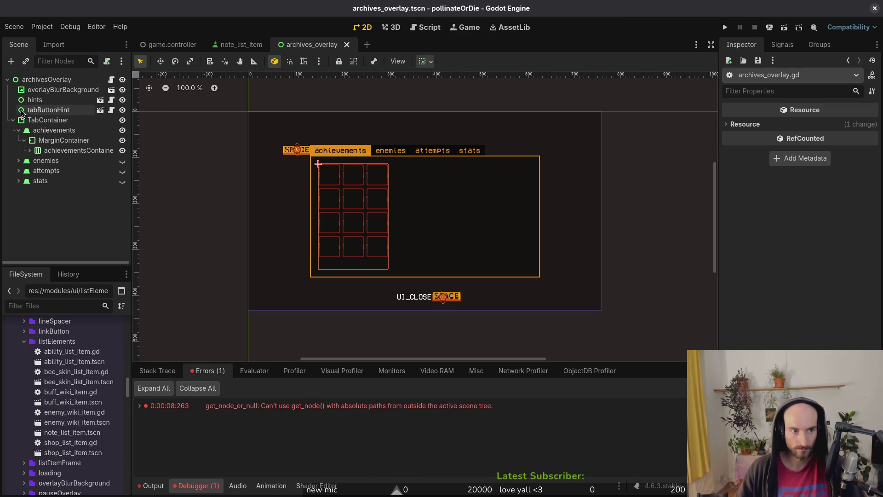
key("F5")
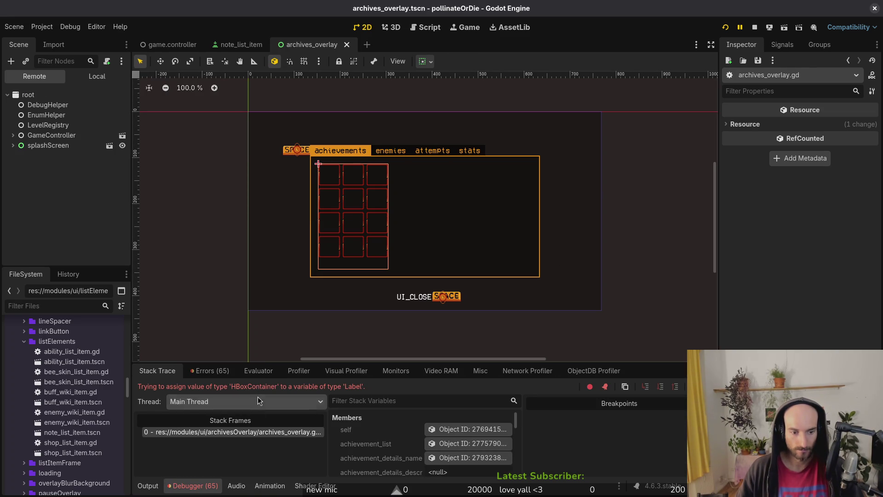
left_click(227, 376)
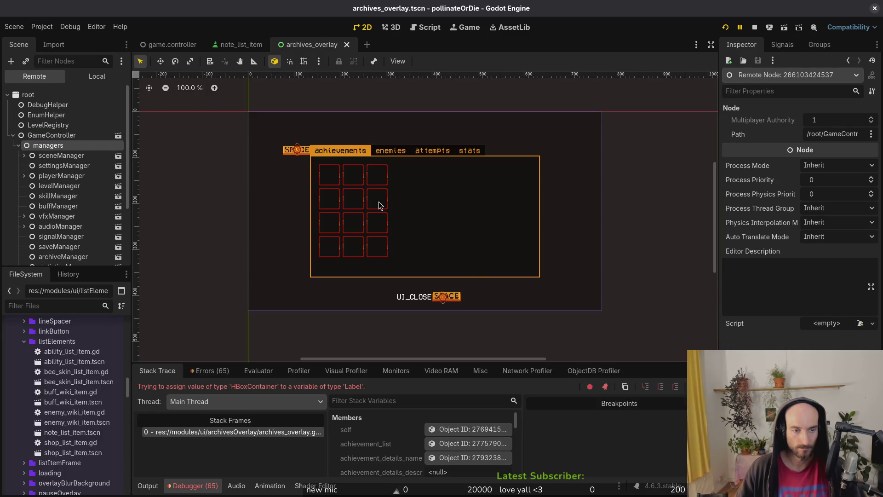
Delete the three saved files in app_userdata/pollinateOrDie, then restart the game.
key("Delete")
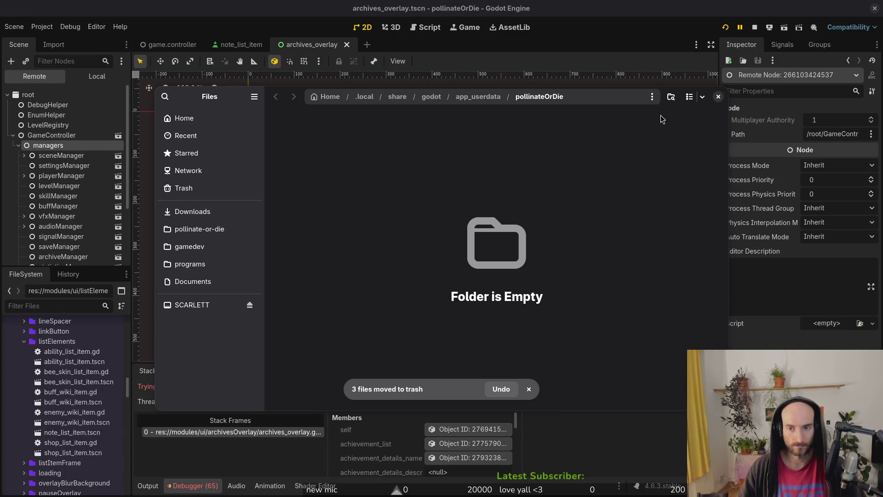
left_click(718, 96)
left_click(728, 26)
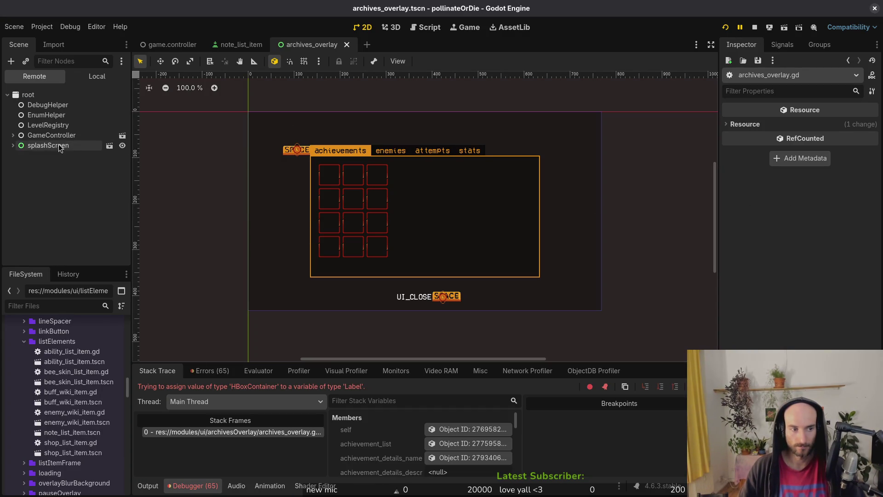
Scroll through the debugger's load errors list.
left_click(209, 371)
scroll(338, 430, "down", 7)
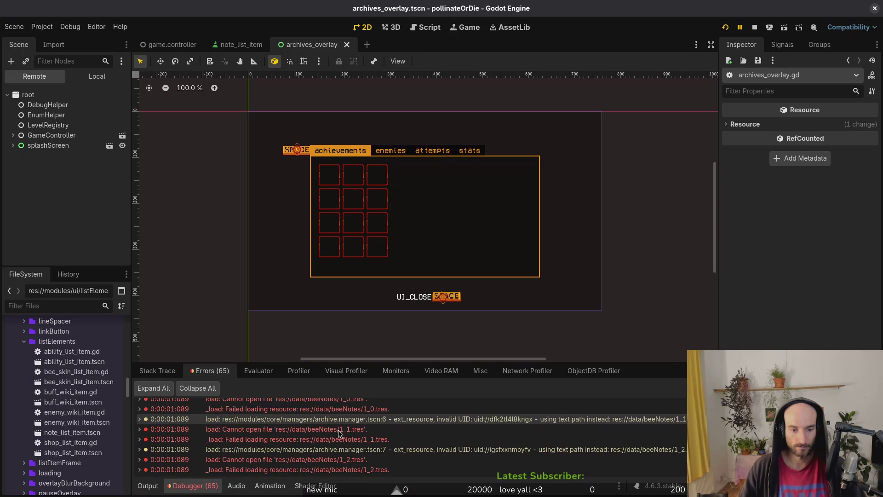
scroll(354, 443, "down", 4)
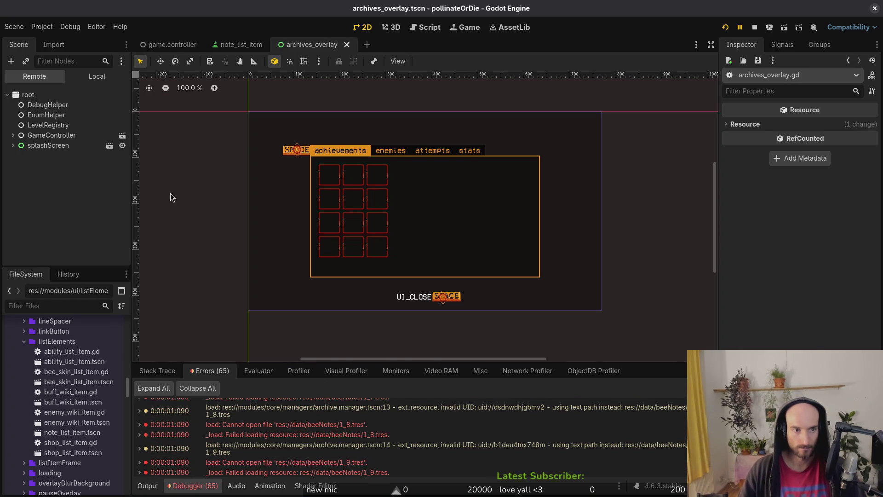
Quick-open archive.manager.tscn, inspect its missing beenote_data.gd and 1_1.tres dependencies, then close the dialog.
key("shift+alt+o")
type("arhmana")
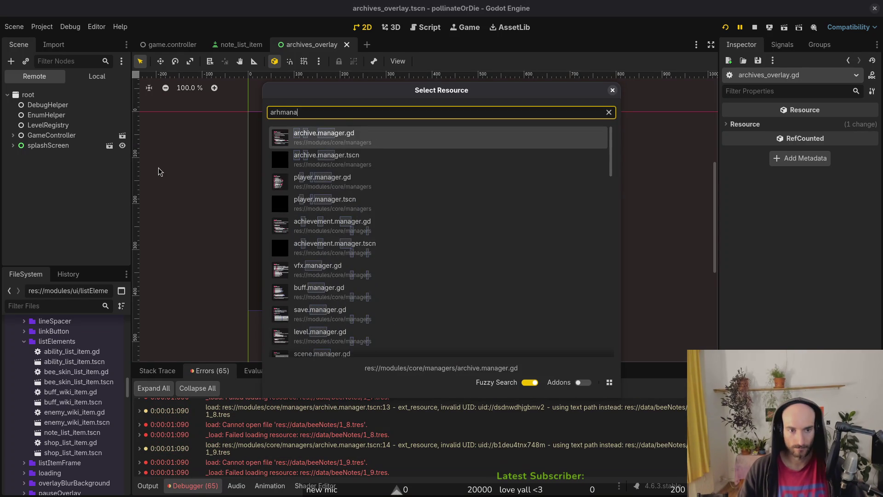
key("Return")
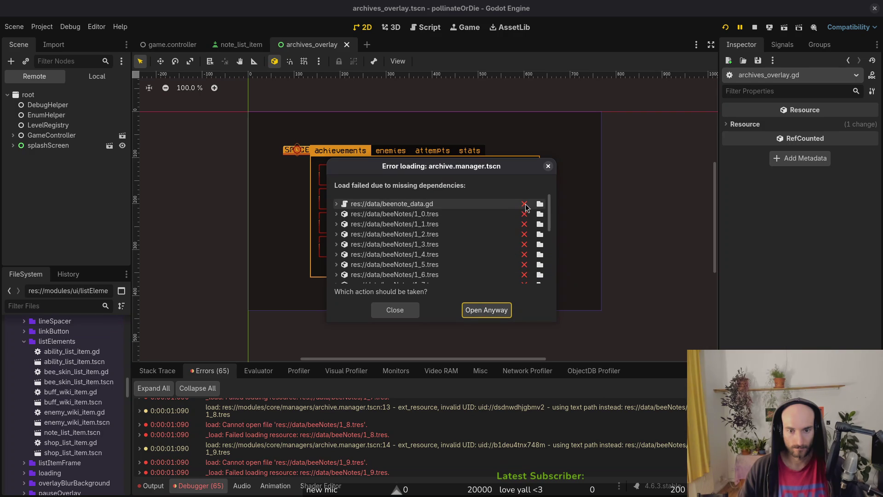
left_click(527, 208)
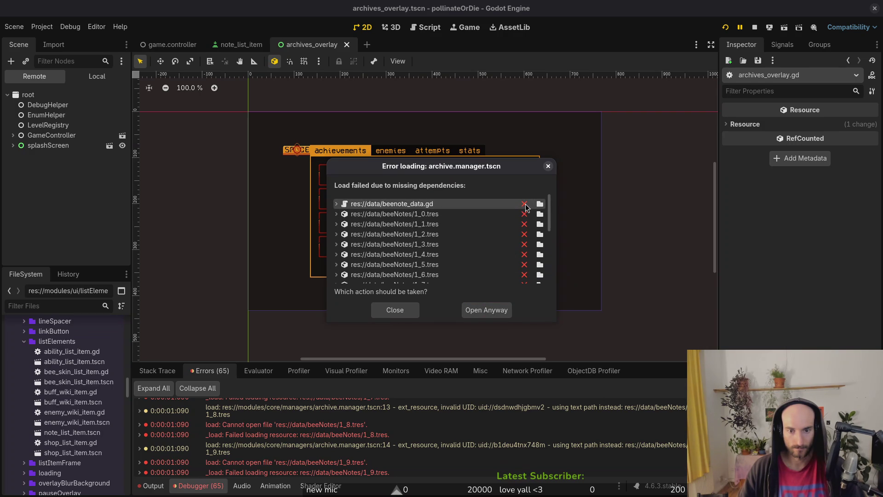
left_click(540, 224)
key("Escape")
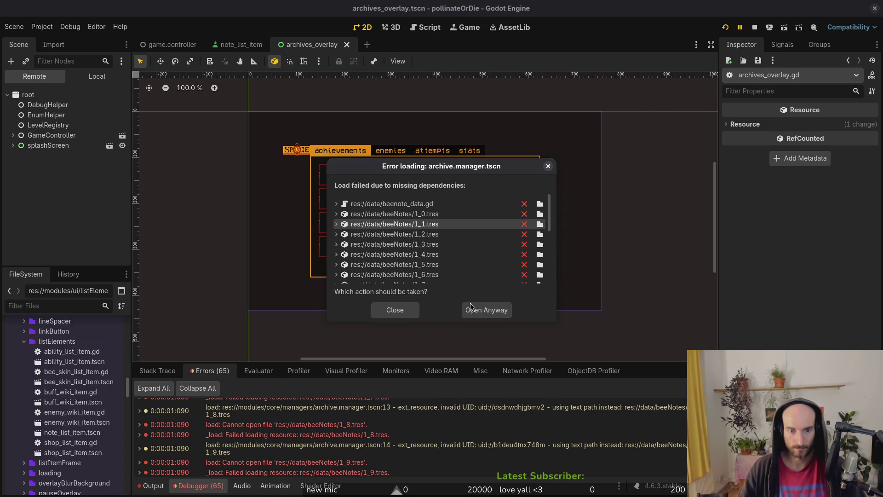
scroll(388, 249, "down", 6)
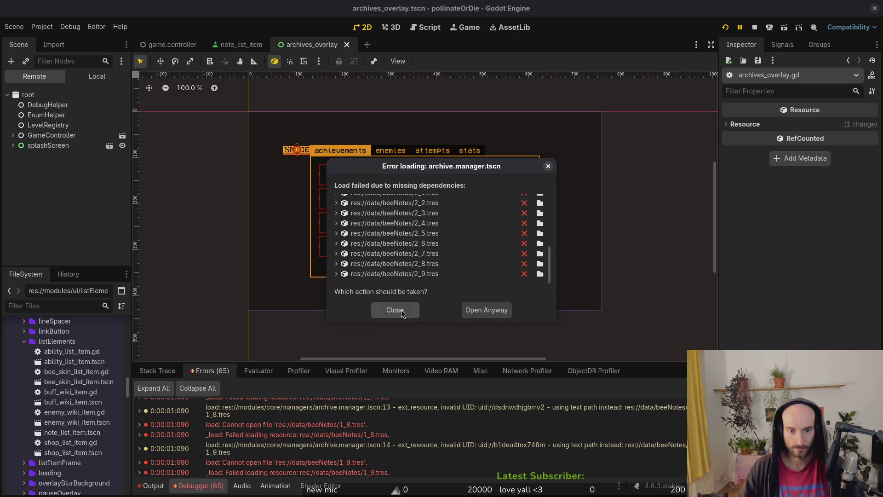
left_click(395, 310)
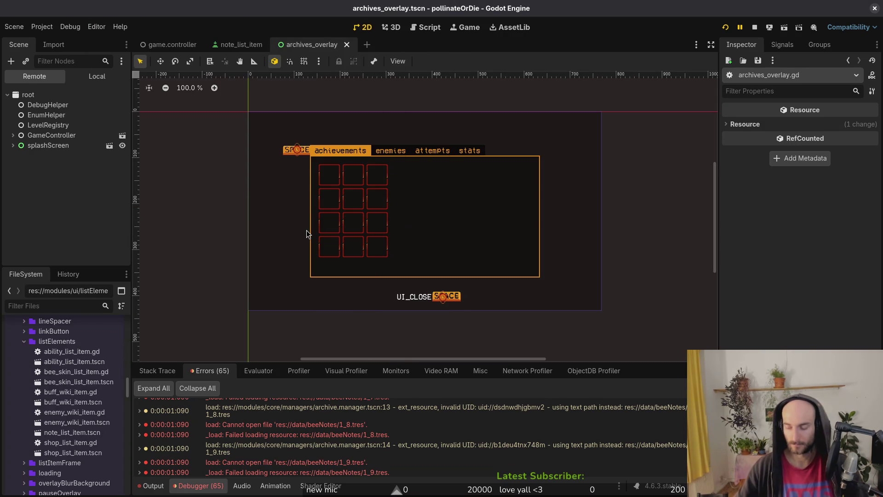
In the terminal's Vim, find and open archive.manager.gd at the template duplication line.
key("super+2")
type("a")
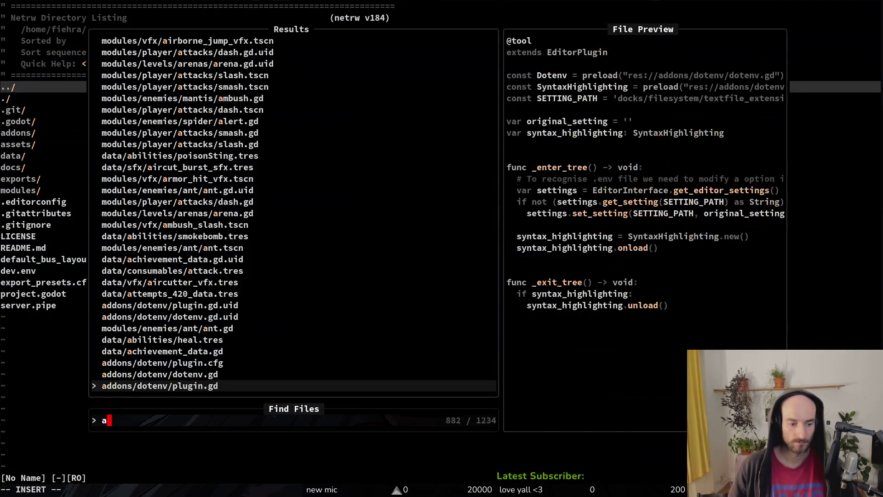
type("rhcive_ov")
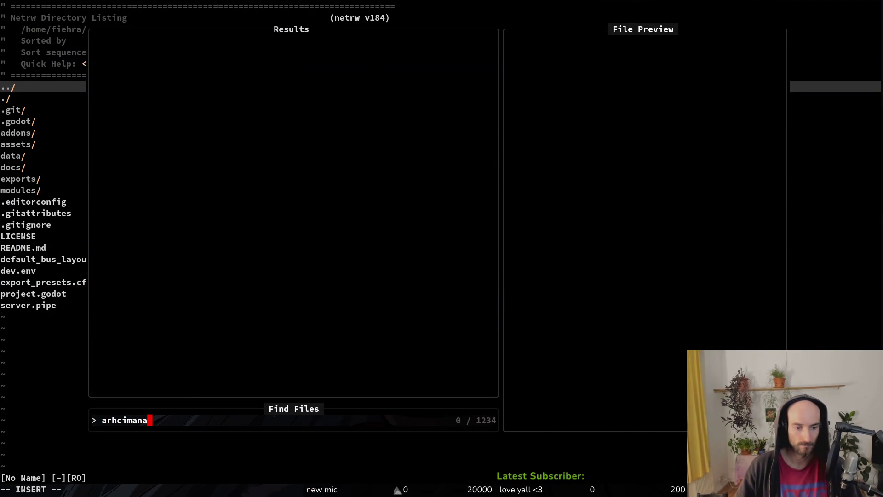
key("BackSpace")
key("BackSpace")
key("BackSpace")
type("chama")
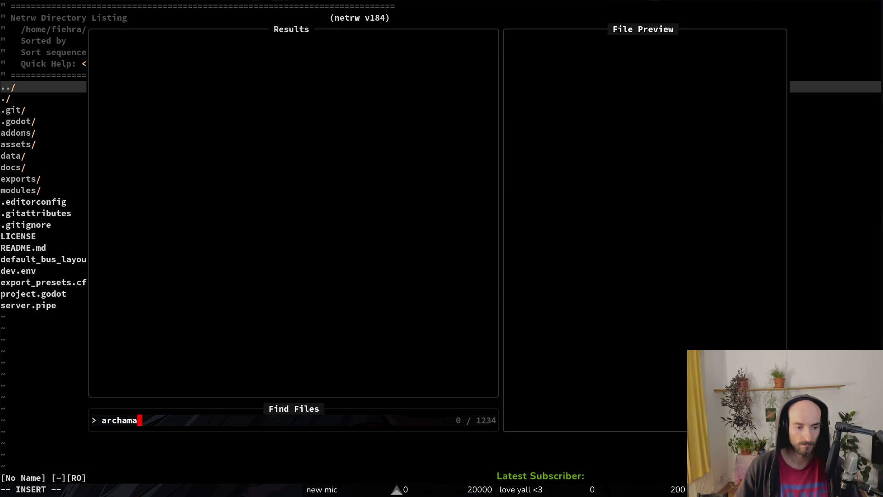
key("BackSpace")
key("BackSpace")
key("BackSpace")
type("mana")
key("Return")
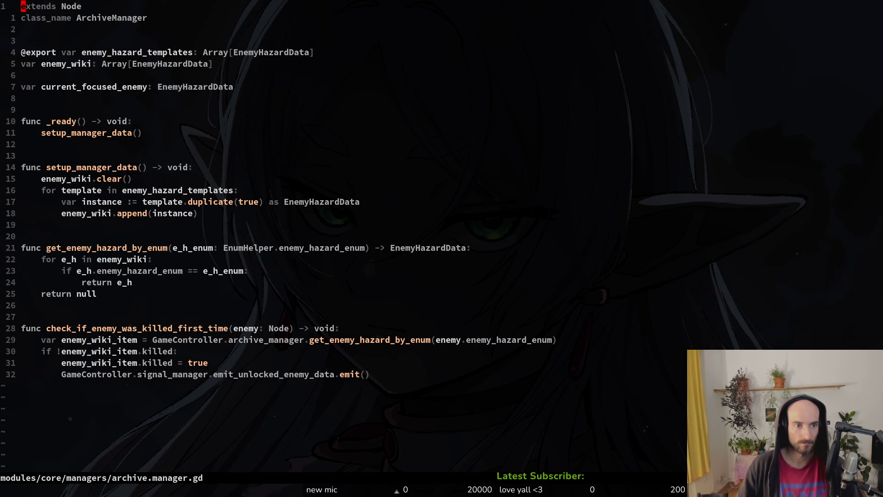
key("j")
key("j")
key("j")
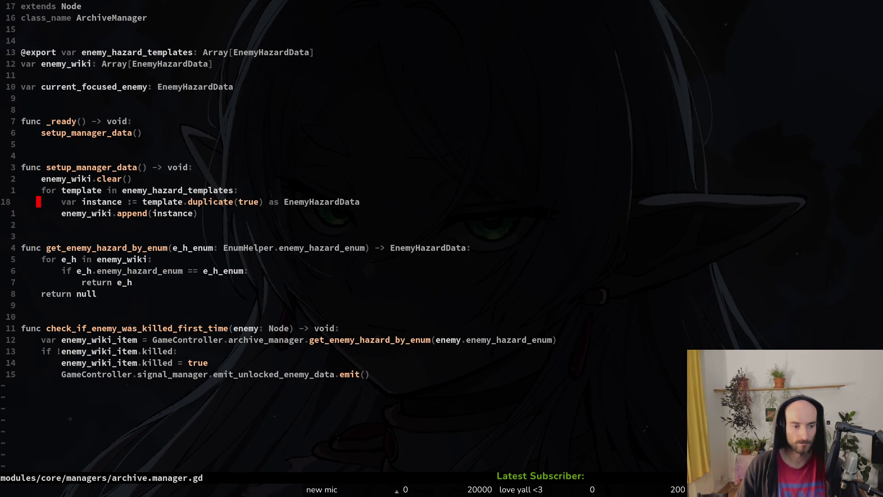
Grep for bee_note, open the archive.manager.tscn match, delete the bee_note_templates line, and save.
key("space")
type("fg")
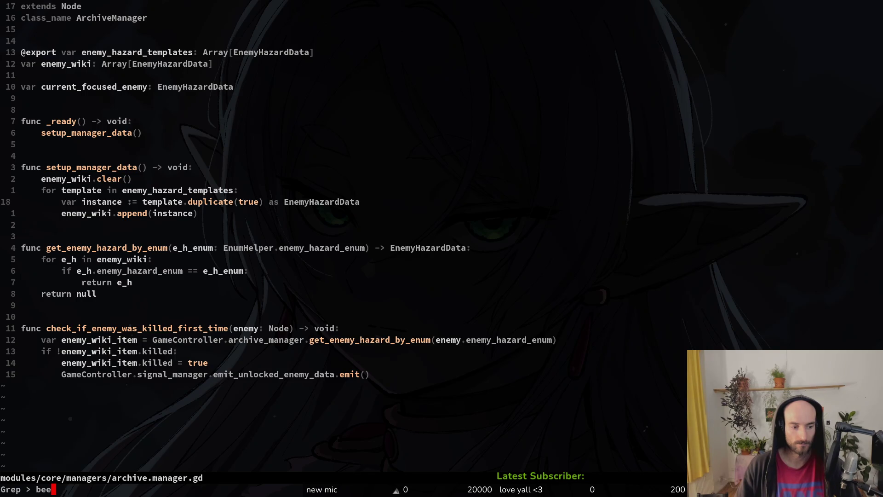
type("_note")
key("Return")
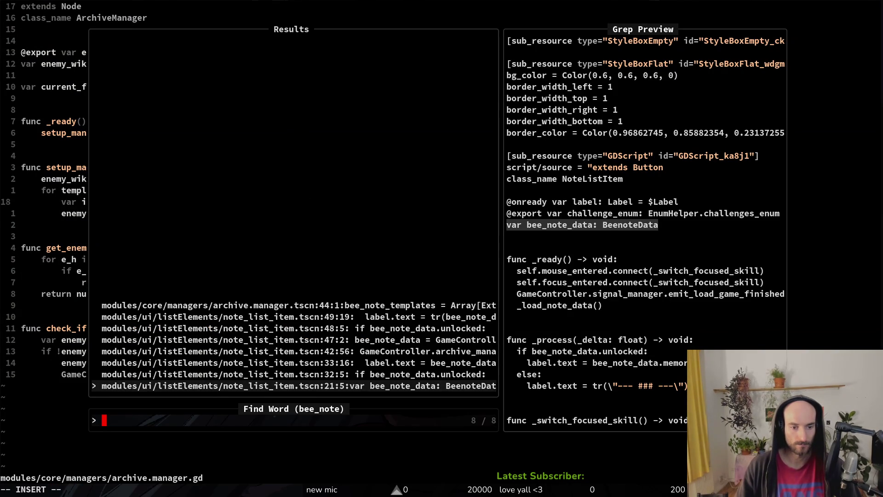
key("Down")
key("Return")
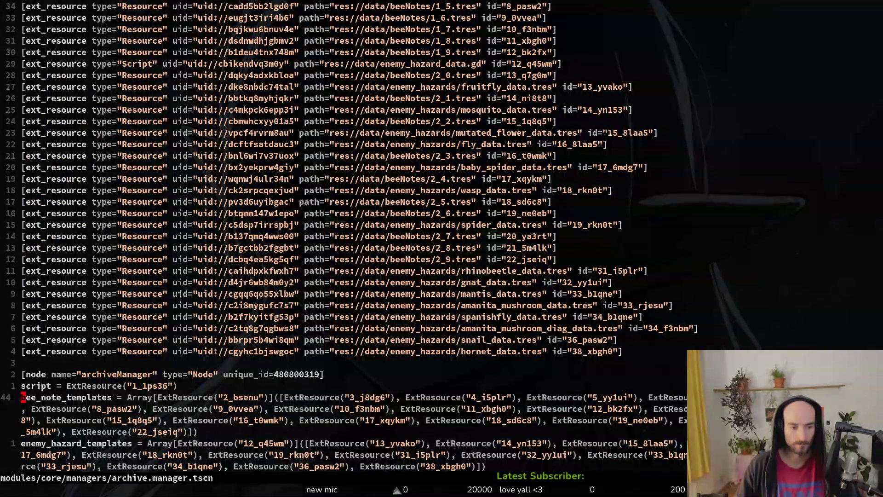
key("d")
key("d")
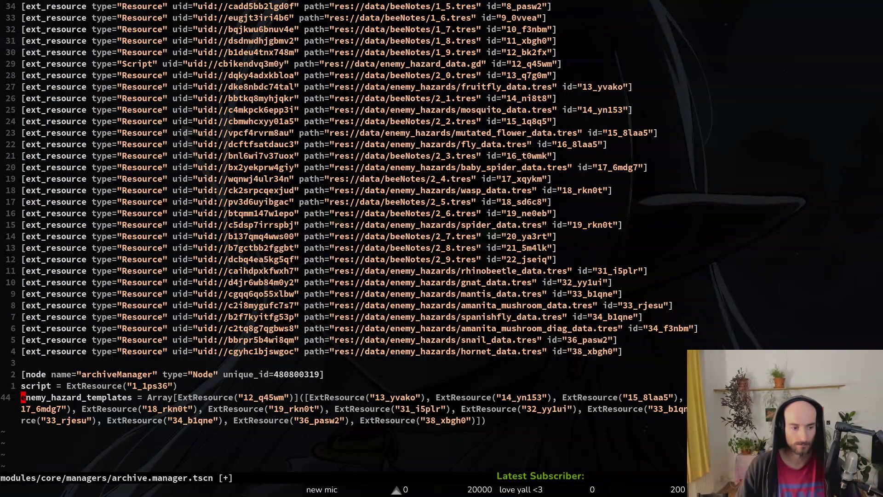
type(":w")
key("Return")
Quit Vim and rerun the project from the Godot editor to test the fix.
type(":q")
key("Return")
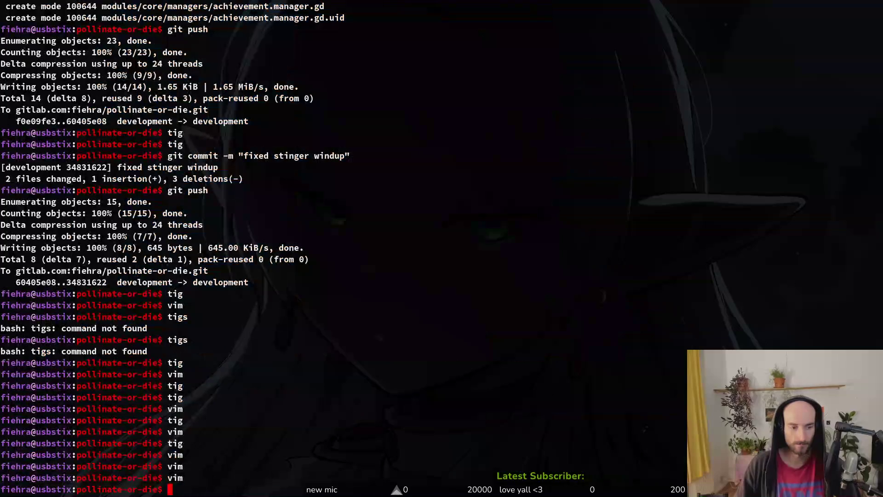
key("alt+Tab")
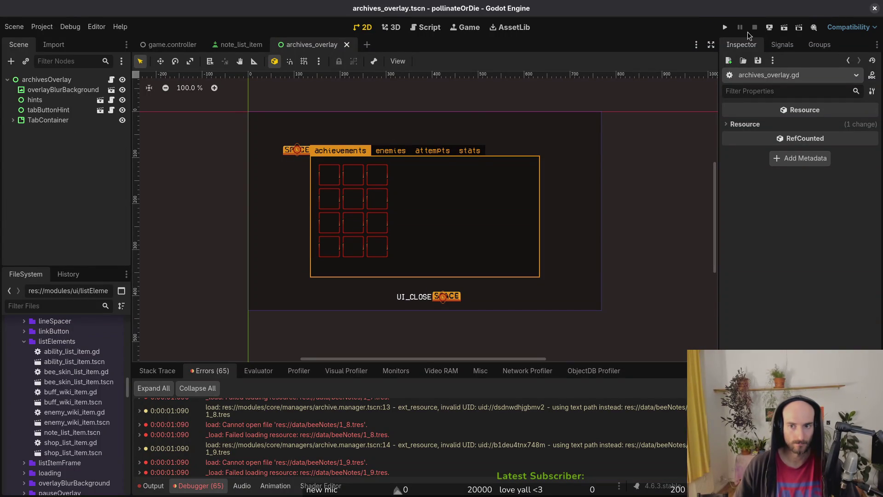
left_click(725, 27)
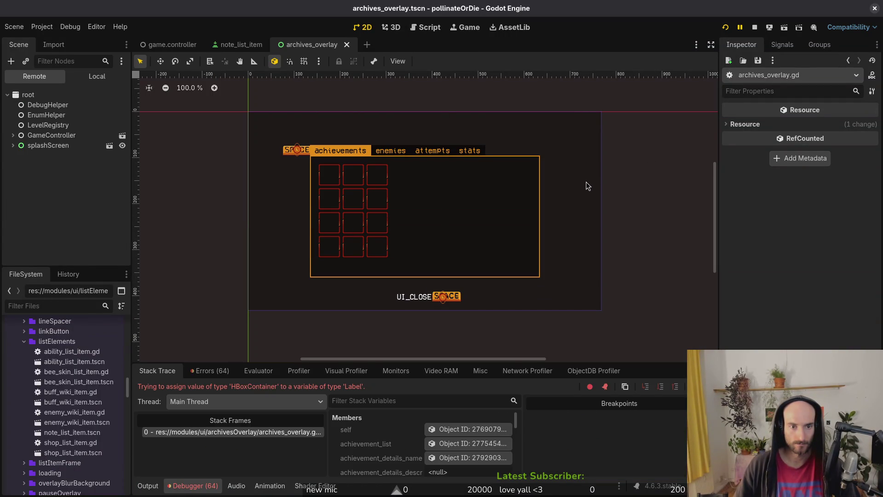
Launch tig, review the archive.manager.tscn diff, then quit back to Godot.
key("alt+Tab")
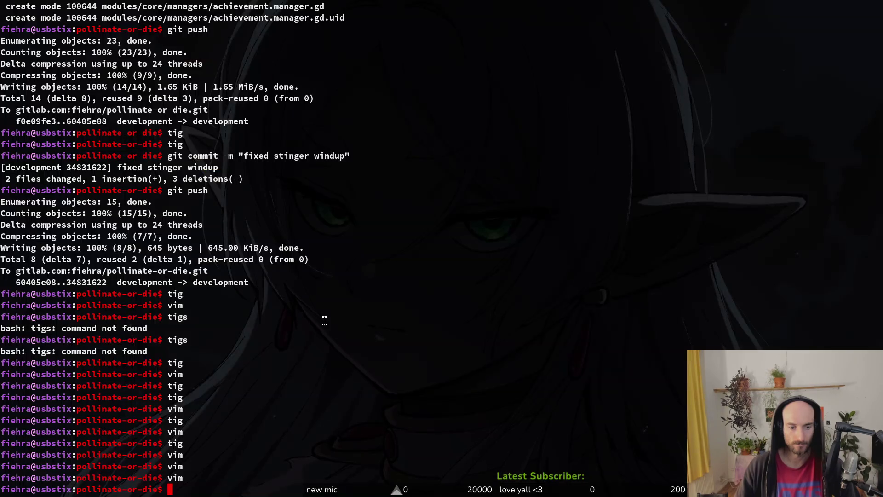
type("tig")
key("Return")
key("s")
key("Down")
key("Down")
key("Down")
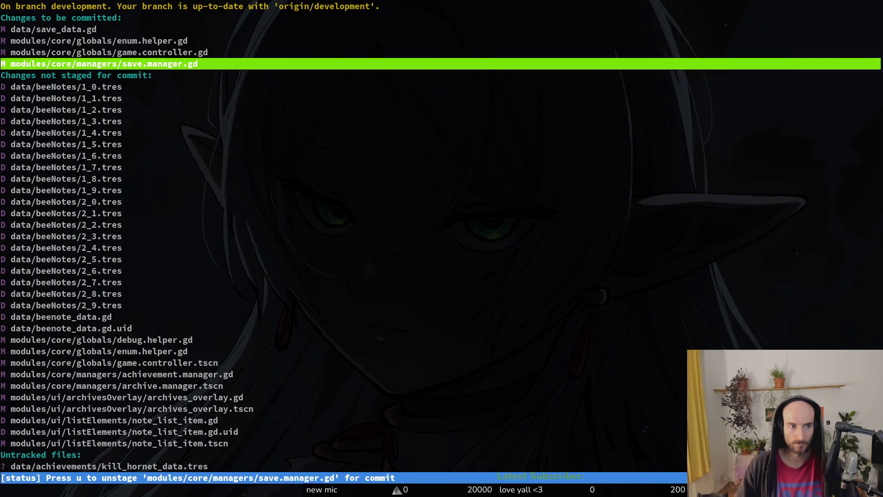
key("Down")
key("Down")
key("Down")
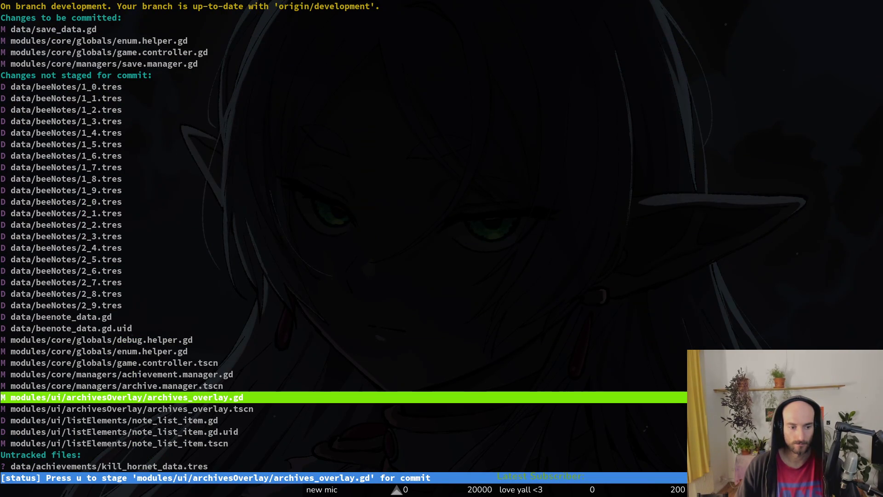
key("Down")
key("Up")
key("Up")
key("Return")
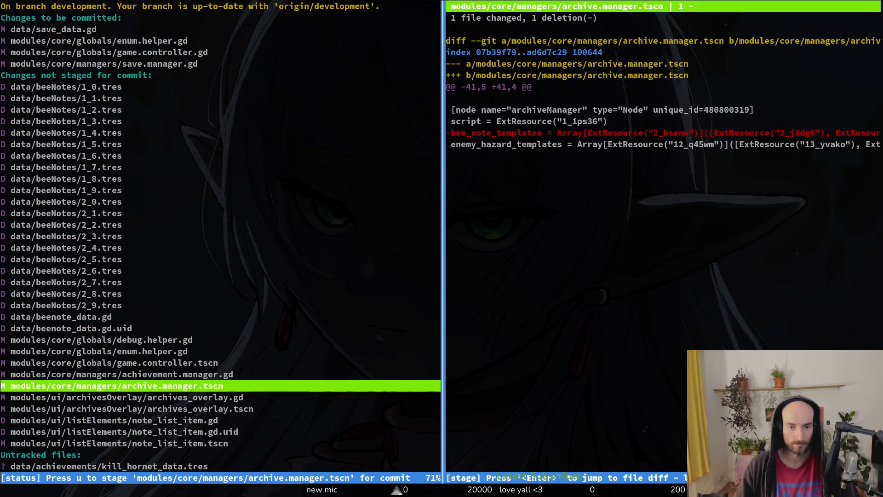
key("q")
key("q")
key("alt+Tab")
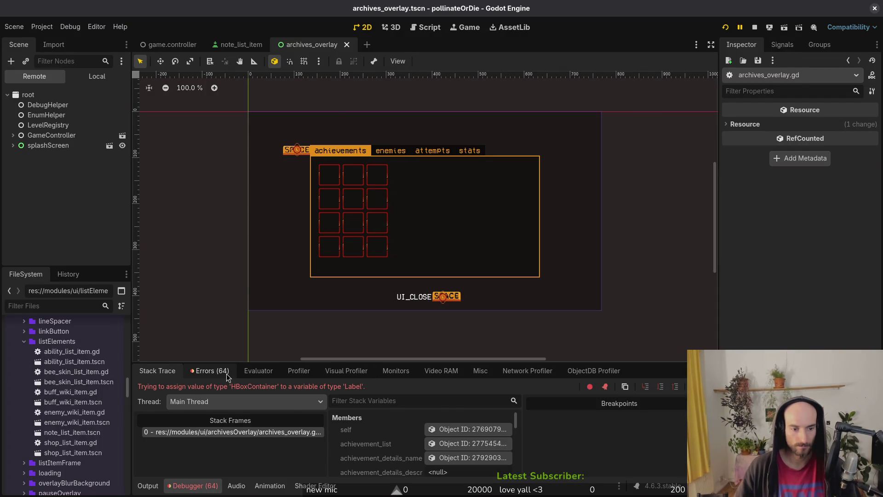
Review the beeNotes load errors in the debugger's Errors list.
left_click(213, 371)
scroll(266, 404, "up", 5)
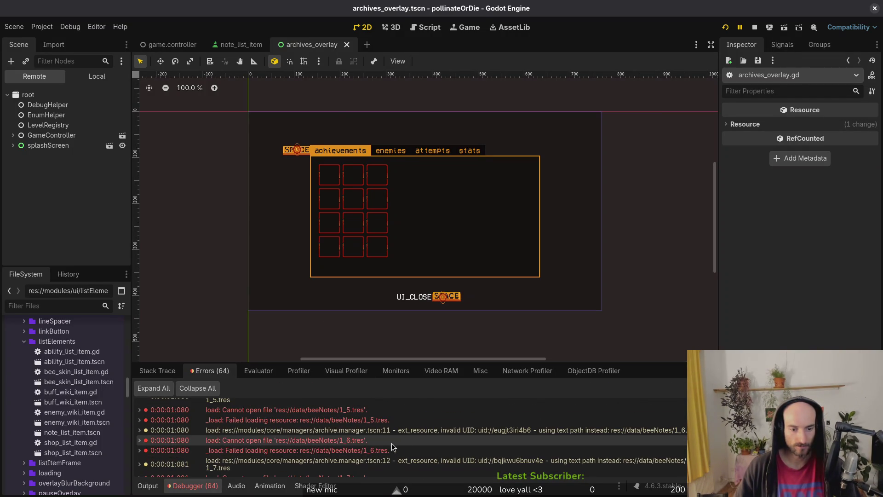
scroll(387, 421, "up", 5)
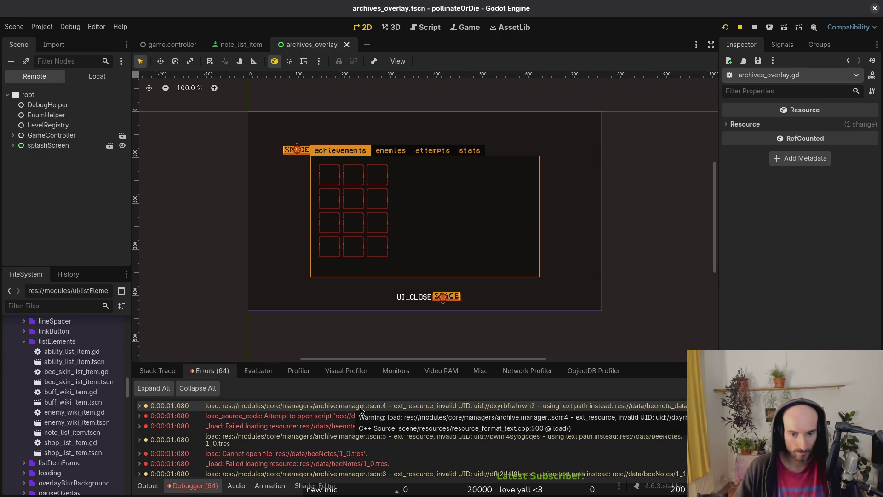
Browse the FileSystem to modules/core/globals and open game.controller.tscn.
left_click(22, 341)
scroll(80, 414, "up", 5)
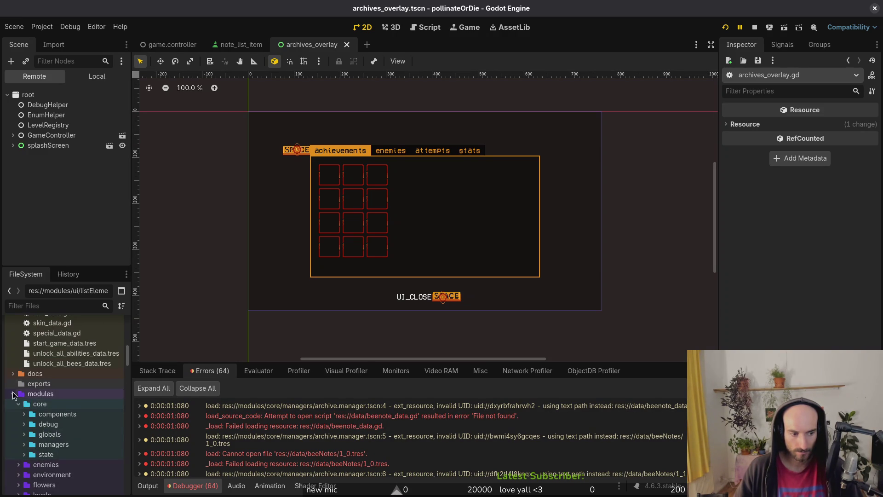
scroll(31, 420, "up", 6)
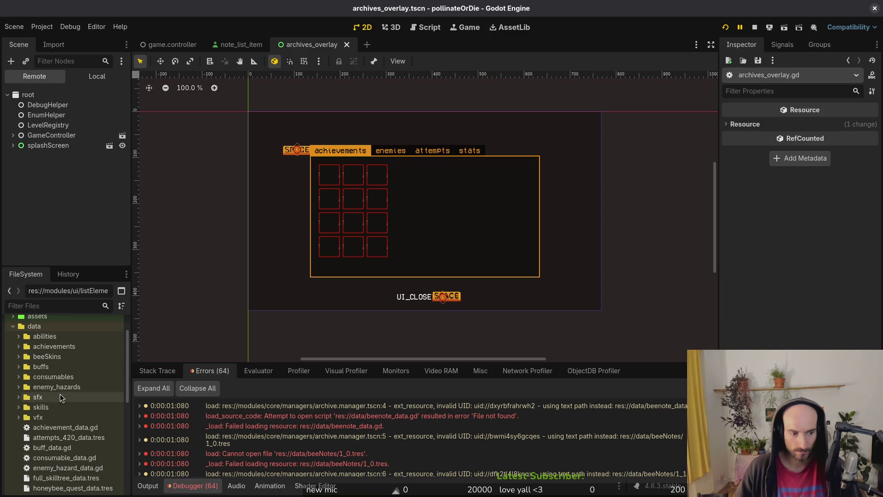
scroll(63, 409, "down", 5)
scroll(63, 409, "down", 5)
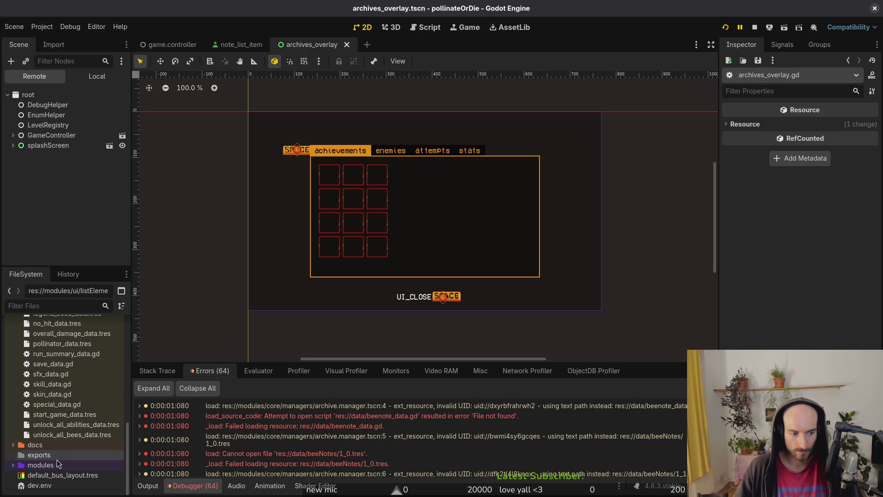
left_click(13, 465)
scroll(14, 469, "down", 4)
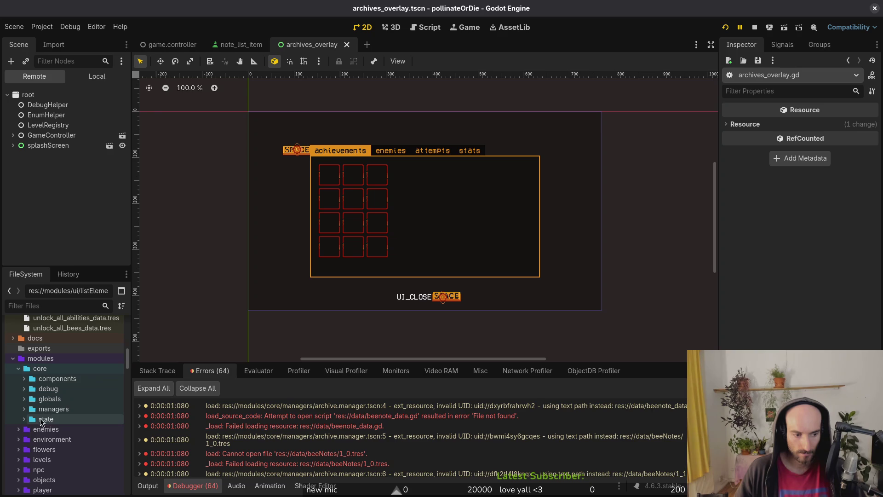
left_click(24, 399)
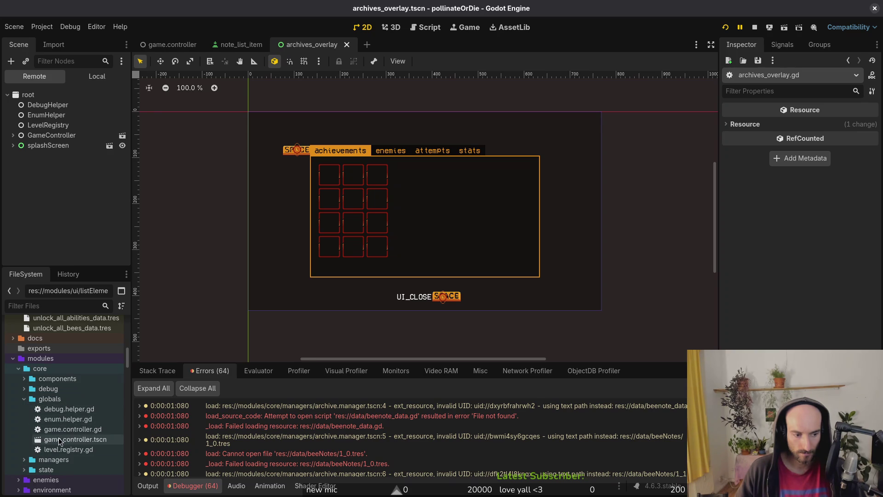
left_click(58, 441)
double_click(58, 443)
scroll(89, 124, "down", 5)
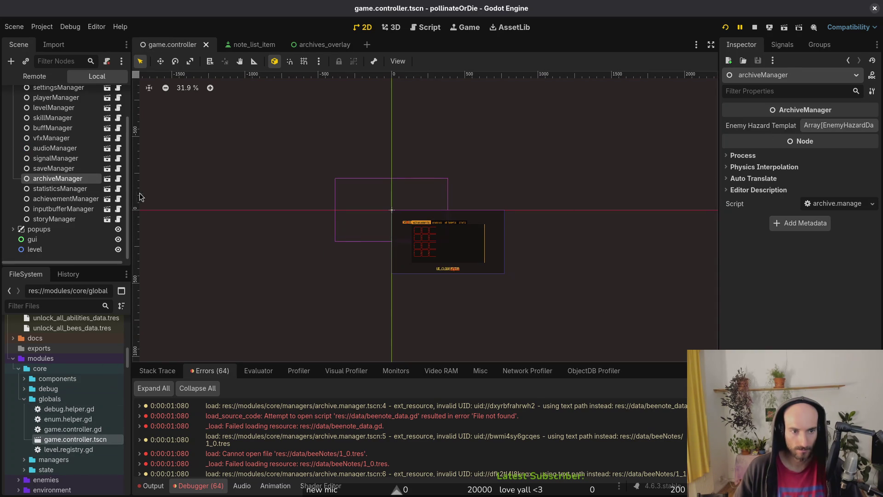
Delete the archiveManager node, save game.controller, and rerun the game without it.
key("Delete")
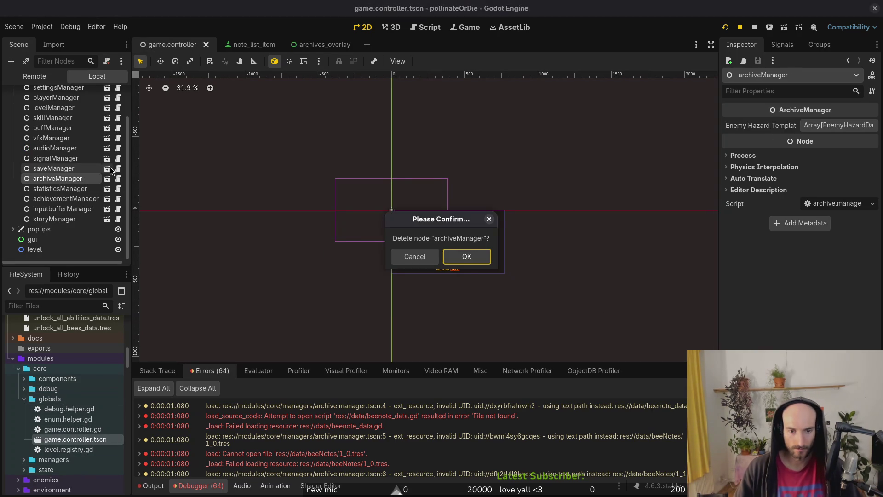
key("Return")
key("ctrl+s")
left_click(748, 27)
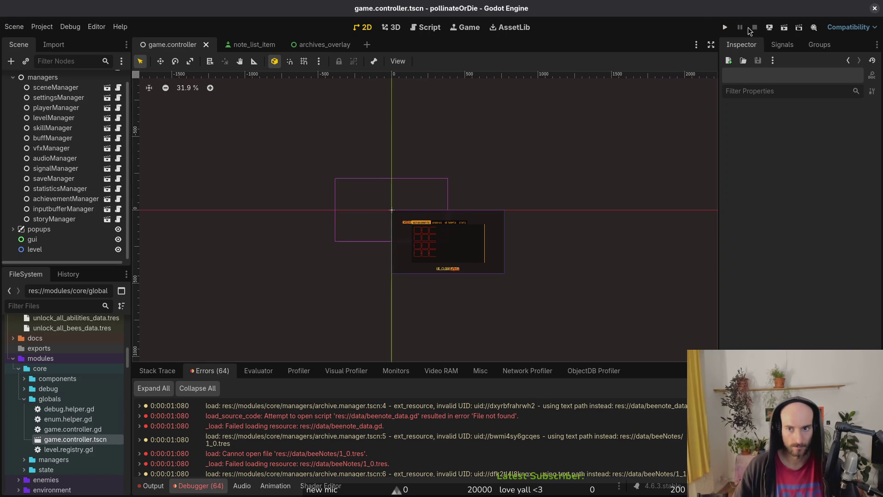
left_click(722, 31)
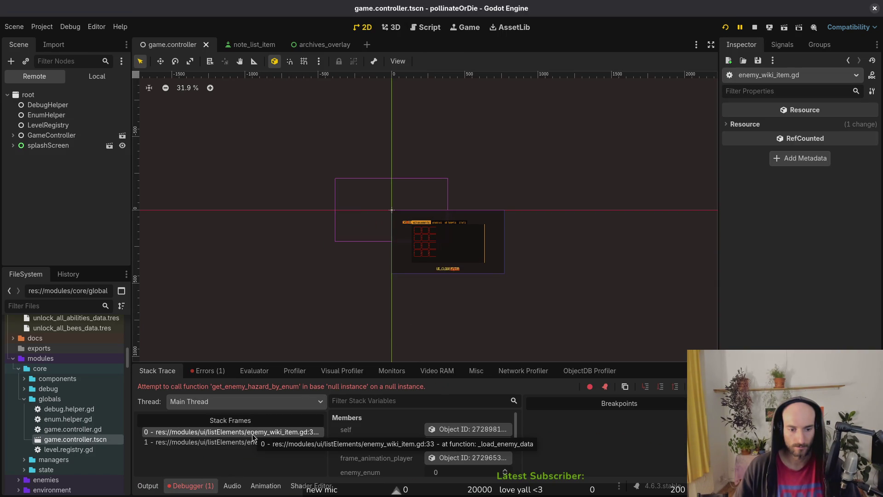
Open the managers folder and start dragging archive.manager.tscn toward the scene tree.
left_click(25, 399)
left_click(24, 409)
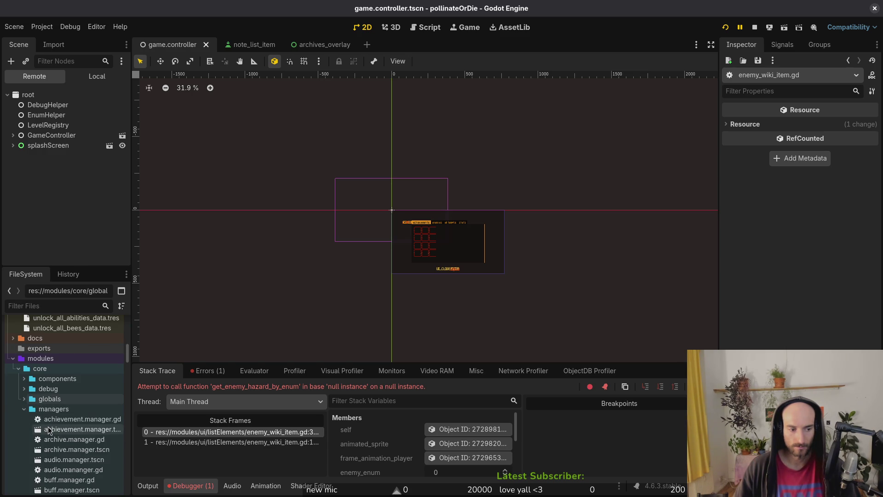
mouse_move(62, 453)
left_mouse_down()
mouse_move(88, 309)
mouse_move(88, 123)
mouse_move(44, 233)
mouse_move(64, 451)
mouse_move(69, 422)
left_mouse_up()
Add archive.manager.tscn as a node under managers in the local scene tree.
left_click(97, 76)
scroll(69, 441, "down", 3)
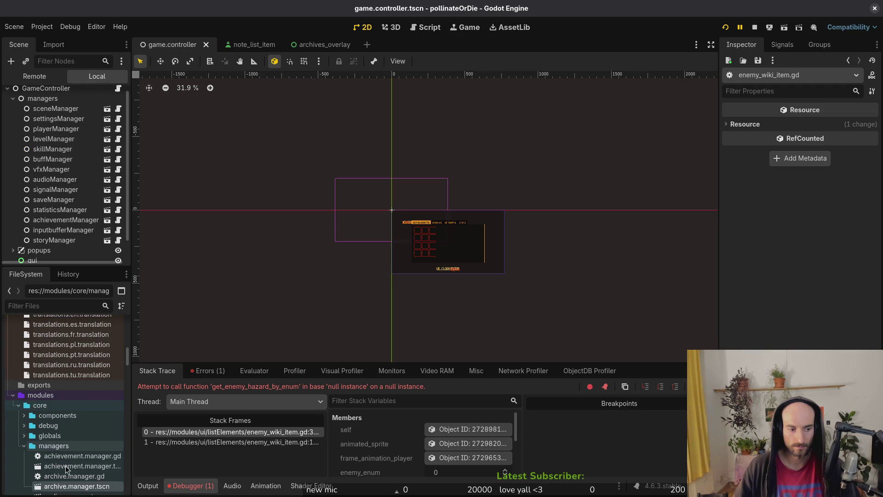
mouse_move(76, 490)
left_mouse_down()
mouse_move(82, 220)
mouse_move(67, 181)
left_mouse_up()
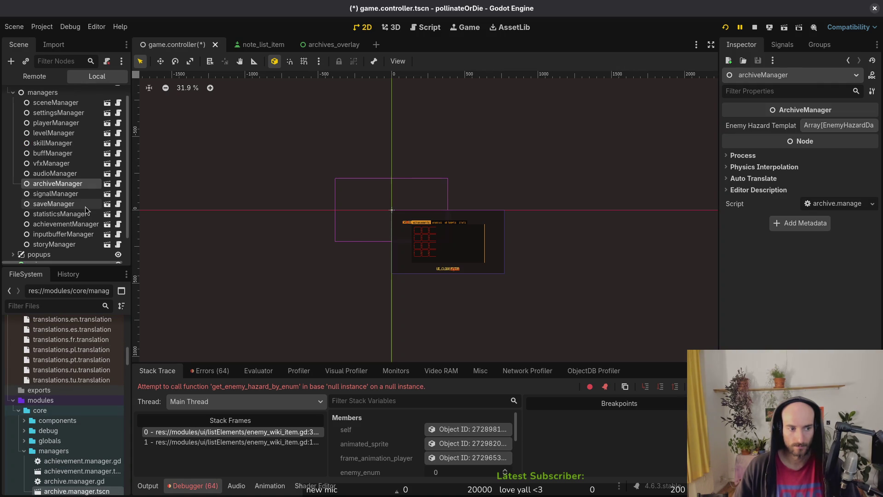
scroll(76, 176, "up", 1)
Assign archiveManager to GameController's Archive Manager property, save, and rerun the game.
left_click(46, 96)
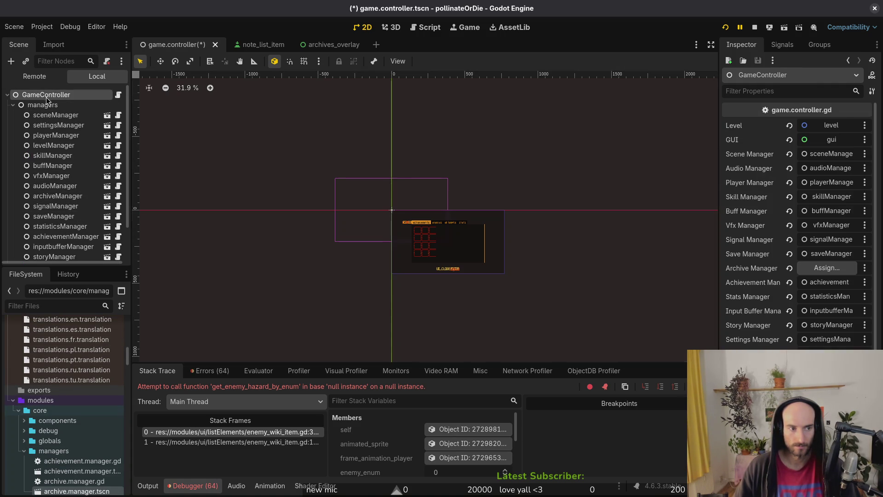
left_click(802, 269)
left_click(420, 153)
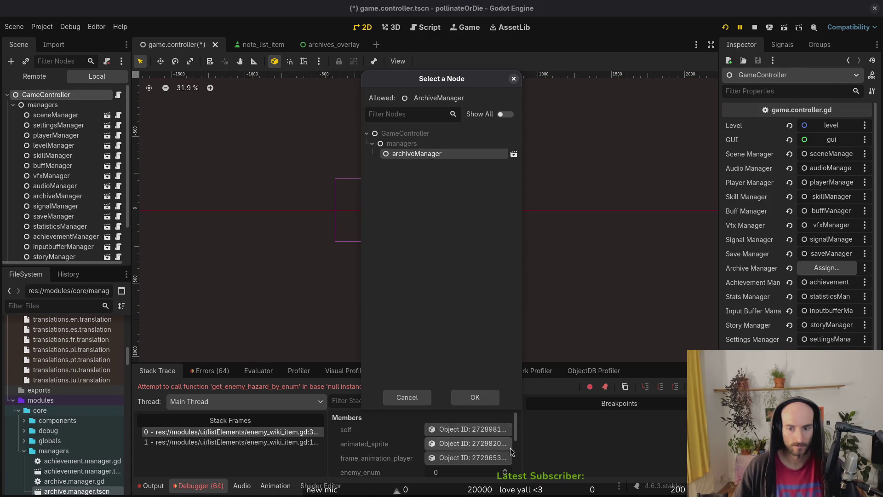
left_click(467, 392)
key("ctrl+s")
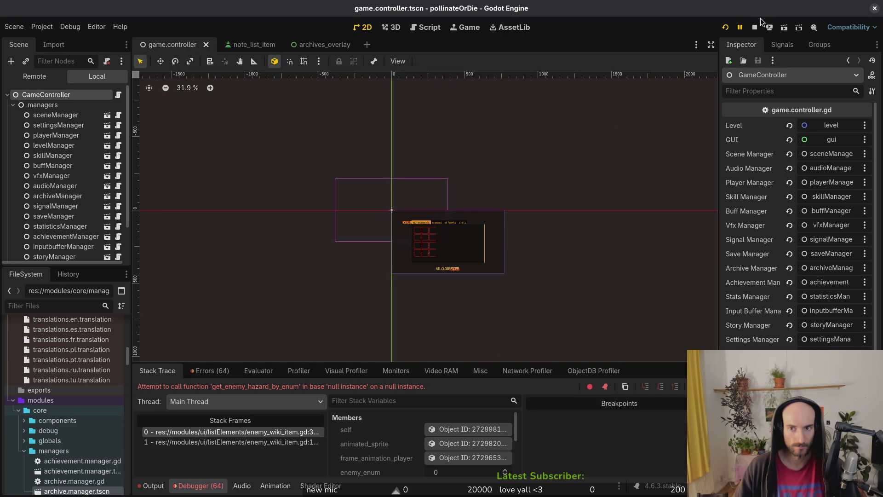
left_click(755, 27)
left_click(726, 29)
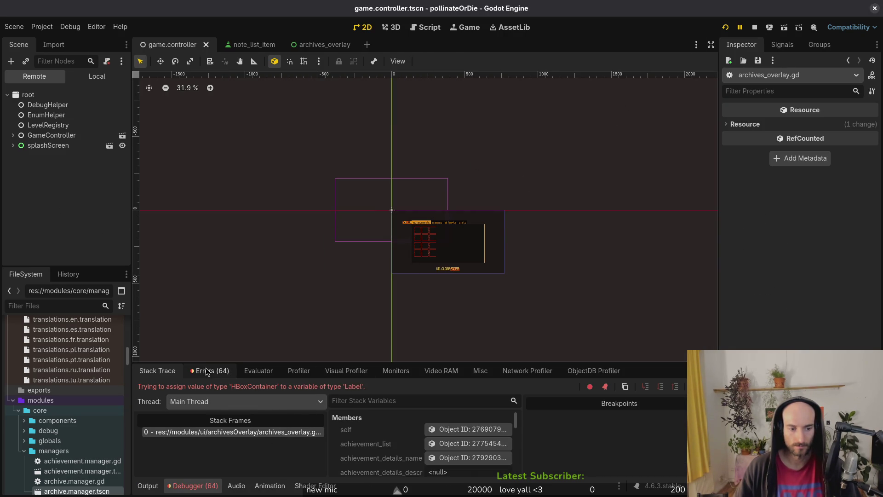
Inspect the missing beenote_data.gd load_source_code error, then switch to the terminal.
left_click(225, 373)
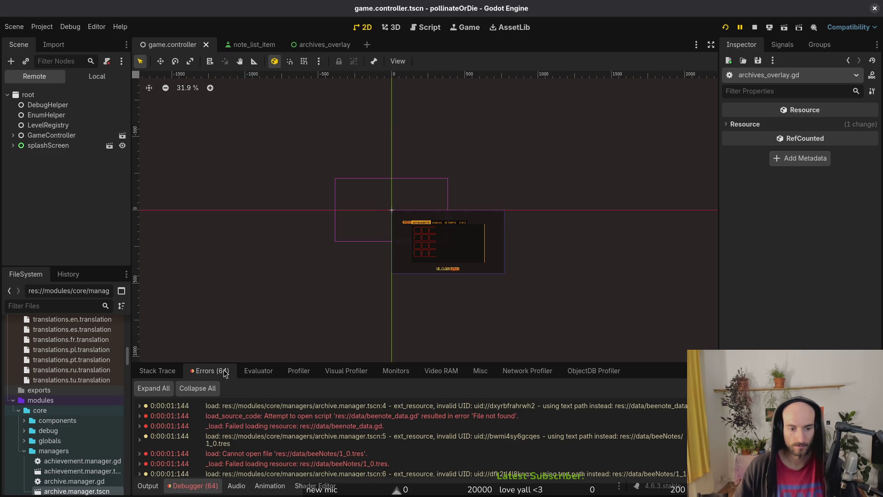
left_click(367, 419)
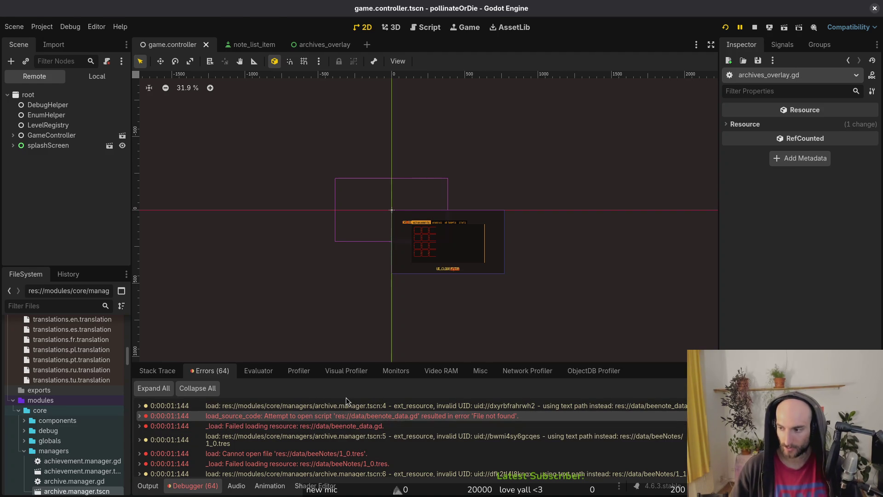
key("alt+Tab")
Launch Neovim in the project folder and dismiss the file finder.
type("m")
key("Return")
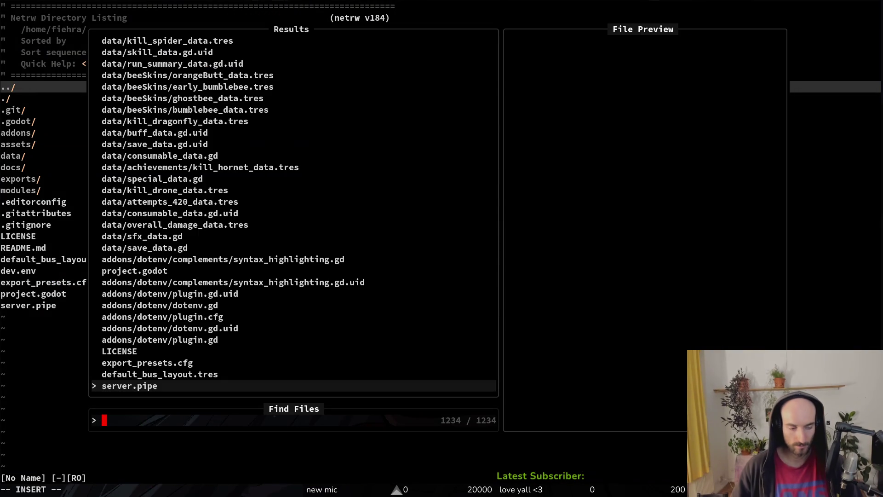
key("Escape")
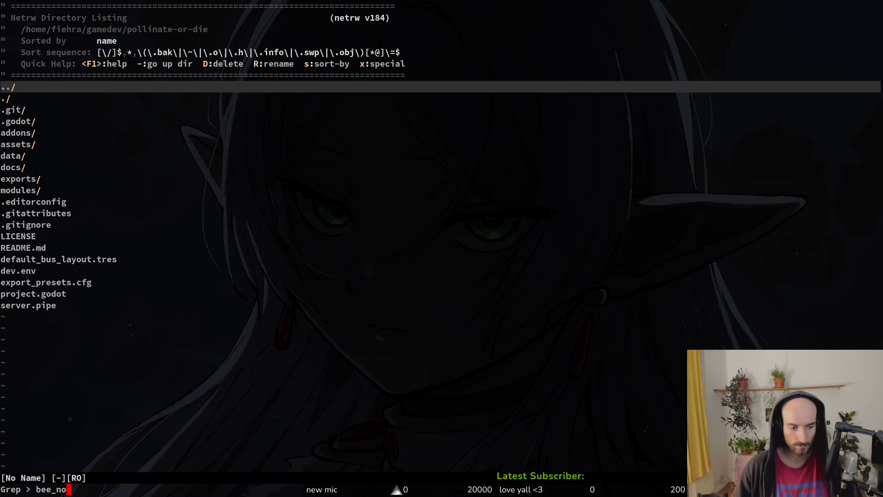
Grep for bee_note, finding 7 matches in note_list_item.tscn, search note_list, then return to Godot.
type("te")
key("Return")
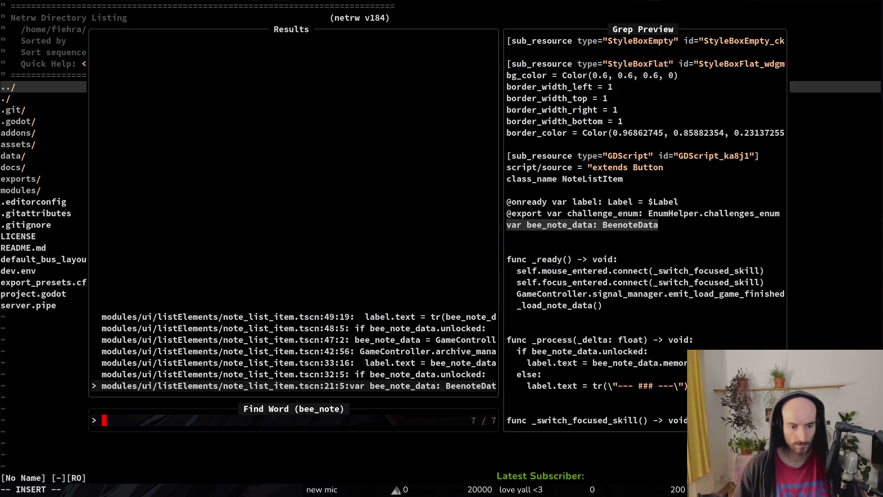
key("Up")
key("Up")
key("Up")
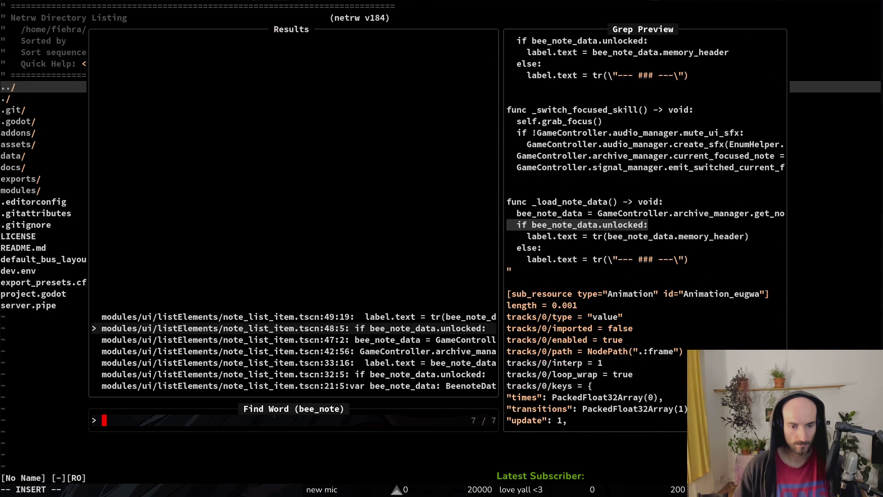
key("Escape")
key("Escape")
type("note_list")
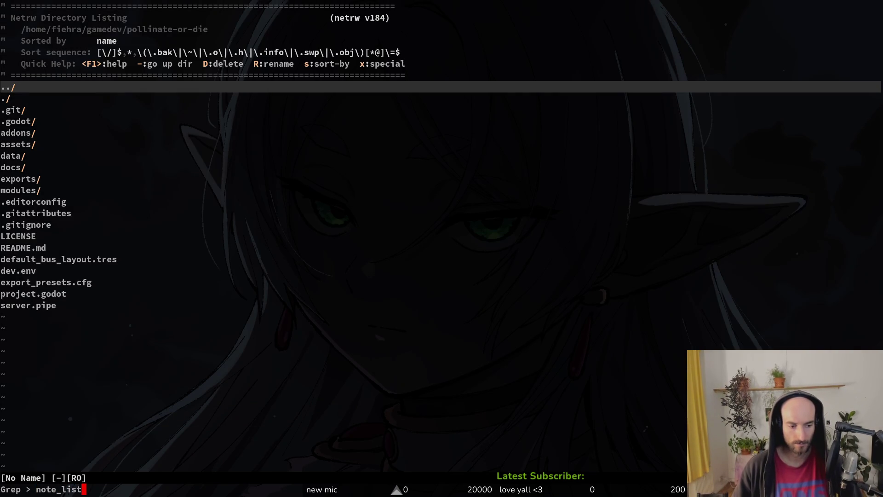
key("Return")
key("Escape")
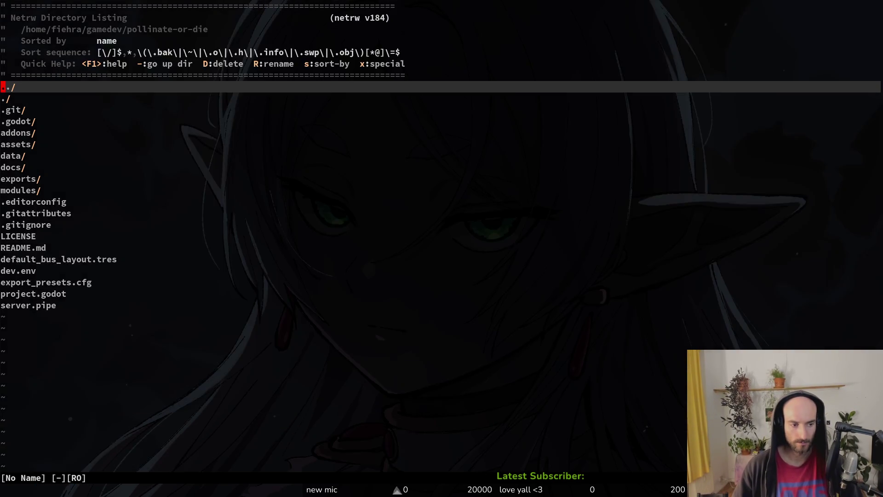
key("alt+Tab")
Quick-open the archive.manager.tscn scene.
scroll(250, 434, "down", 5)
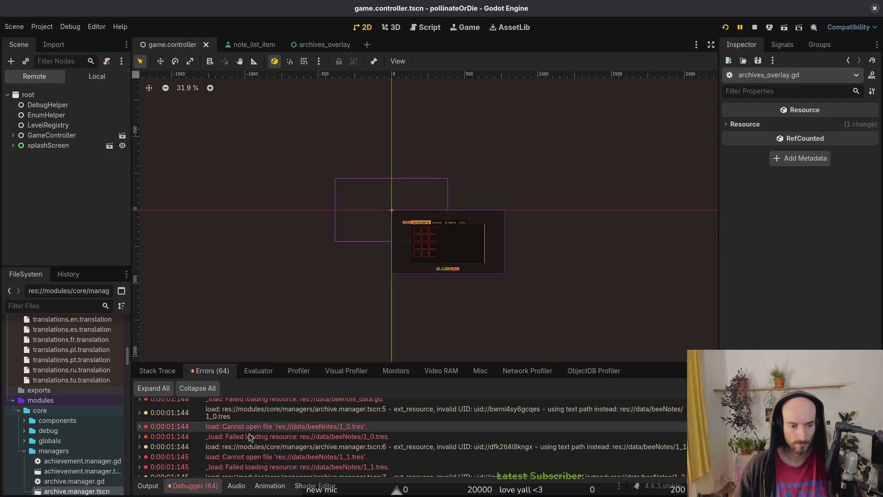
scroll(261, 442, "down", 4)
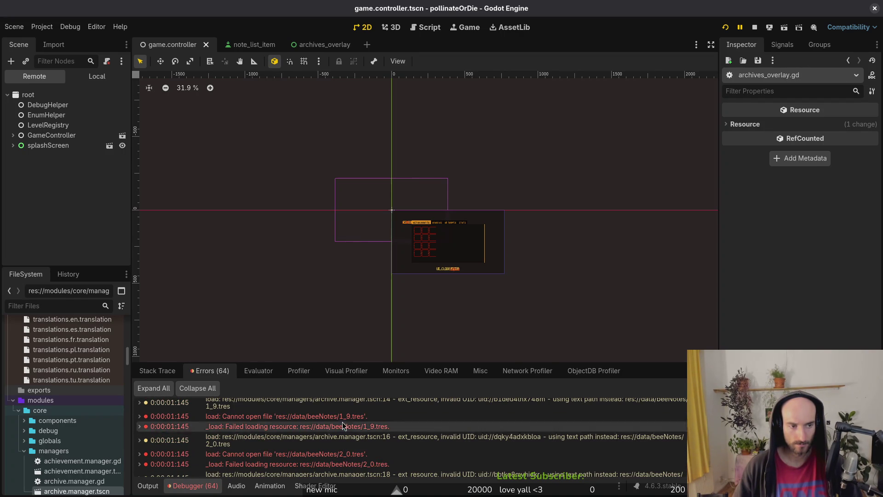
mouse_move(341, 42)
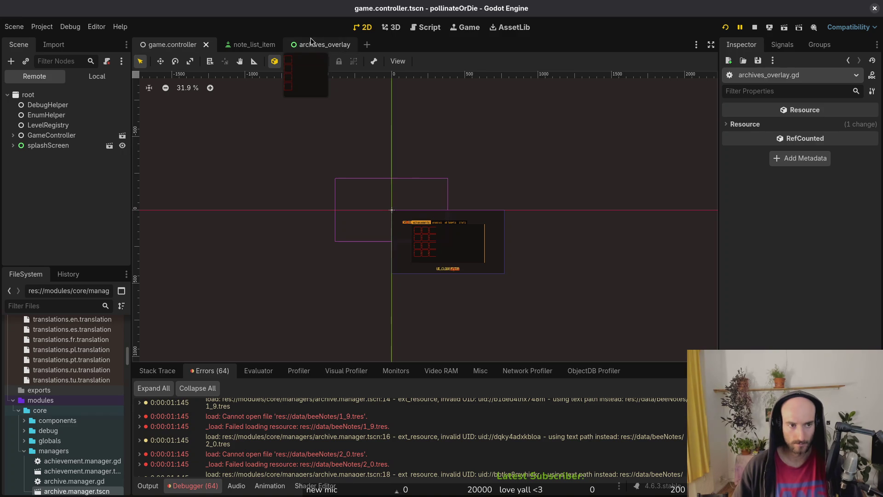
key("shift+alt+o")
type("archive.man")
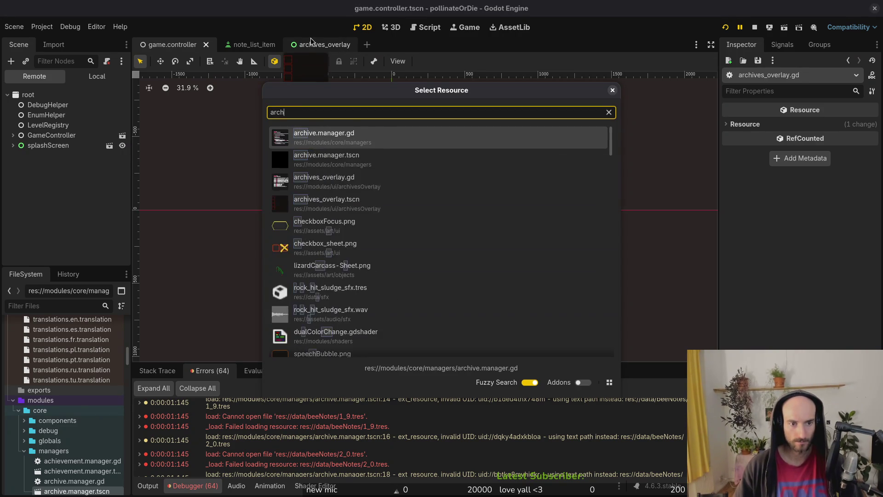
key("Return")
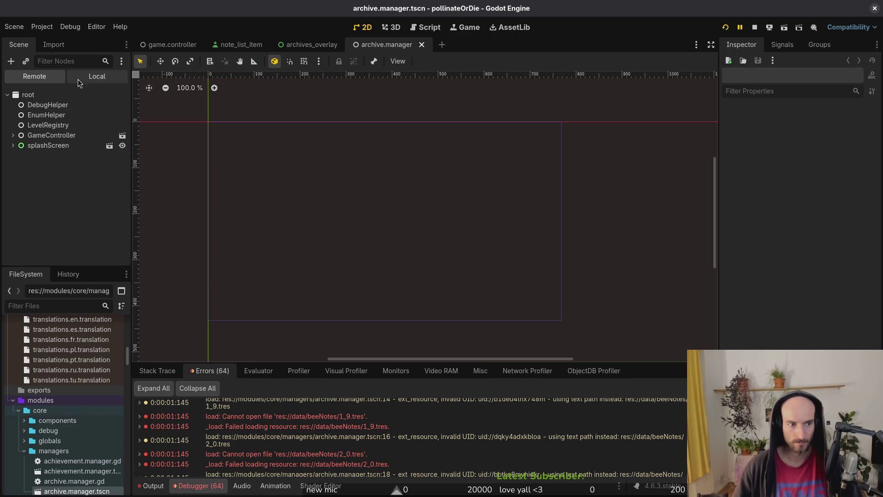
Revert archiveManager's Enemy Hazard Template to default, save the scene, and relaunch the game.
left_click(97, 77)
left_click(50, 94)
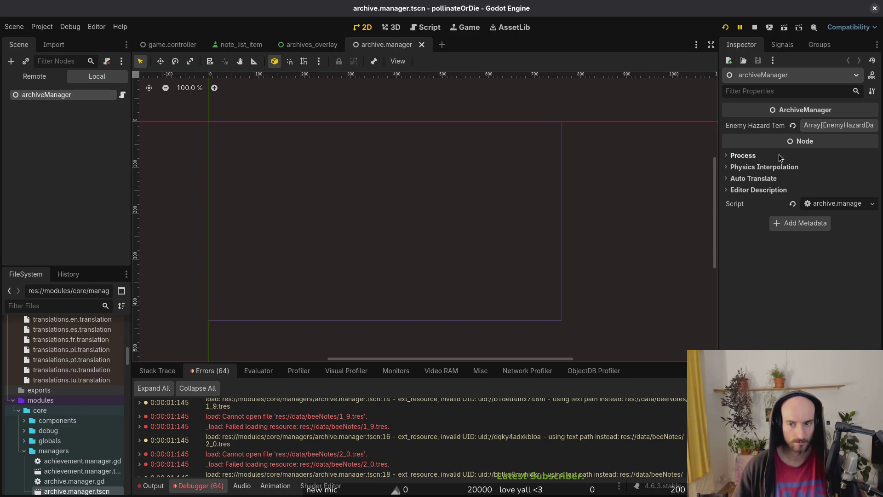
left_click(792, 125)
key("ctrl+s")
left_click(756, 27)
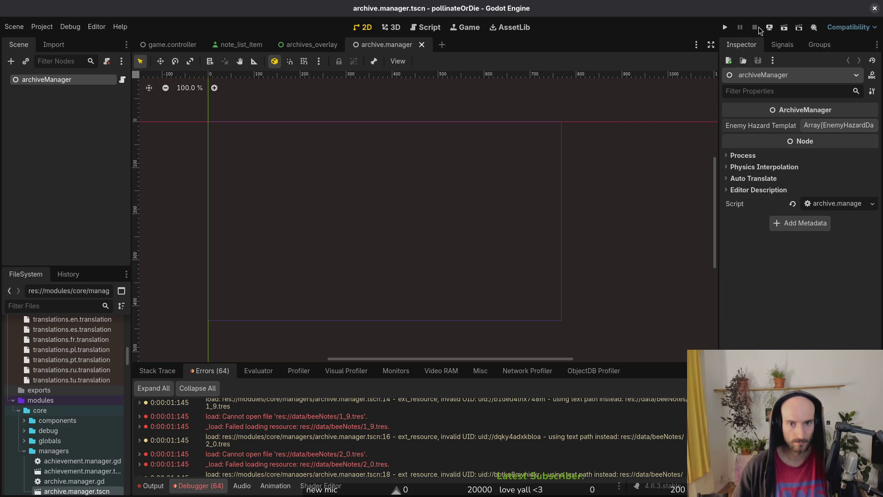
left_click(725, 27)
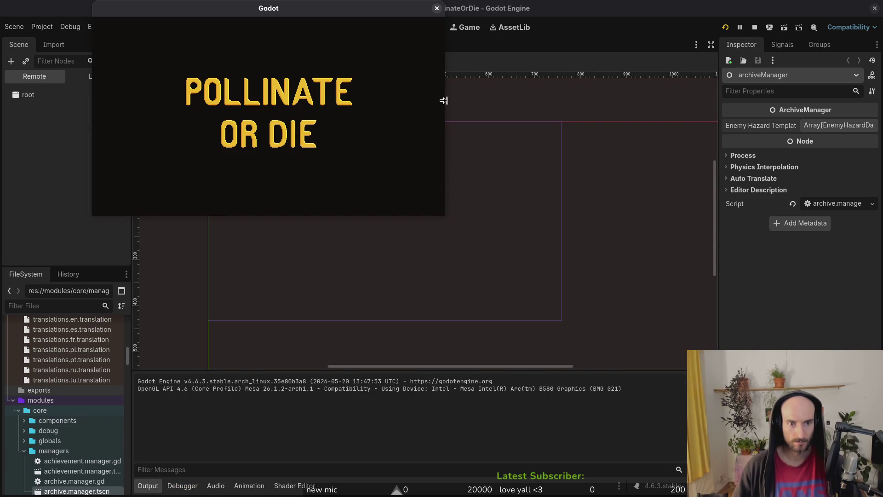
Review the HBoxContainer-to-Label error and switch to the archives_overlay scene.
left_click(205, 371)
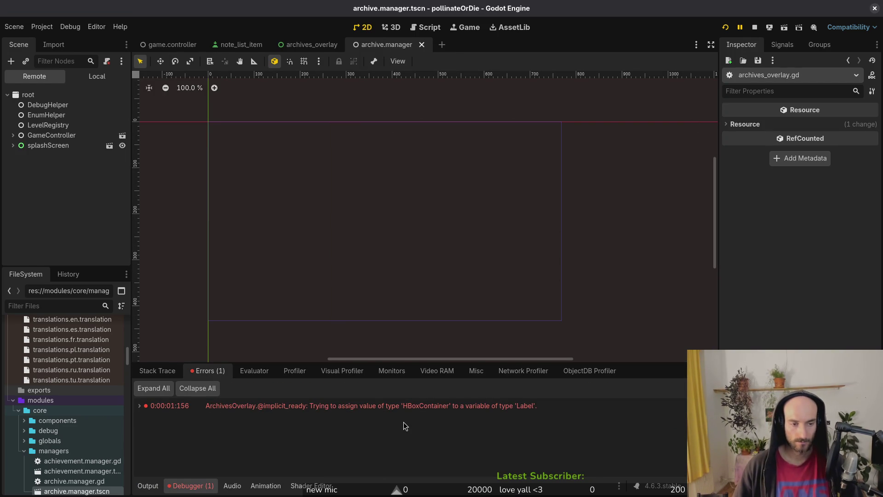
mouse_move(310, 43)
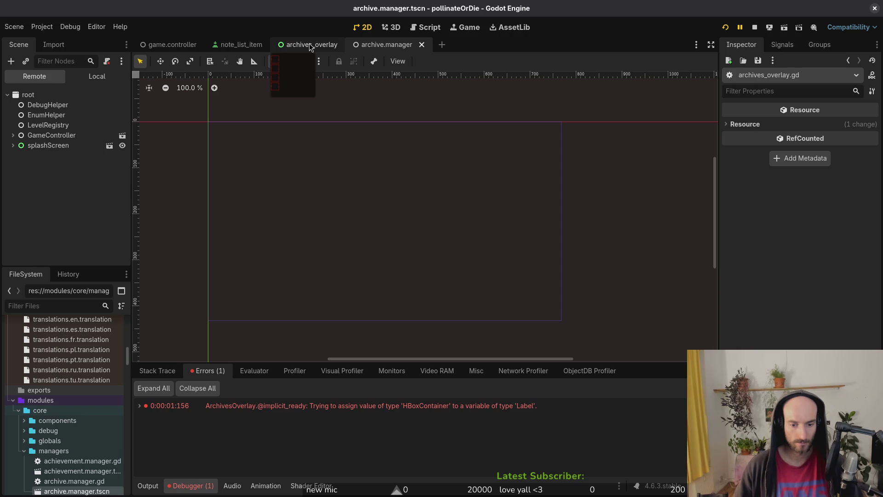
left_click(309, 43)
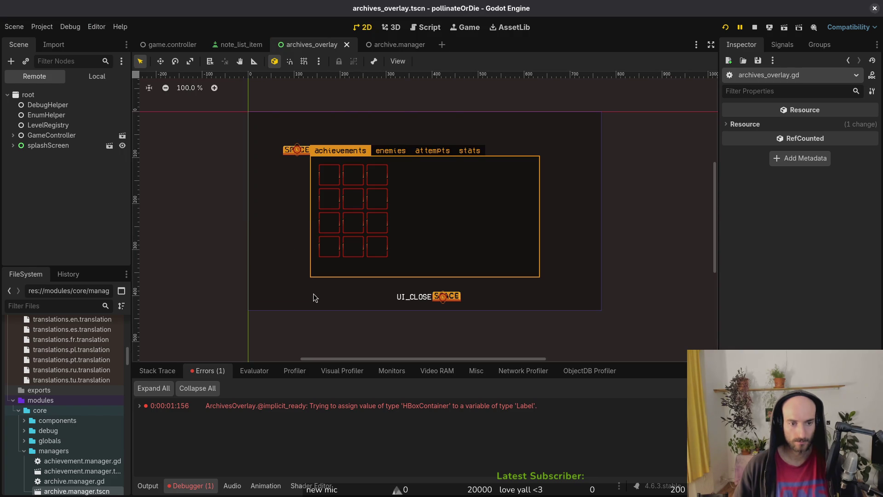
Expand TabContainer in the local tree to show its four tabs, then open Neovim's file finder.
left_click(96, 76)
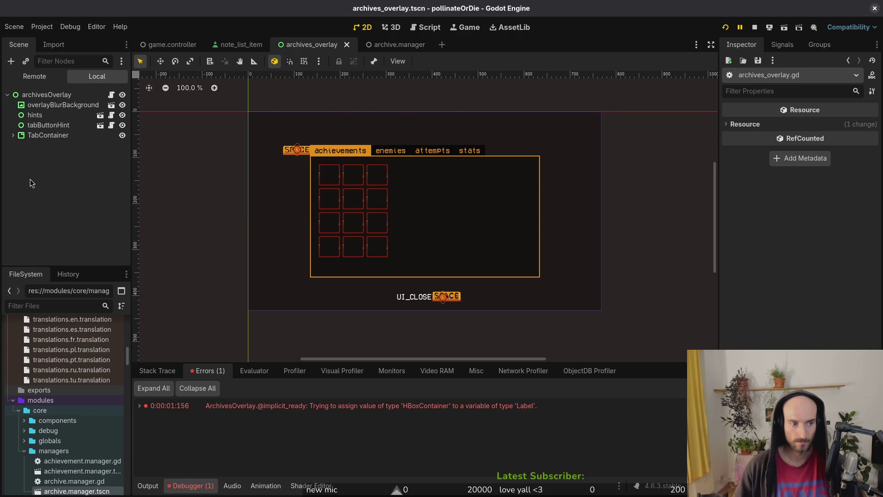
left_click(18, 145)
left_click(12, 135)
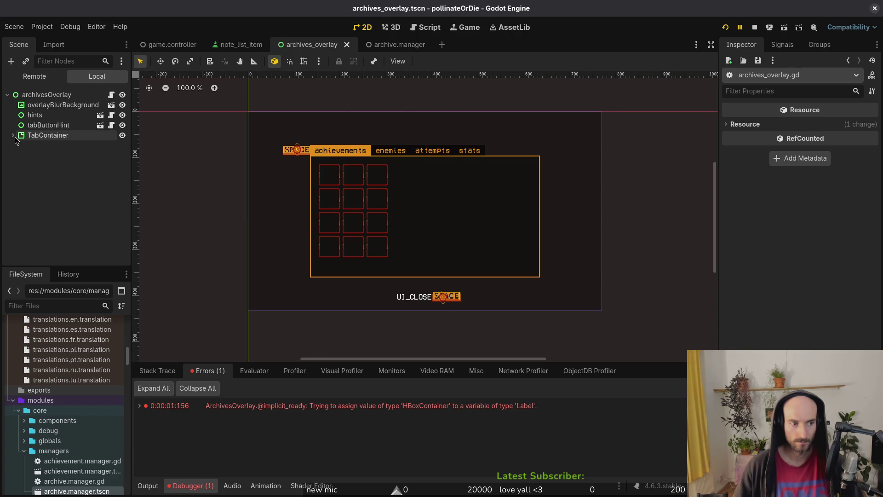
left_click(13, 136)
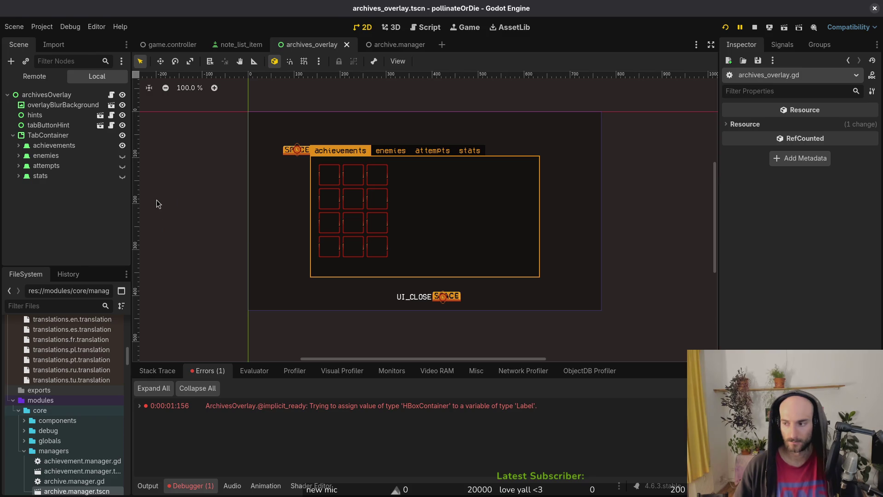
key("alt+Tab")
key("ctrl+p")
Open archives_overlay.gd in Neovim and check the error tooltip in Godot.
type("arov")
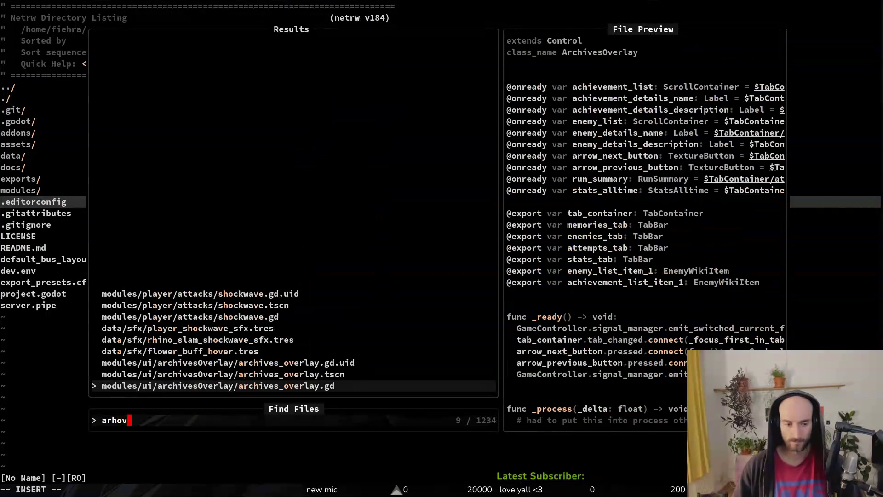
key("Return")
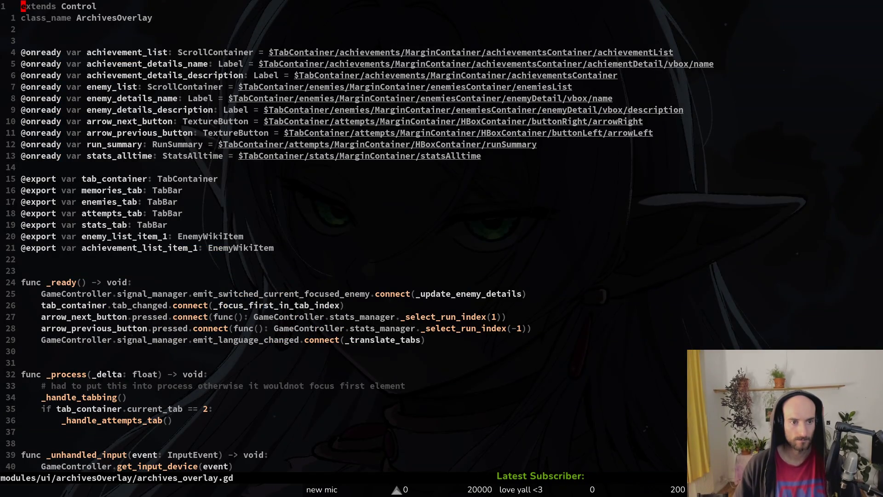
key("alt+Tab")
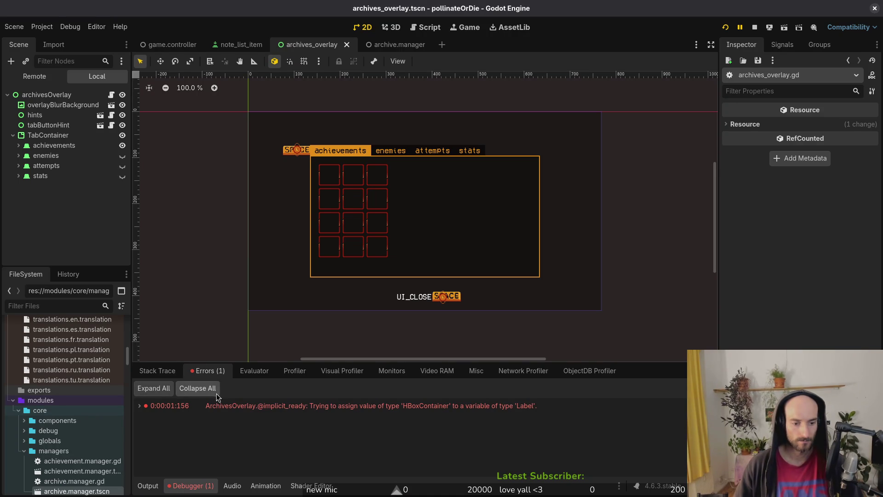
mouse_move(283, 410)
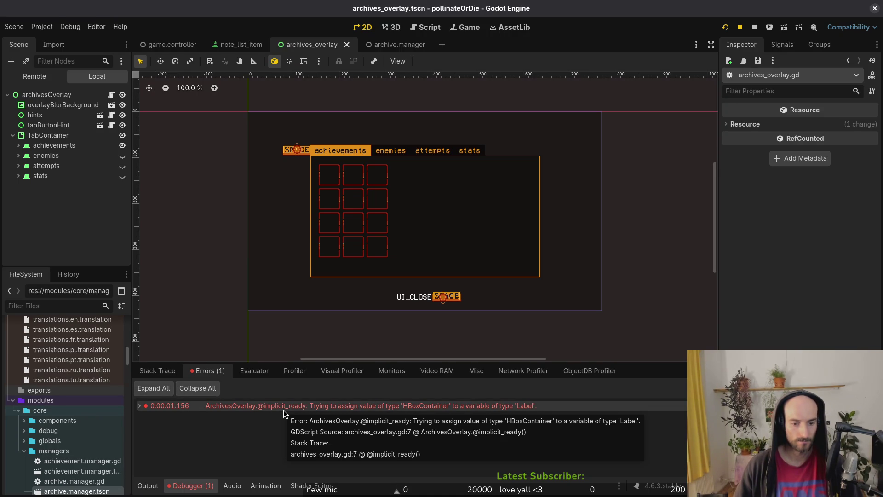
key("alt+Tab")
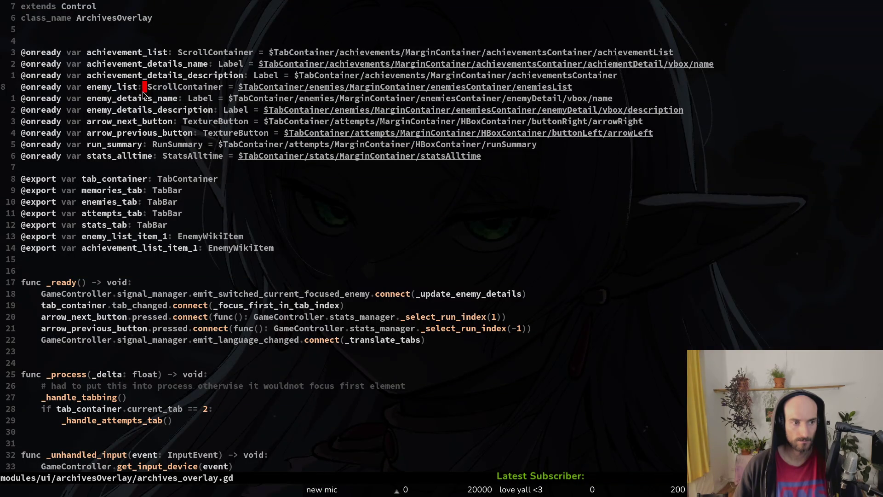
On line 7, replace the achievementsContainer path segment with the achiementDetail/vbox/description completion.
left_click_drag(160, 74, 165, 75)
left_click(539, 76)
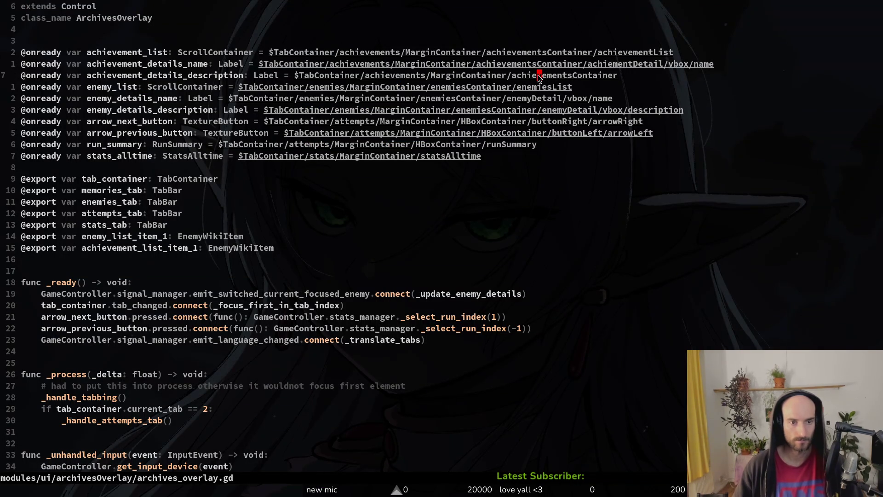
type("ciwde")
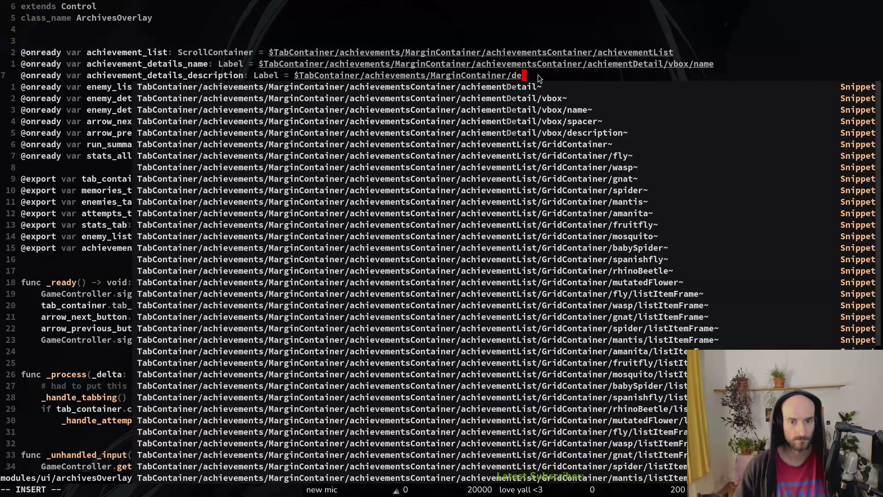
key("Tab")
key("Tab")
key("Tab")
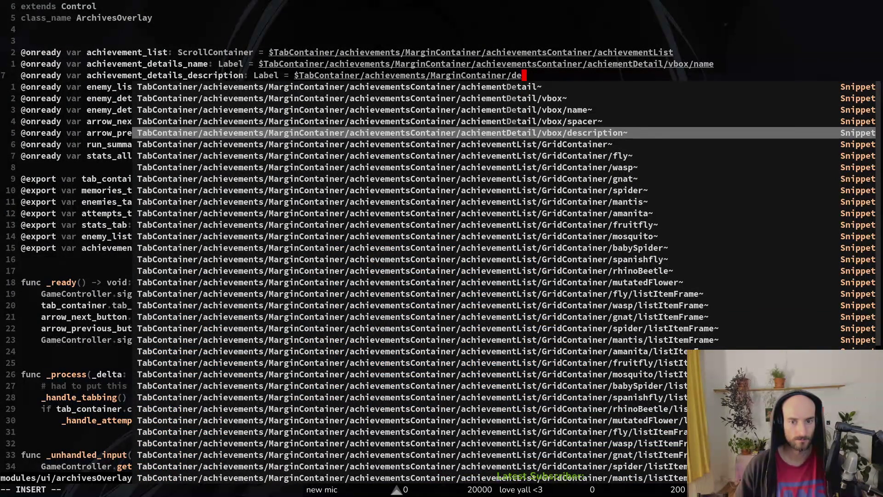
key("Return")
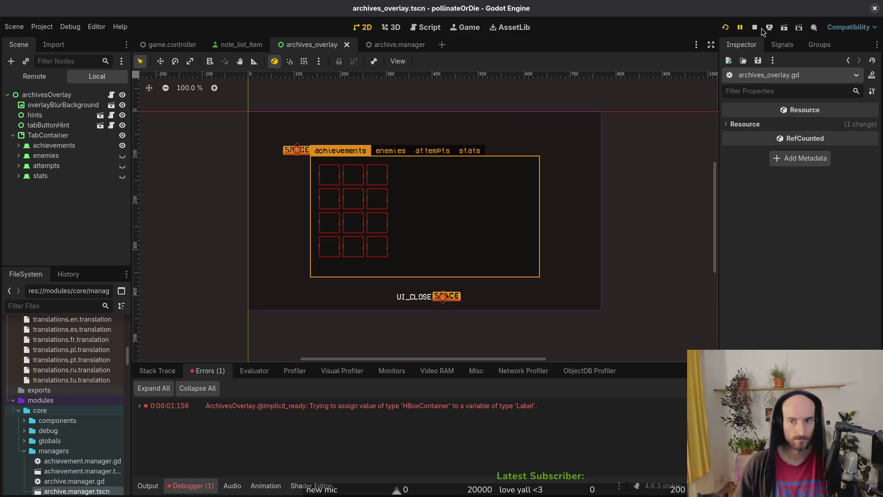
Stop and relaunch the game, which still breaks on the HBoxContainer-to-Label error.
left_click(755, 28)
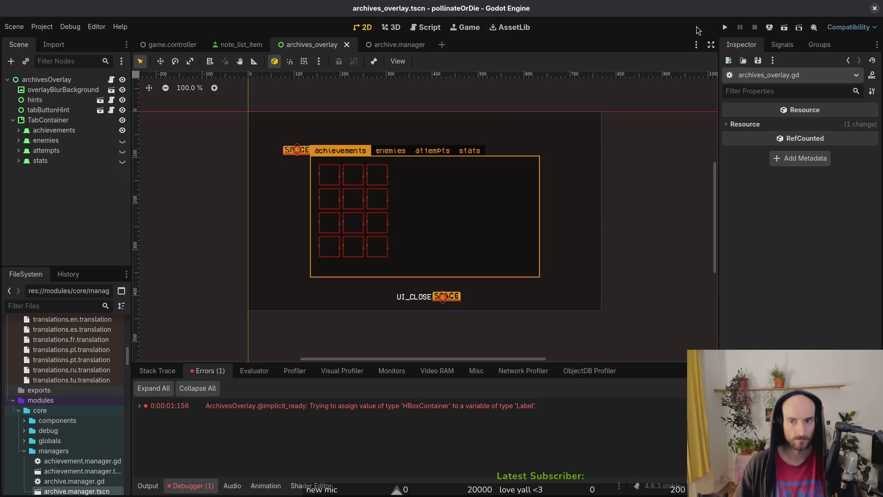
left_click(726, 27)
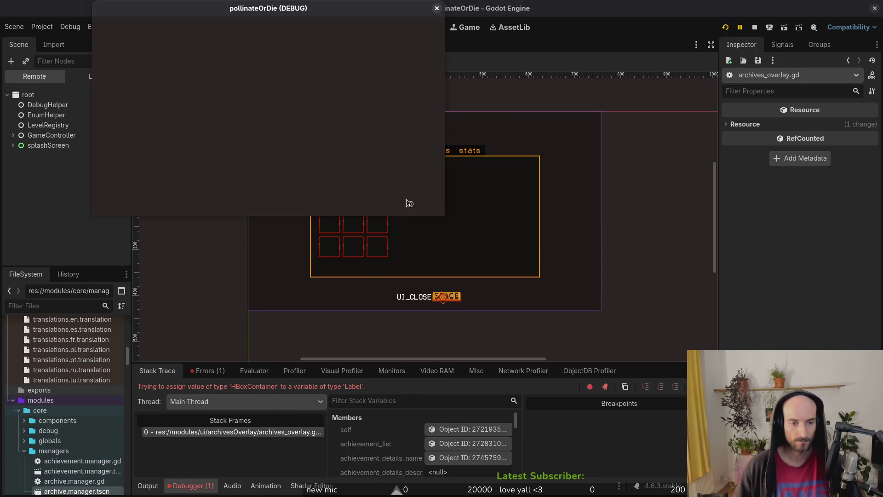
key("alt+Tab")
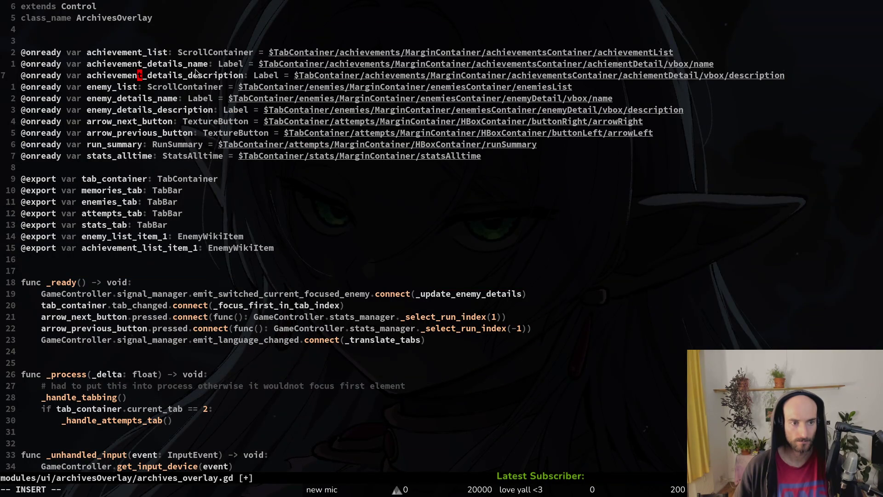
left_click(253, 76)
left_click_drag(253, 76, 314, 81)
left_click(265, 76)
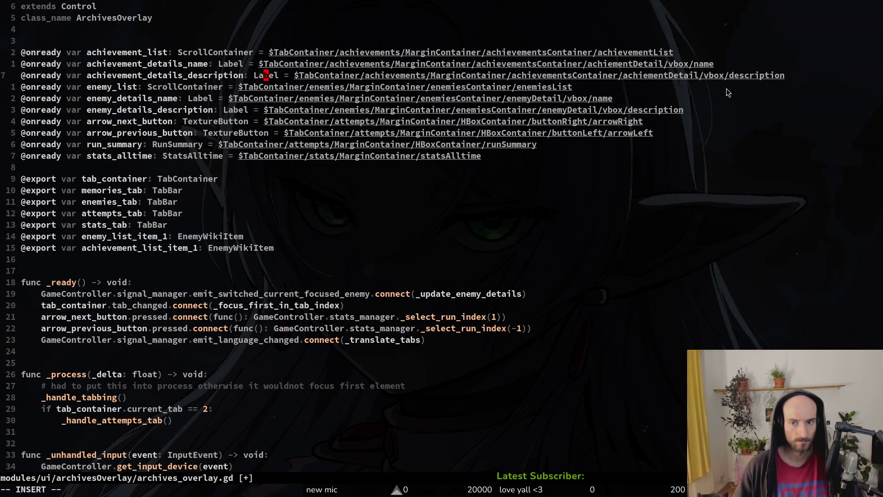
left_click(696, 64)
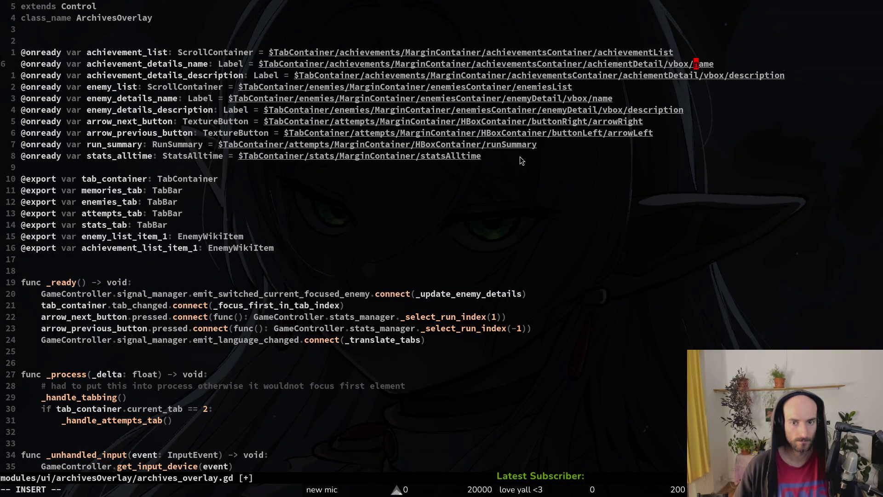
left_click(605, 52)
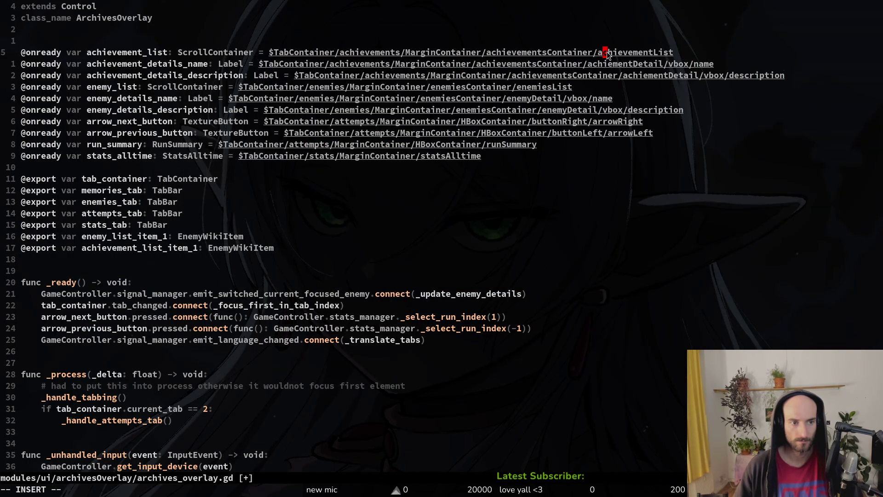
key("alt+Tab")
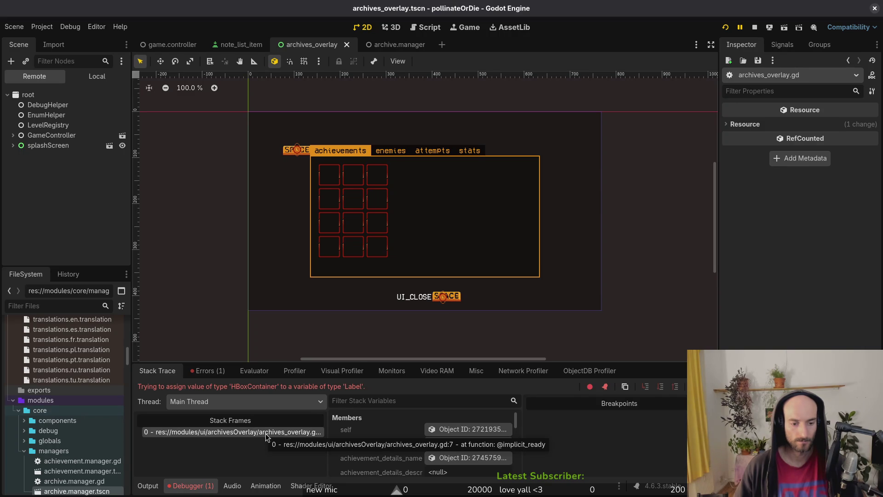
key("alt+Tab")
left_click(180, 87)
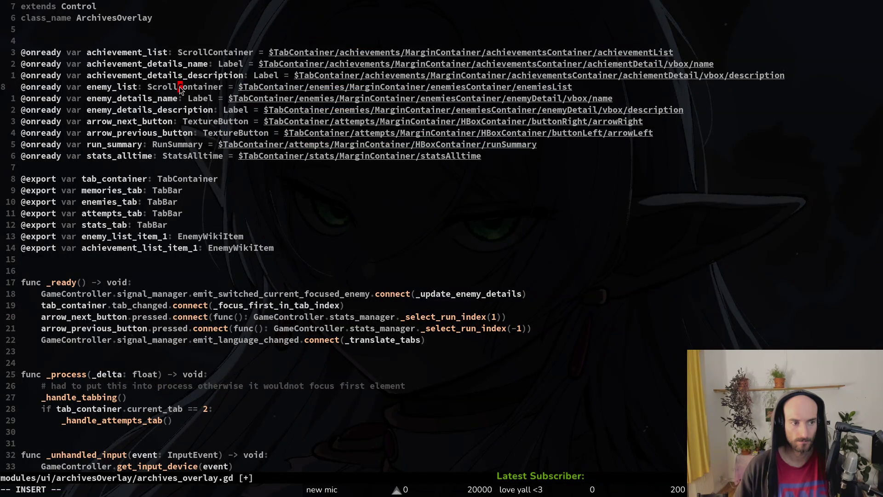
left_click(195, 75)
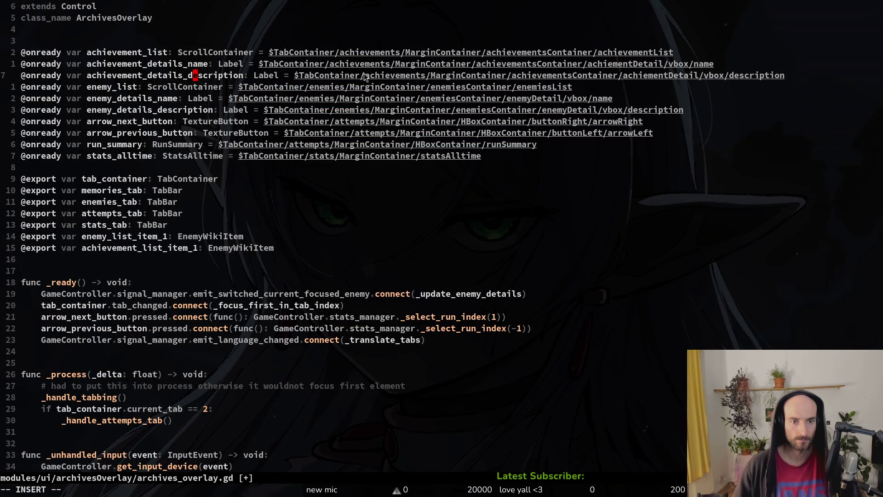
left_click(459, 79)
left_click(561, 76)
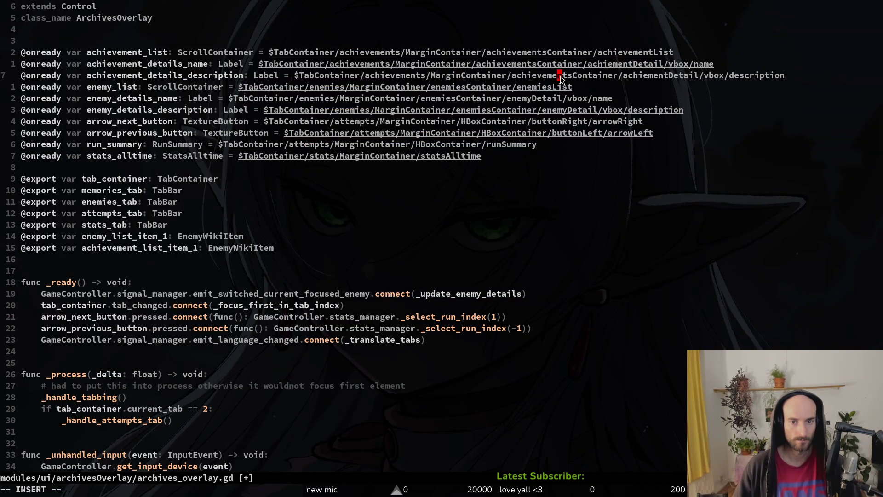
left_click(661, 77)
Expand achievements down to achiementDetail/vbox to inspect the description label and achievementsContainer.
key("alt+Tab")
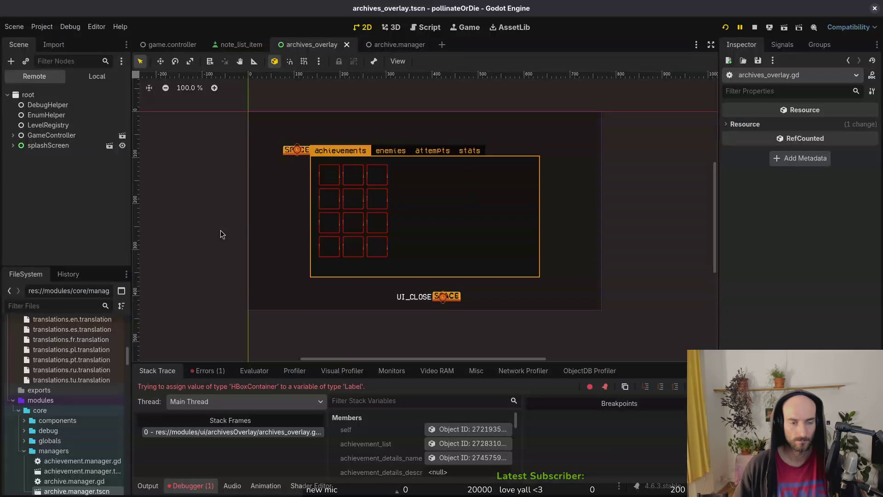
left_click(18, 145)
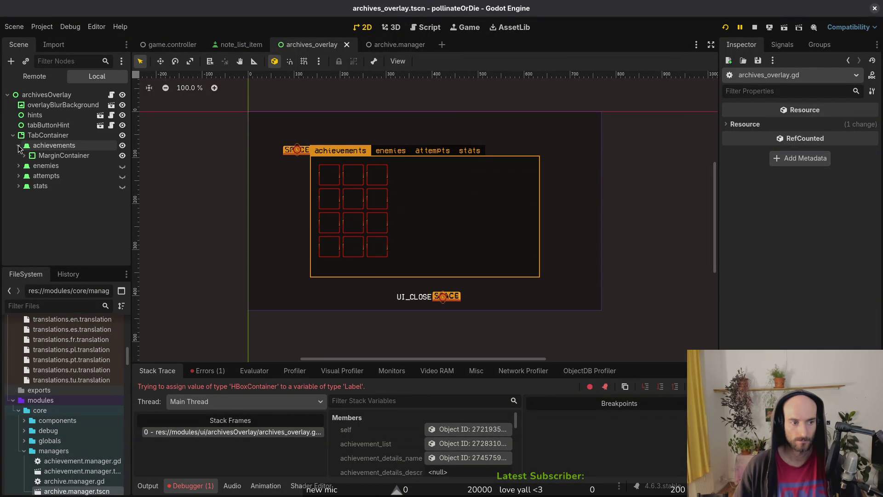
left_click(24, 155)
left_click(30, 165)
left_click(35, 196)
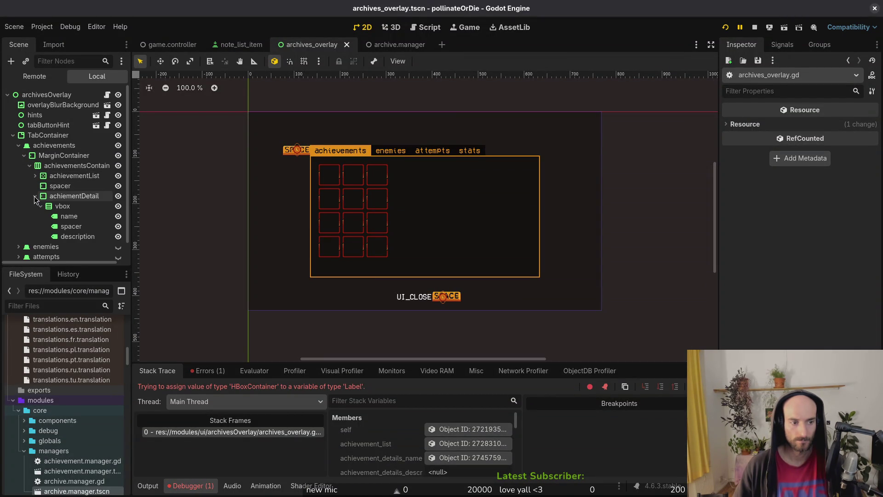
left_click(40, 206)
left_click(74, 238)
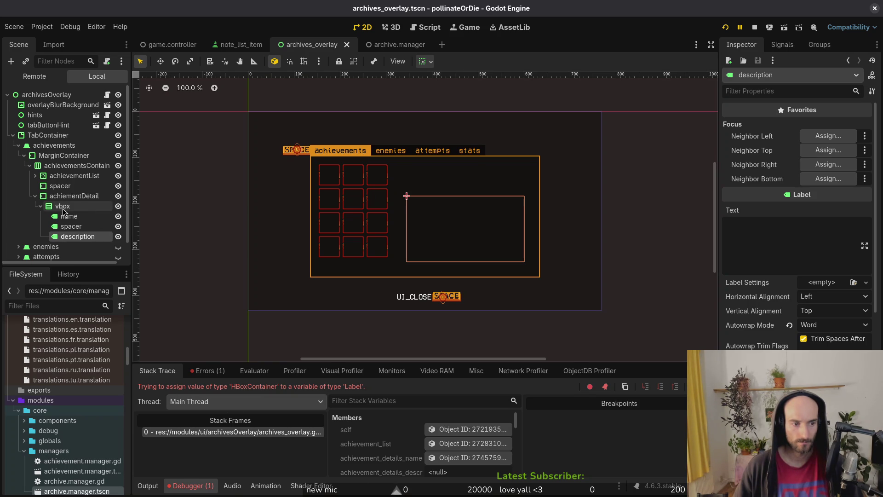
left_click(70, 173)
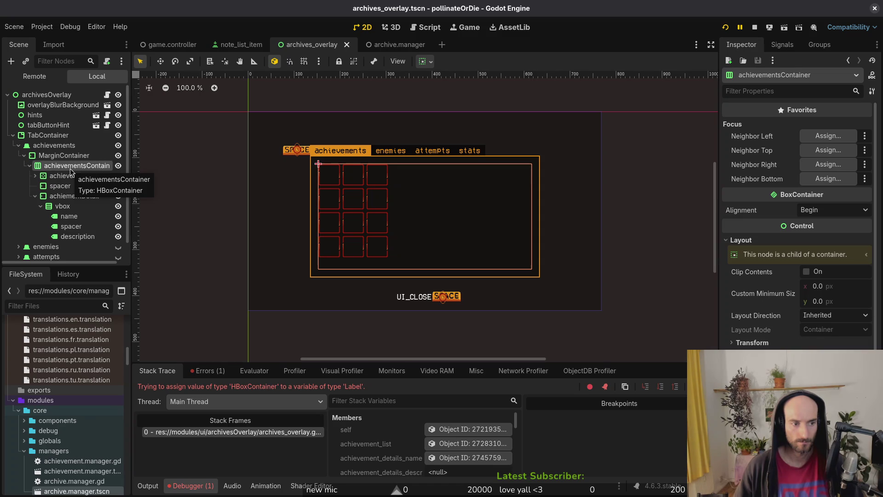
Save the corrected archives_overlay.gd with :w and stop the running game.
key("alt+Tab")
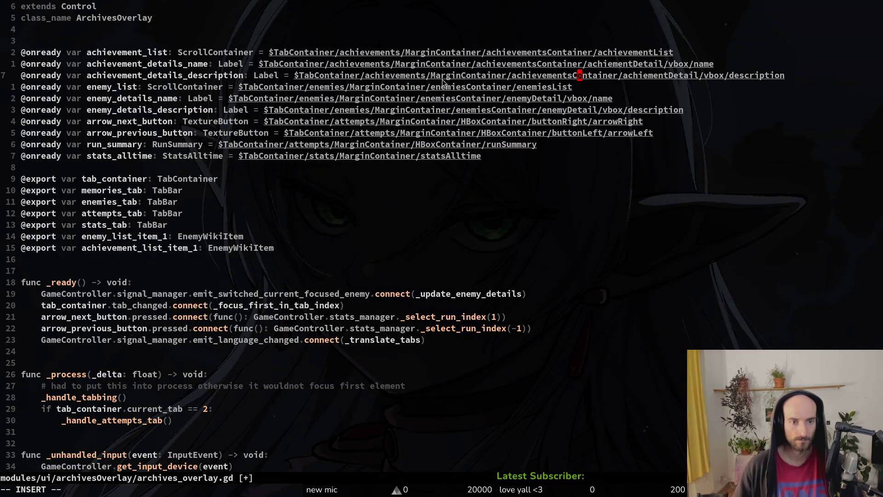
scroll(384, 179, "down", 5)
scroll(385, 179, "up", 5)
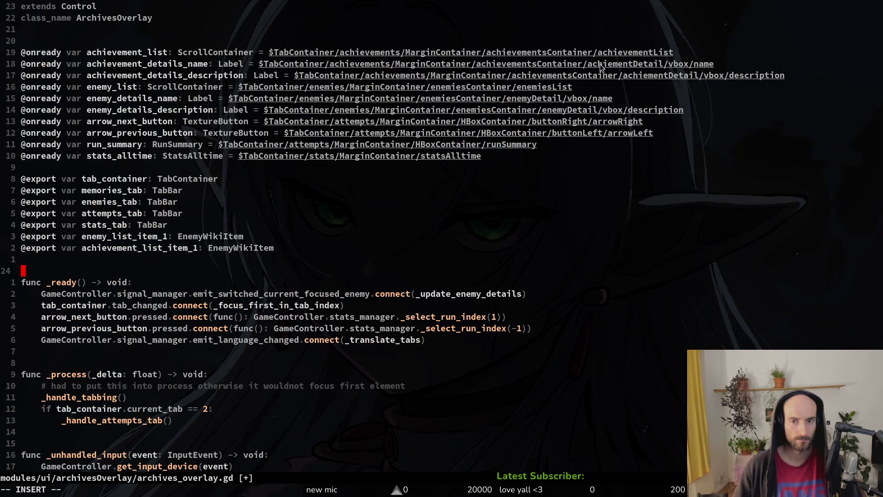
left_click(554, 63)
key("Escape")
type(":w")
key("Return")
left_click(499, 98)
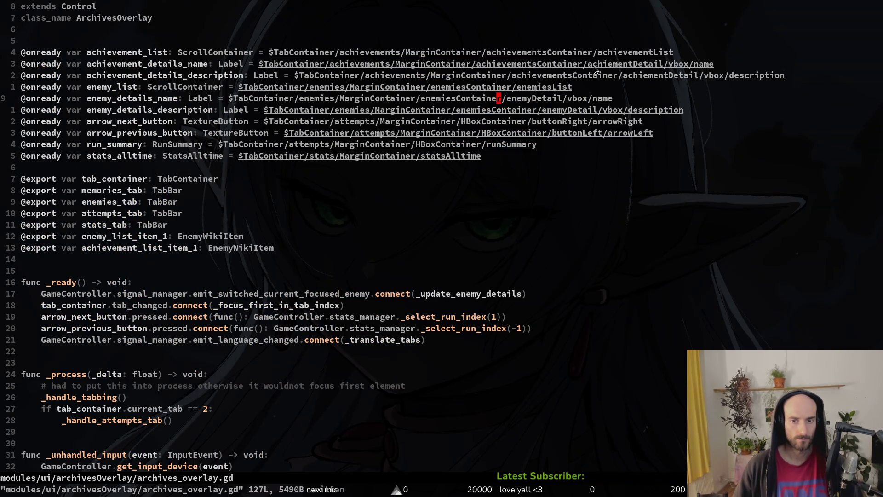
key("alt+Tab")
left_click(754, 27)
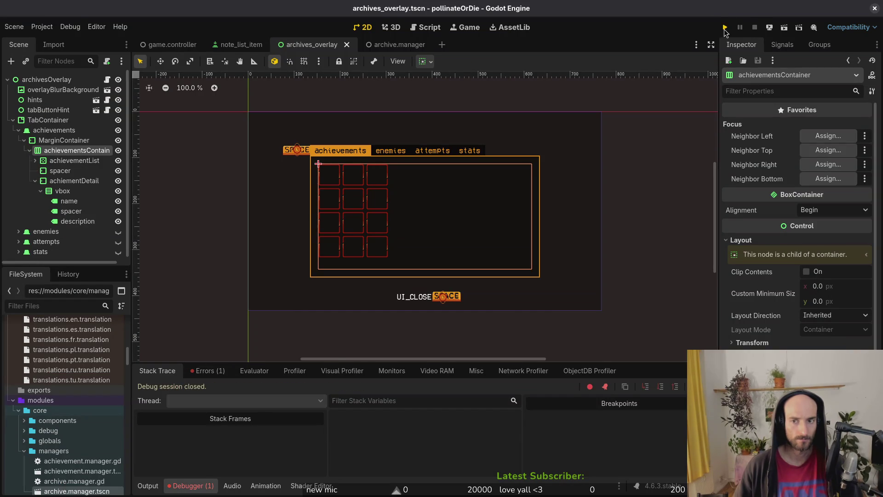
Hide archivesOverlay in the editor and save the archives overlay scene.
left_click(726, 28)
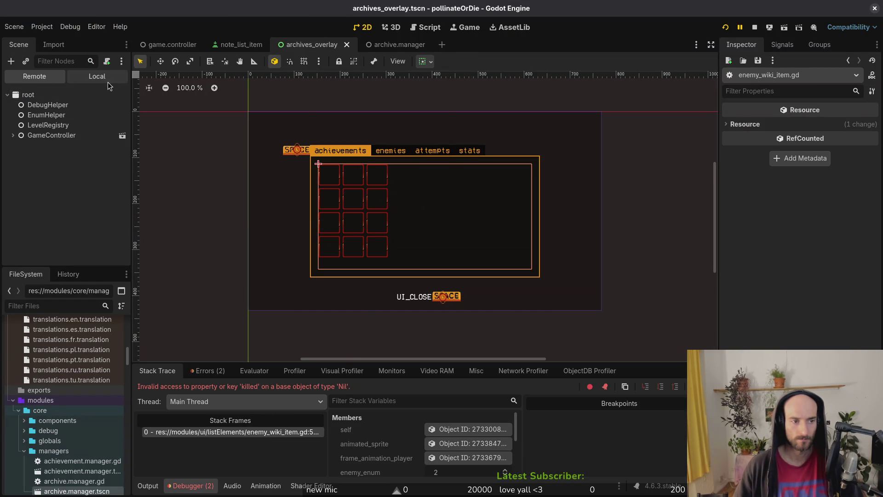
left_click(107, 78)
left_click(119, 96)
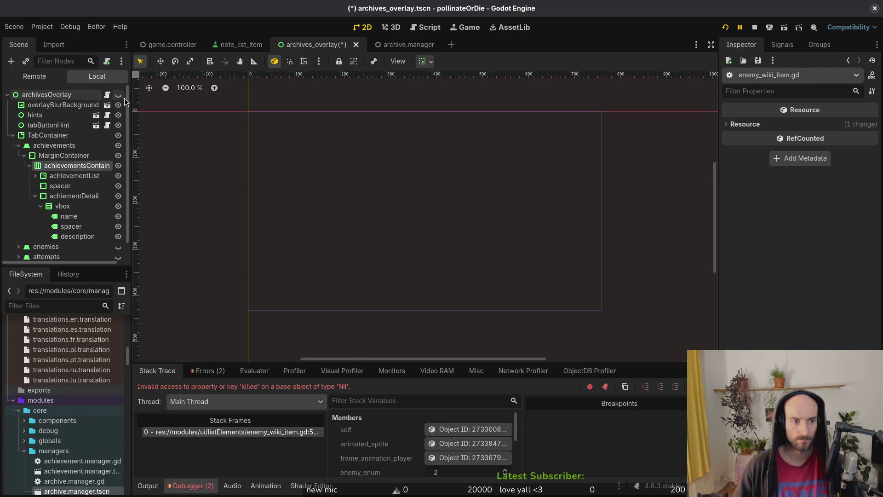
key("ctrl+s")
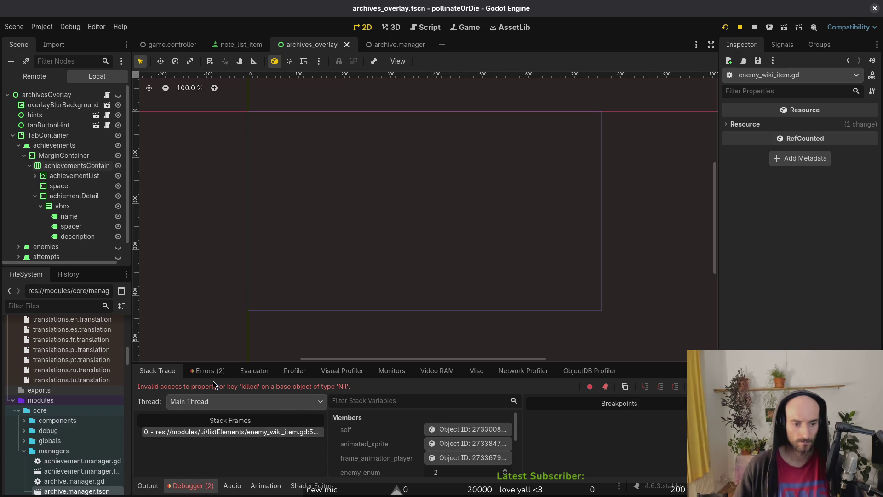
Restart the game, begin a new game and fly the bee until it hits the grab_focus null error.
left_click(217, 370)
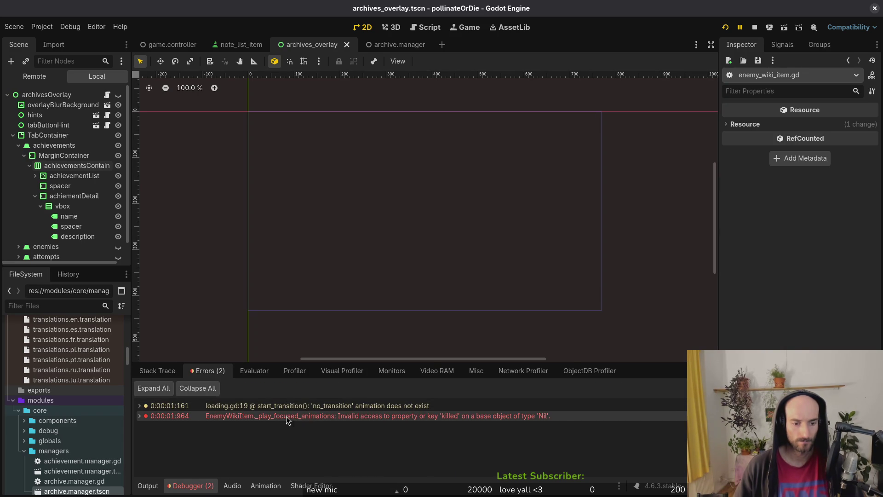
mouse_move(286, 415)
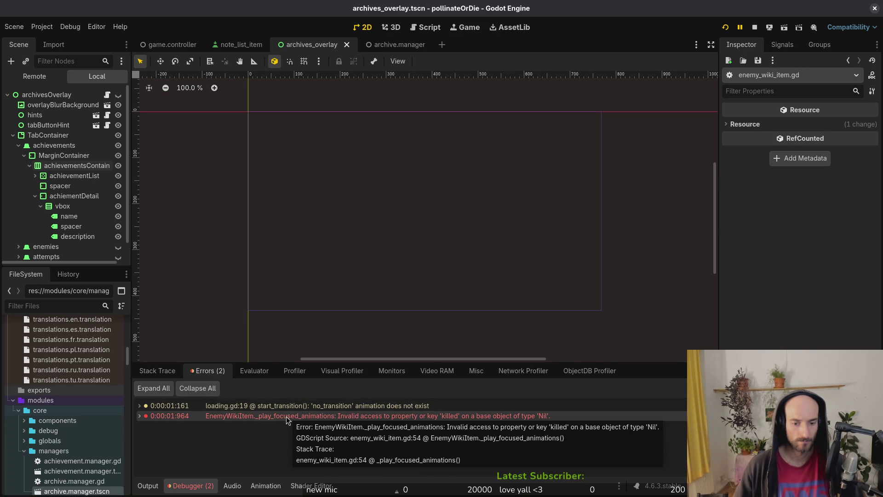
left_click(725, 27)
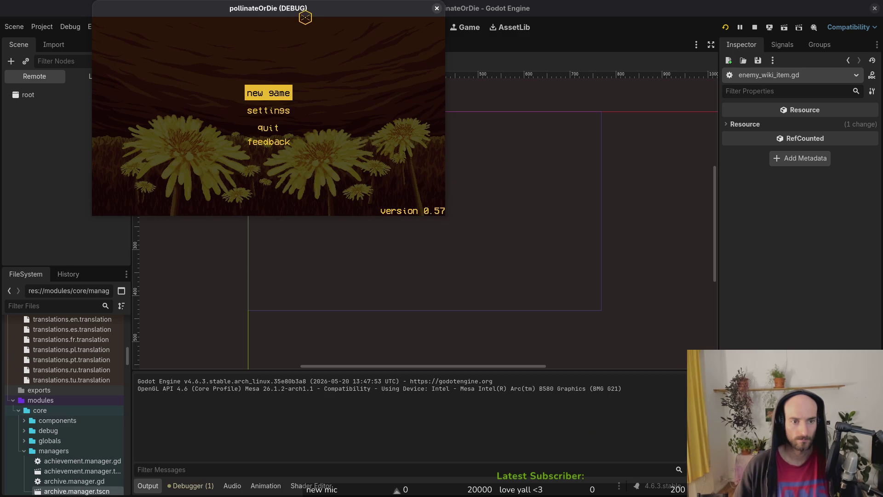
left_click(269, 91)
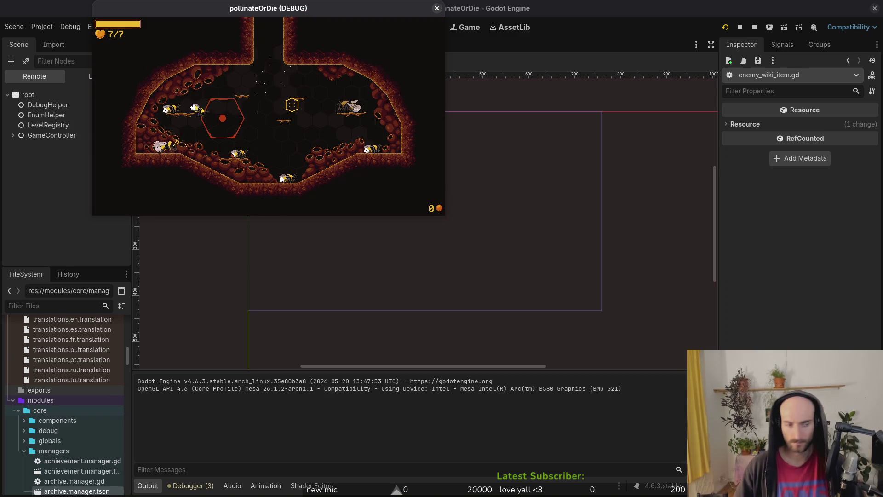
key("d")
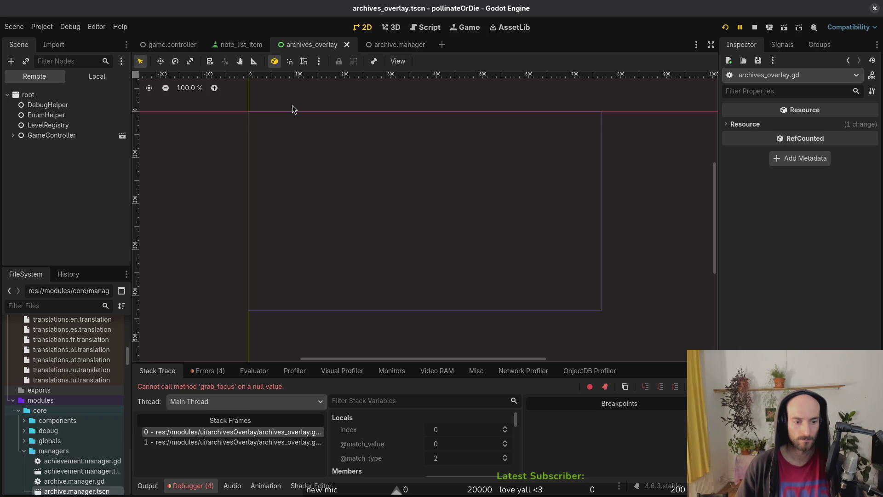
left_click(87, 76)
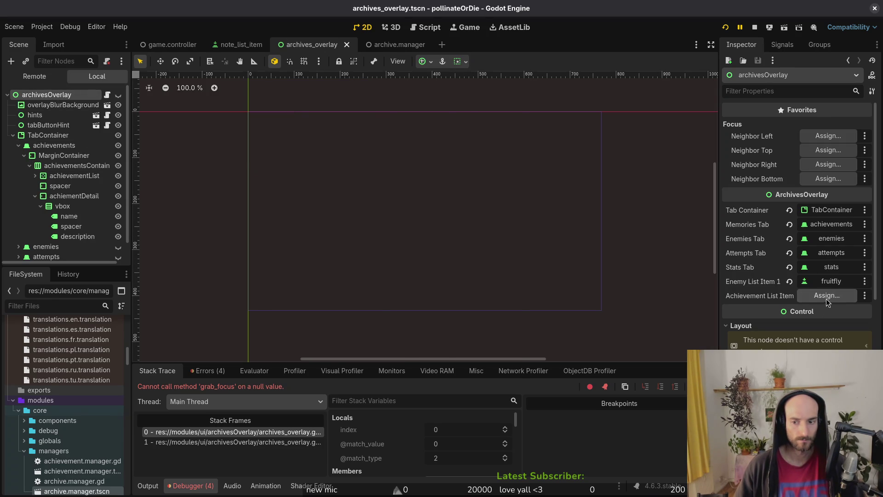
left_click(827, 295)
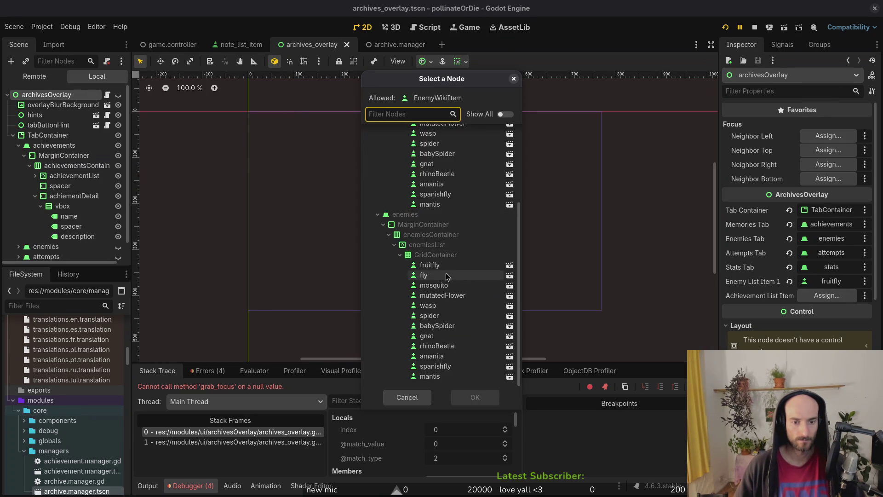
scroll(460, 218, "up", 5)
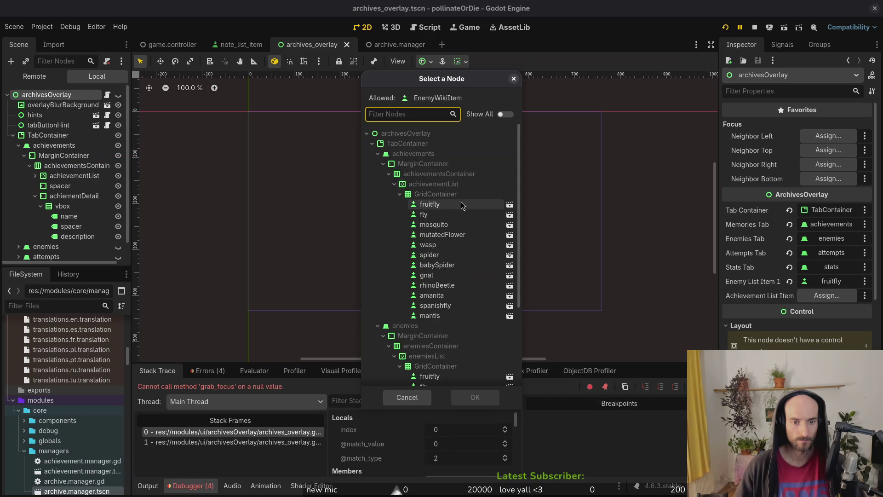
key("Escape")
left_click(35, 196)
left_click(35, 176)
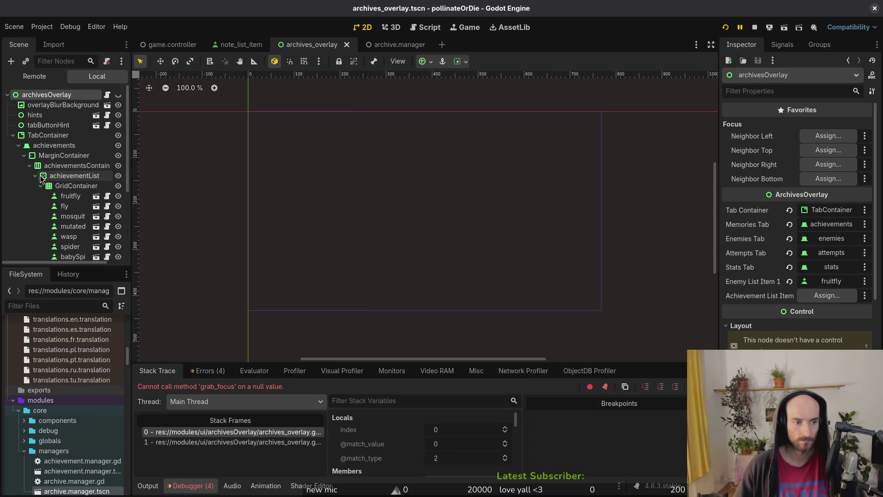
left_click(71, 196)
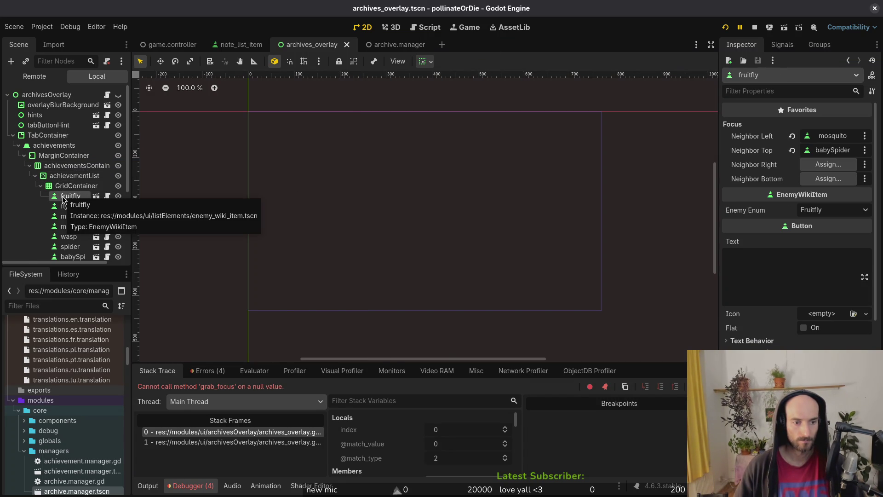
scroll(63, 198, "down", 5)
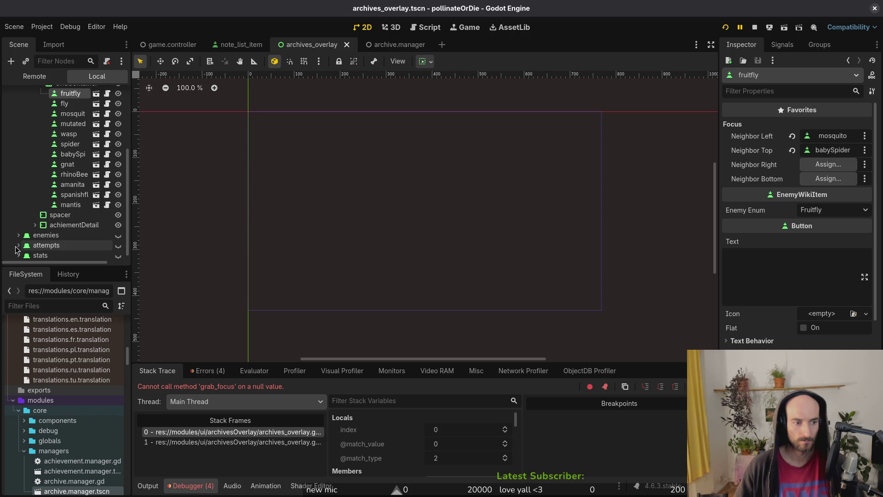
left_click(17, 246)
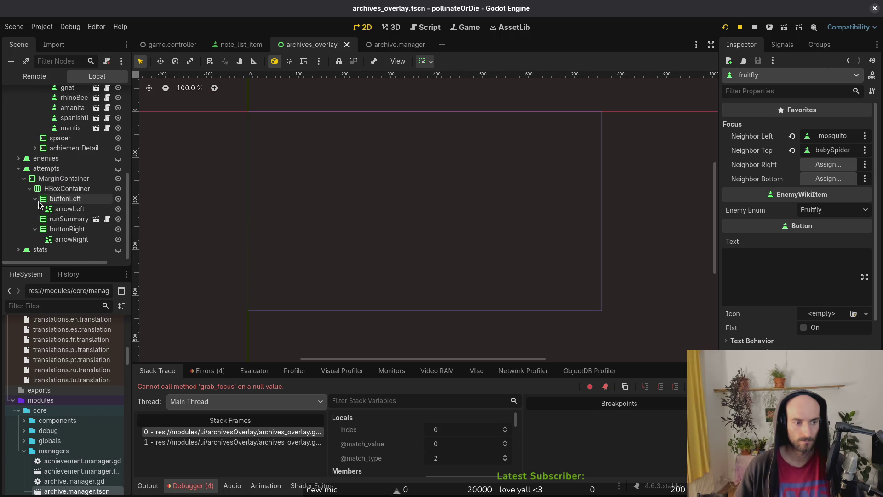
left_click(35, 232)
left_click(36, 232)
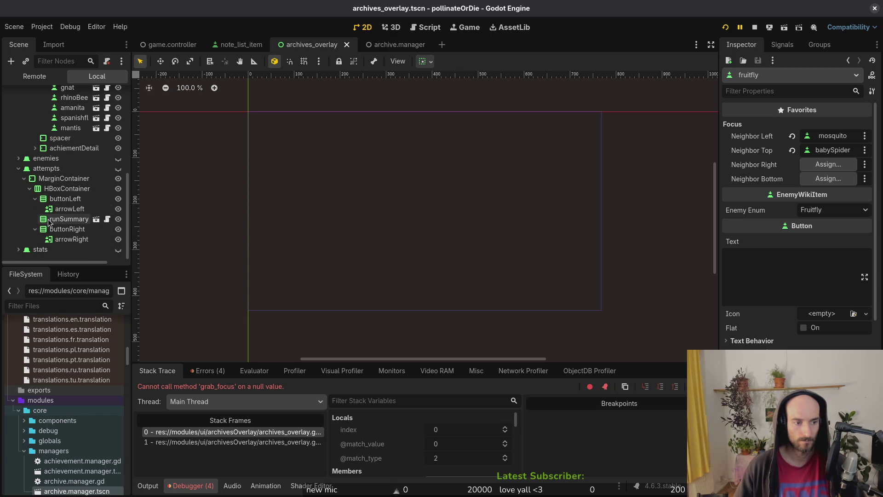
left_click(35, 198)
left_click(29, 199)
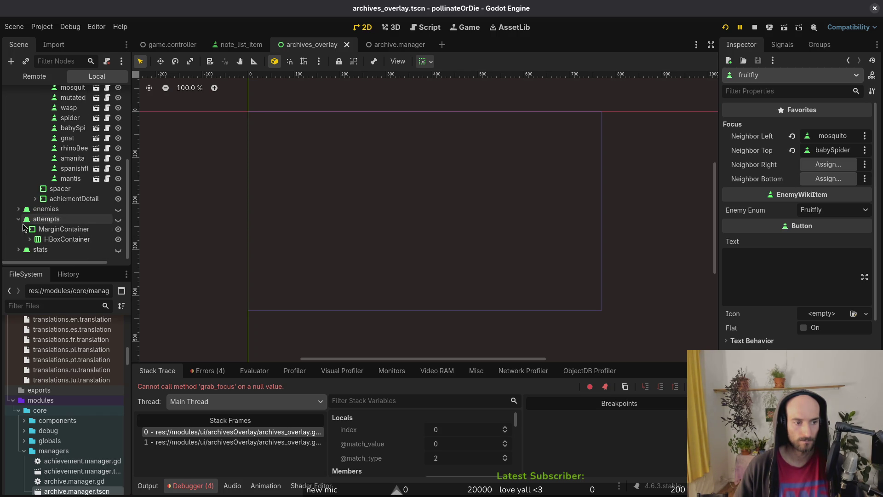
left_click(18, 219)
scroll(19, 236, "up", 5)
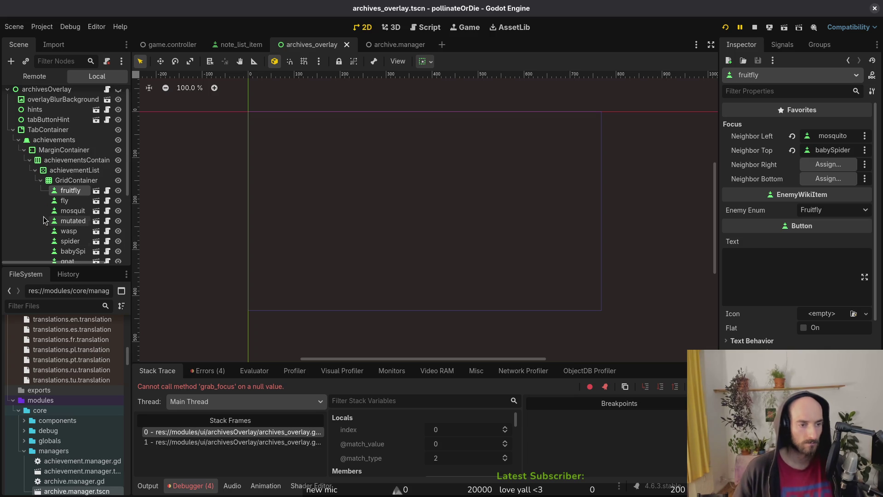
left_click(40, 180)
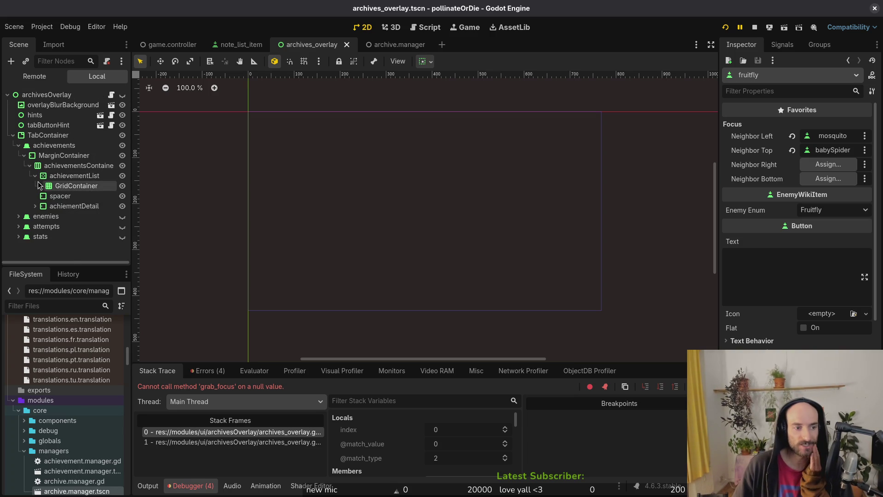
left_click(18, 145)
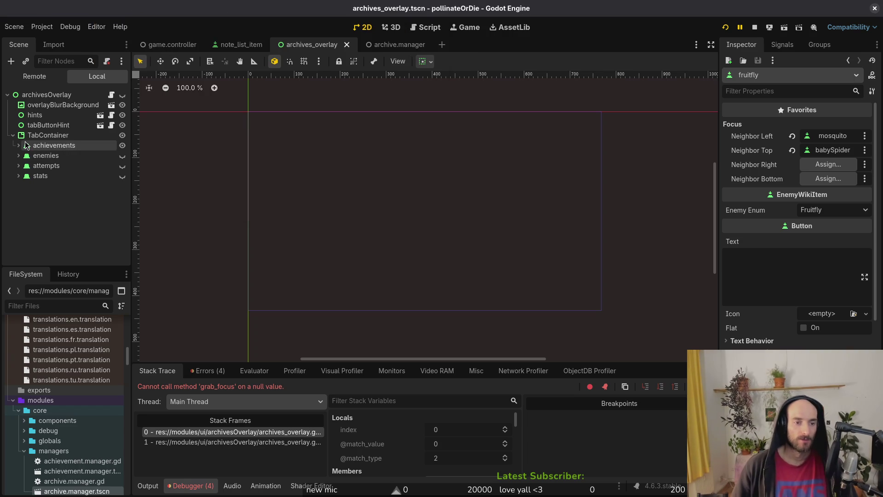
Fuzzy-find and open enemy_wiki_item.gd in Vim.
key("space")
key("f")
key("f")
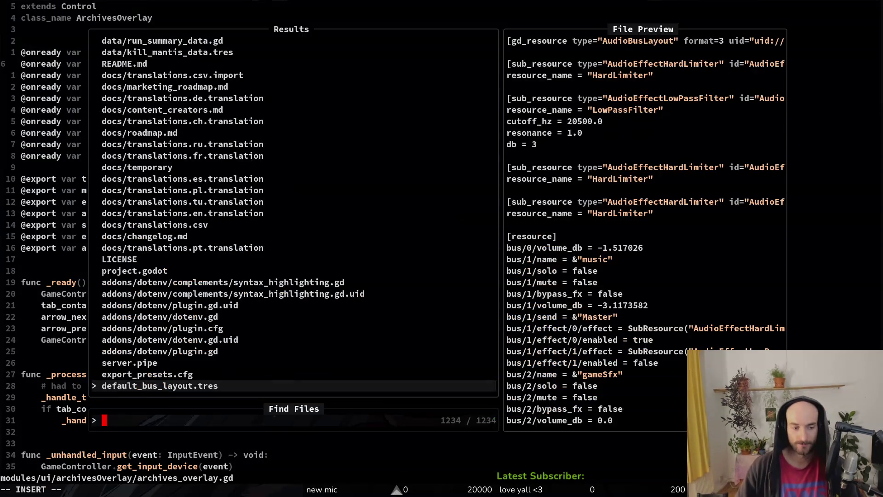
type("eneiwki")
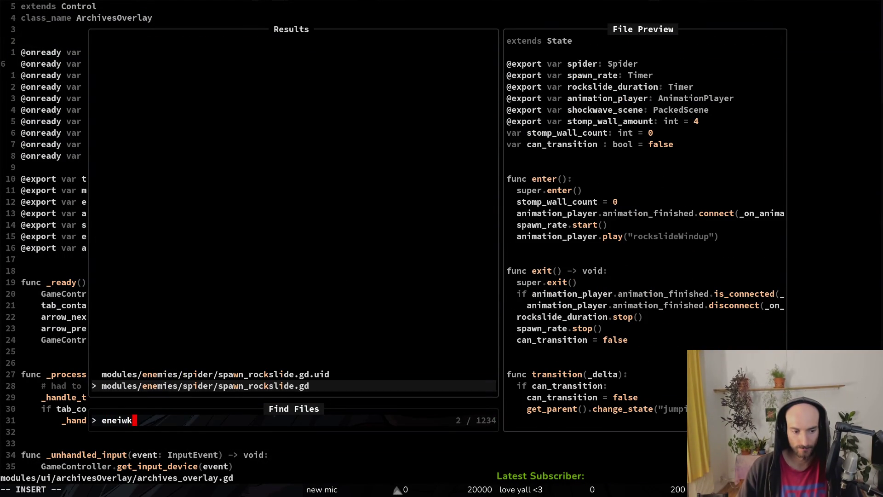
key("BackSpace")
key("BackSpace")
key("BackSpace")
type("wikiite")
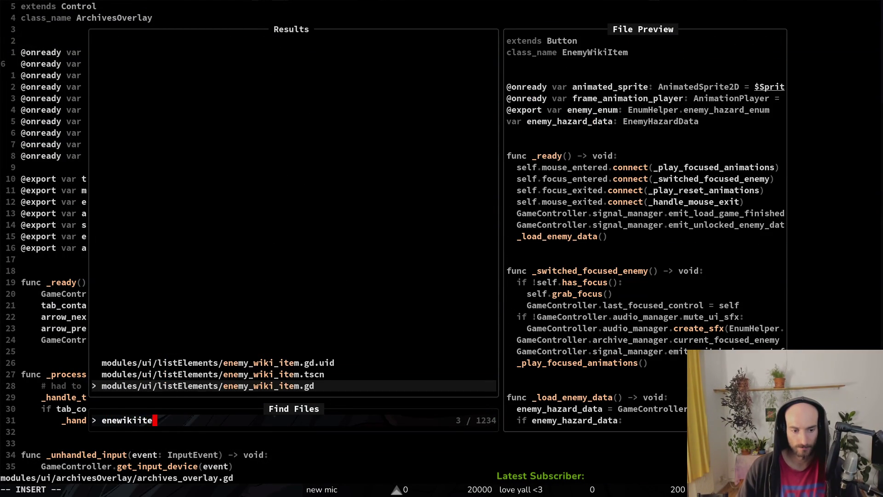
key("Return")
Browse the listElements folder, open ability_list_item.gd, then quit Vim back to Godot.
key("space")
key("p")
key("v")
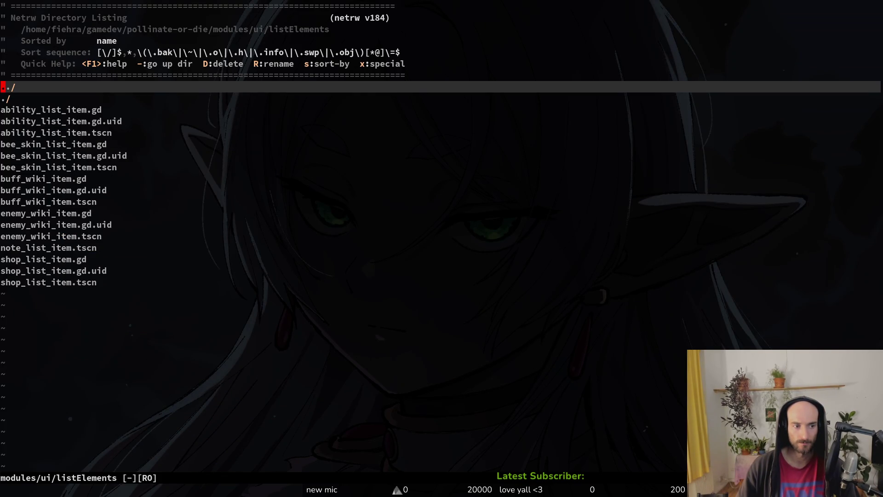
key("j")
key("j")
key("j")
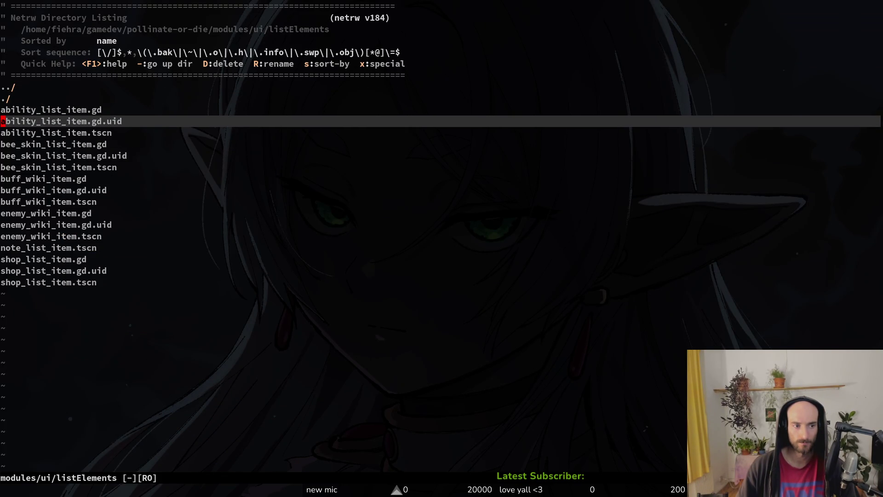
key("k")
key("Return")
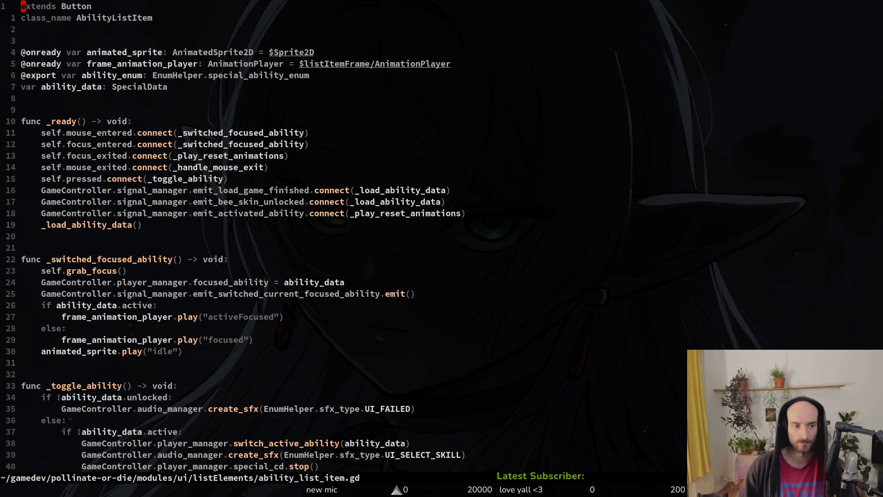
type(":q")
key("Return")
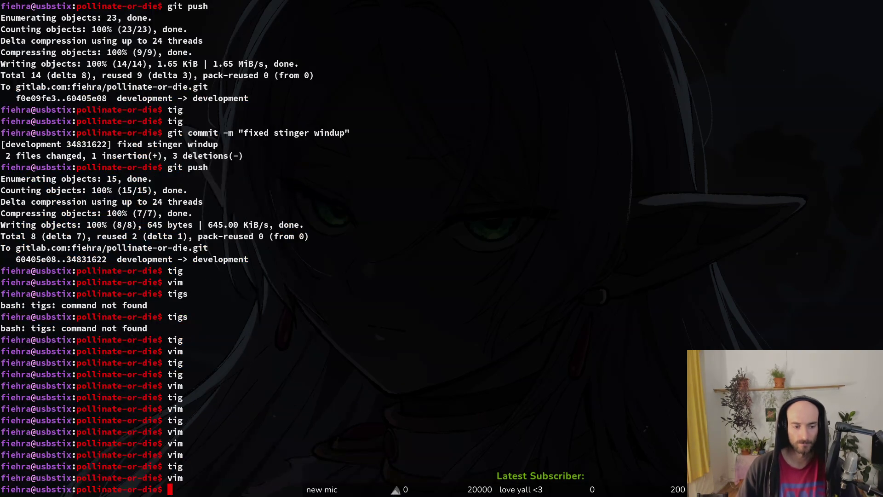
key("alt+Tab")
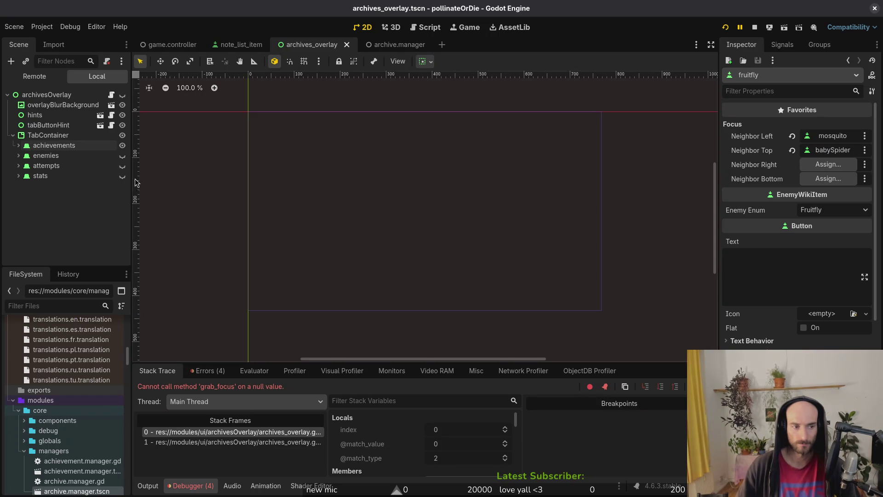
Create a new User Interface scene and open ability_list_item.tscn for reference.
left_click(14, 27)
left_click(18, 39)
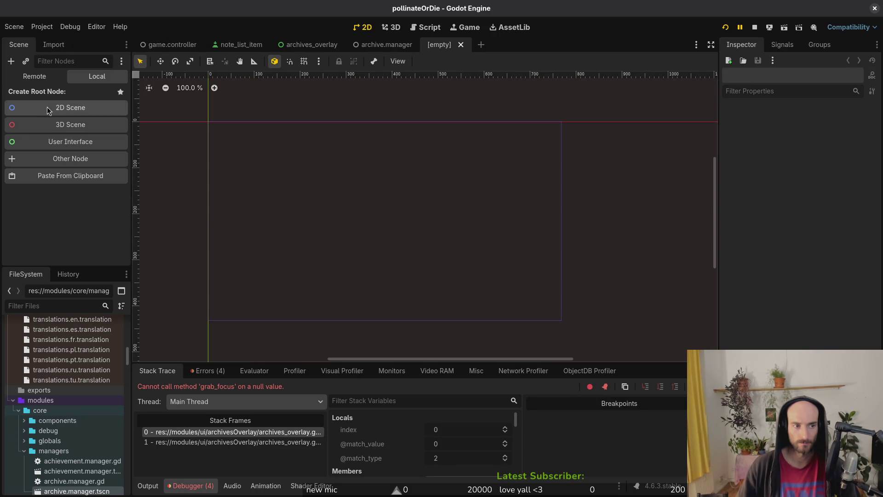
left_click(64, 142)
key("shift+alt+o")
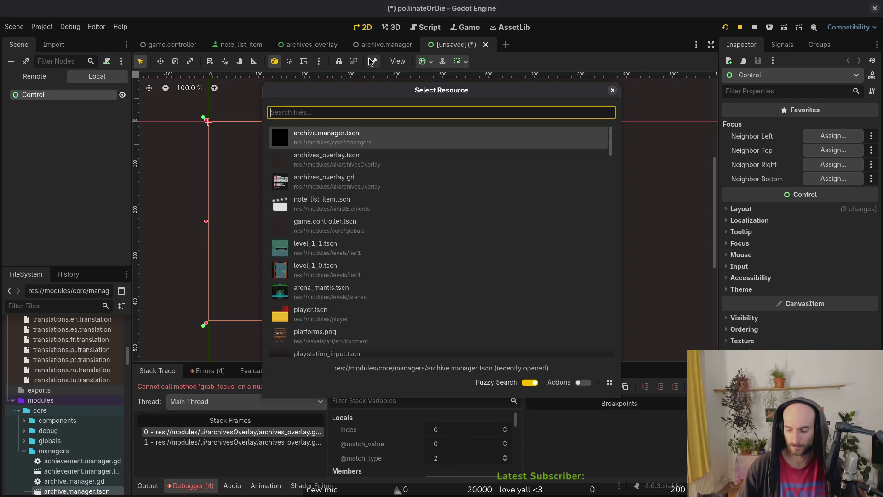
type("ability")
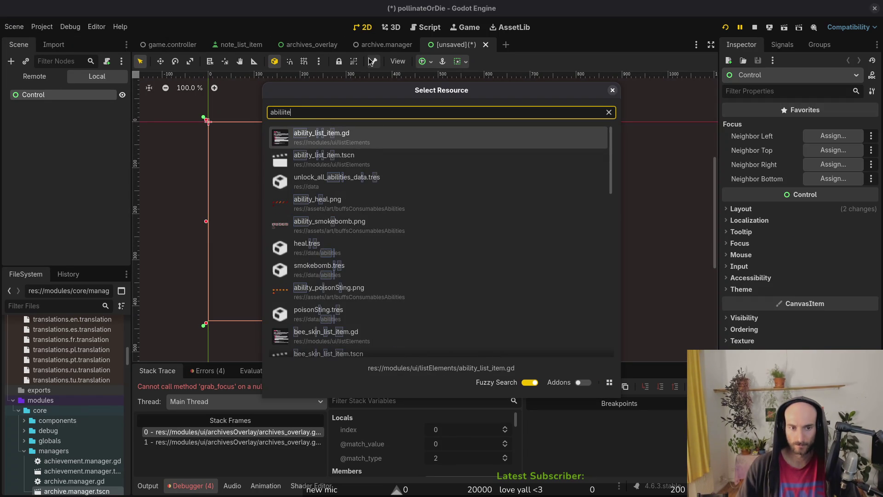
key("Return")
Change the new scene's root Control node into a Button.
left_click(49, 105)
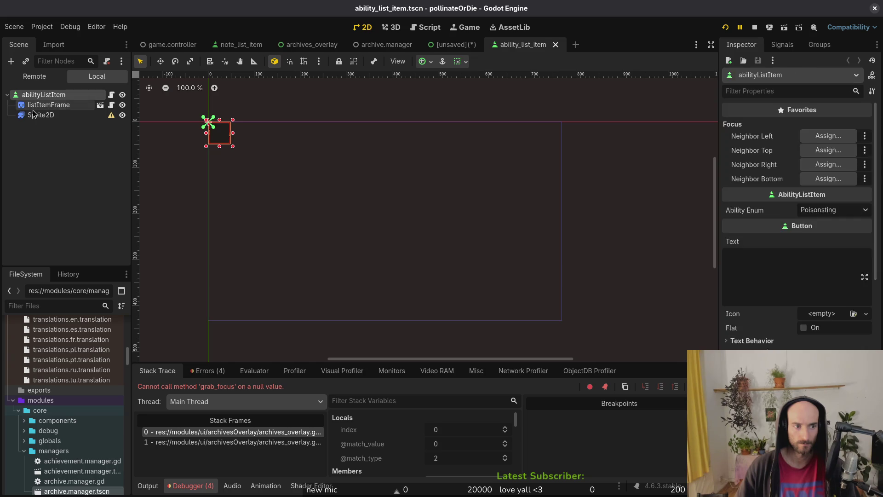
left_click(456, 45)
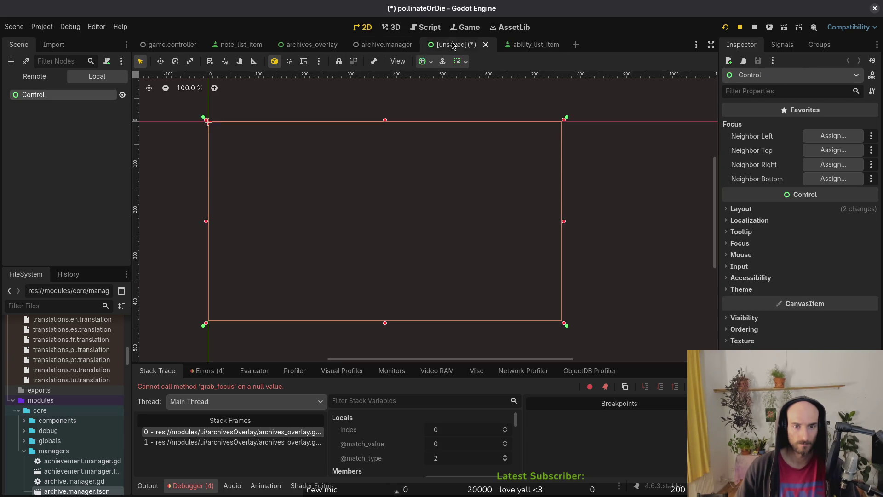
right_click(30, 95)
key("Escape")
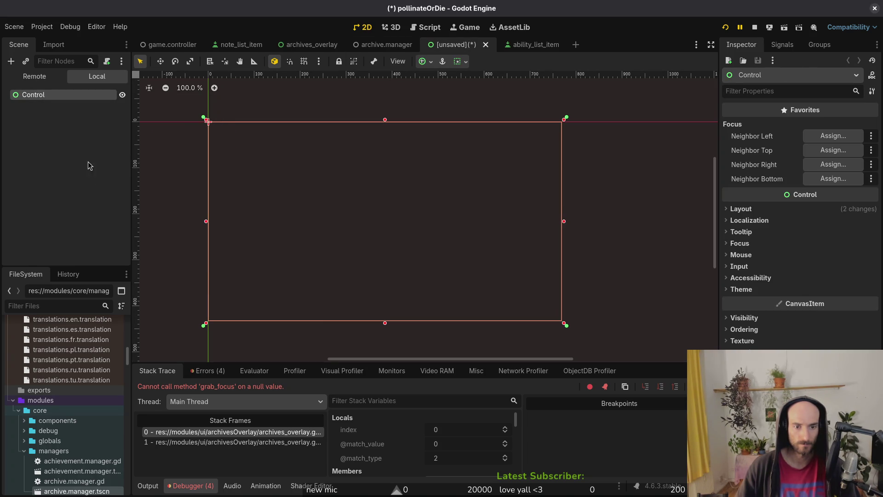
right_click(46, 95)
left_click(78, 207)
type("butt")
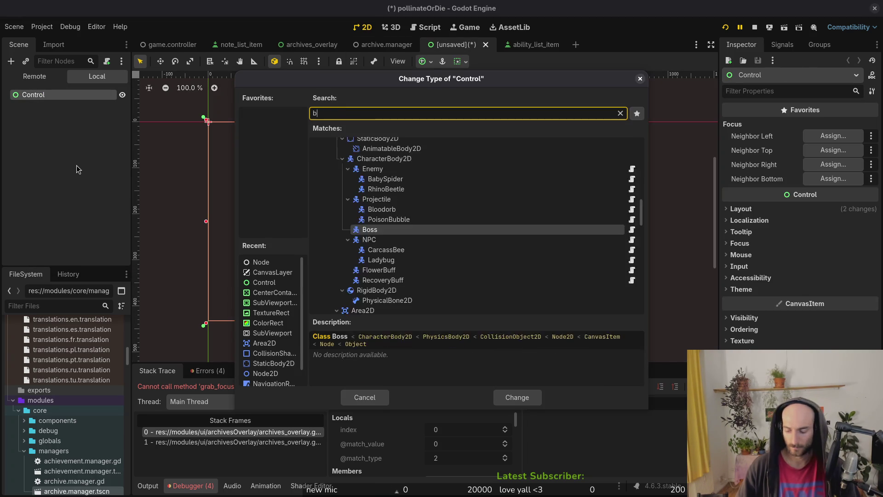
key("Return")
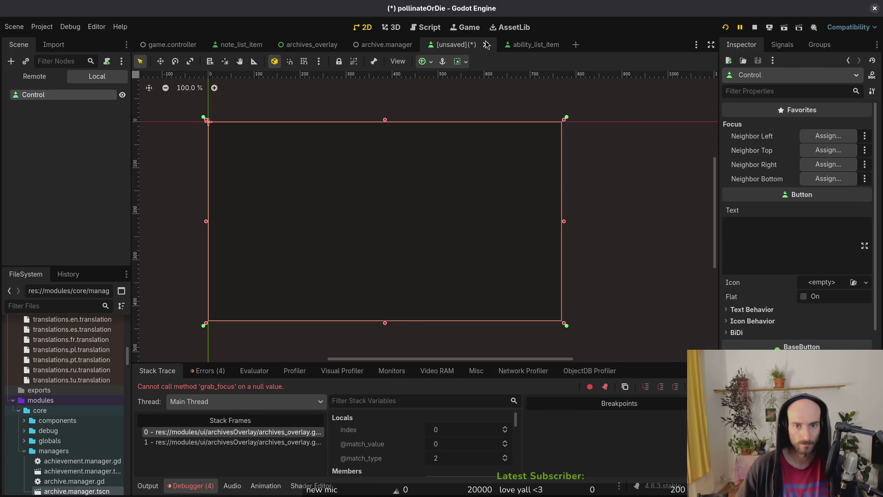
Paste listItemFrame and Sprite2D from the ability list item under the Button root and compare them.
left_click(536, 44)
left_click(453, 45)
left_click(37, 133)
key("ctrl+v")
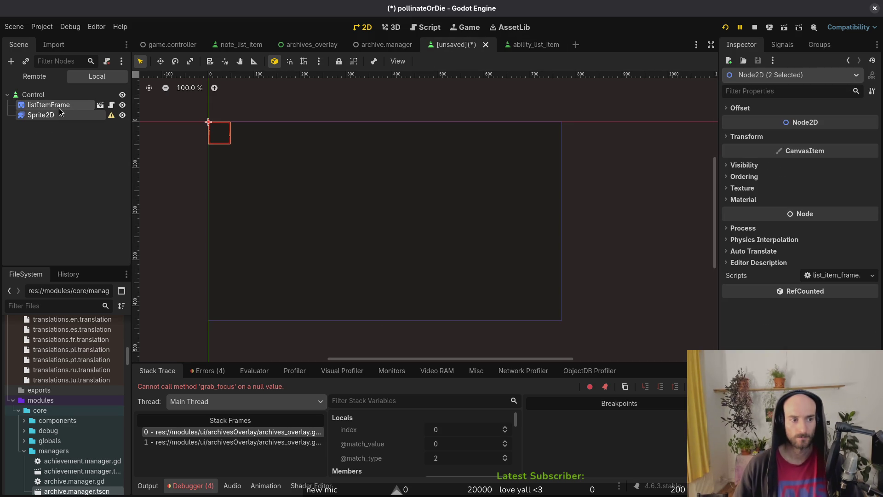
left_click(54, 116)
left_click(534, 45)
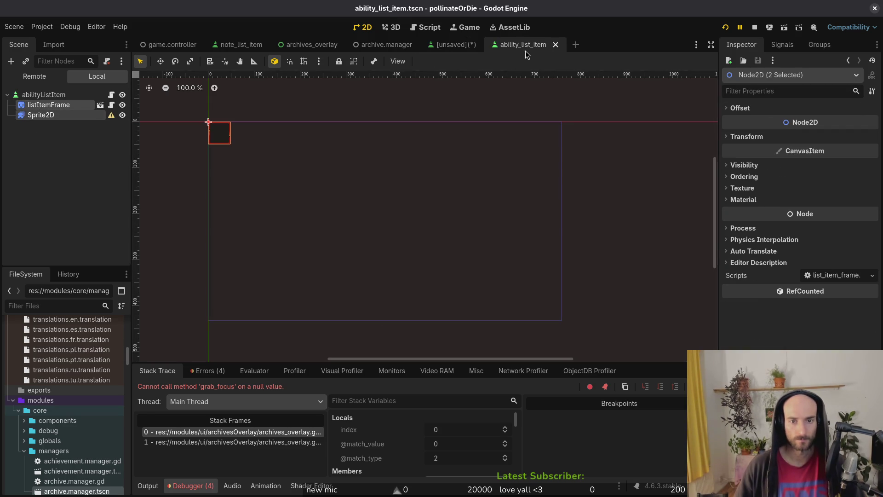
left_click(73, 115)
left_click(64, 105)
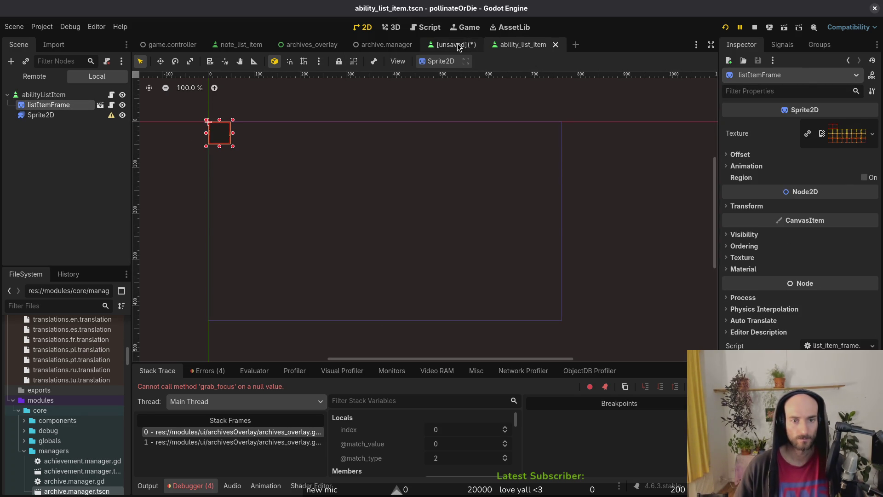
left_click(453, 45)
left_click(52, 105)
left_click(35, 94)
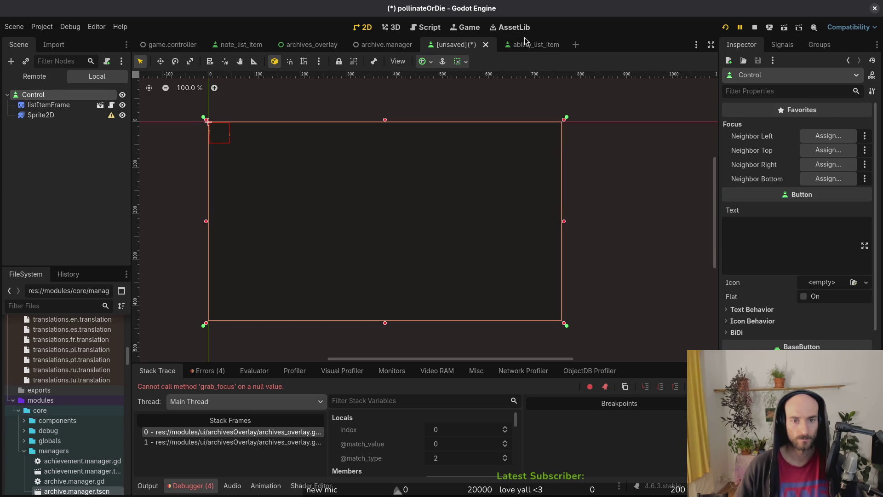
Anchor the Button to the top-left preset, matching the abilityListItem root's layout.
scroll(243, 139, "up", 3)
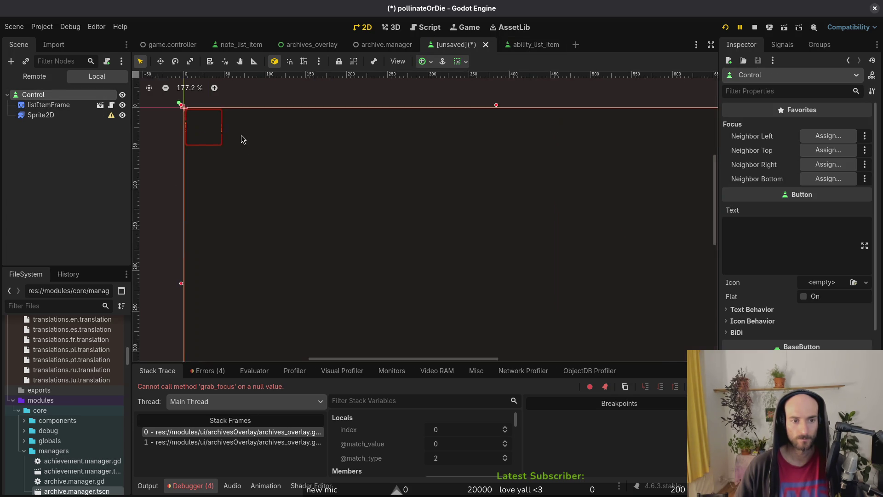
left_click(533, 45)
left_click(52, 95)
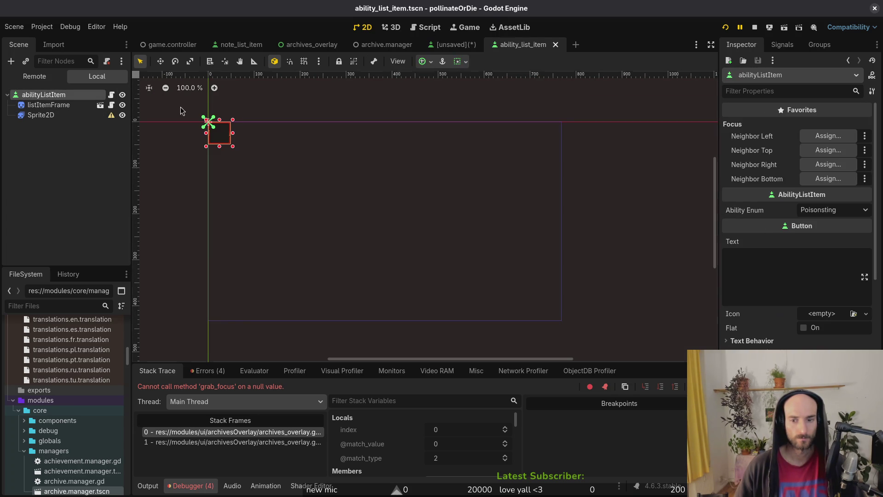
scroll(810, 289, "down", 5)
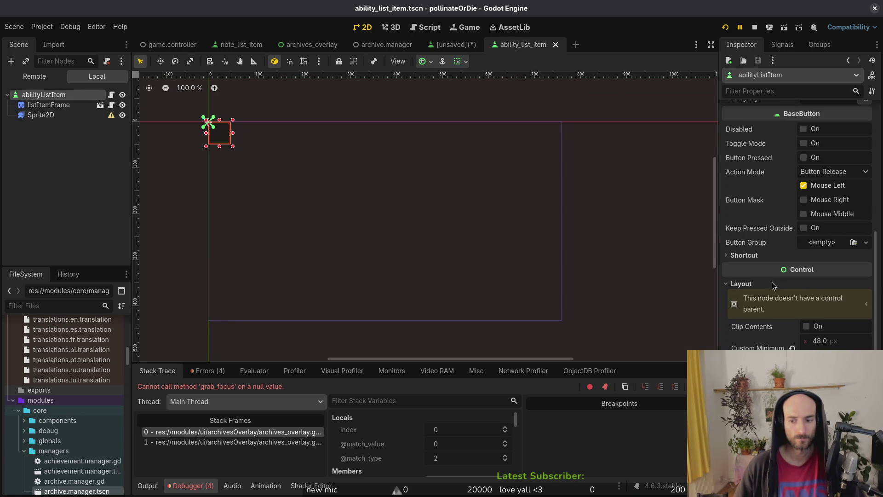
left_click(456, 44)
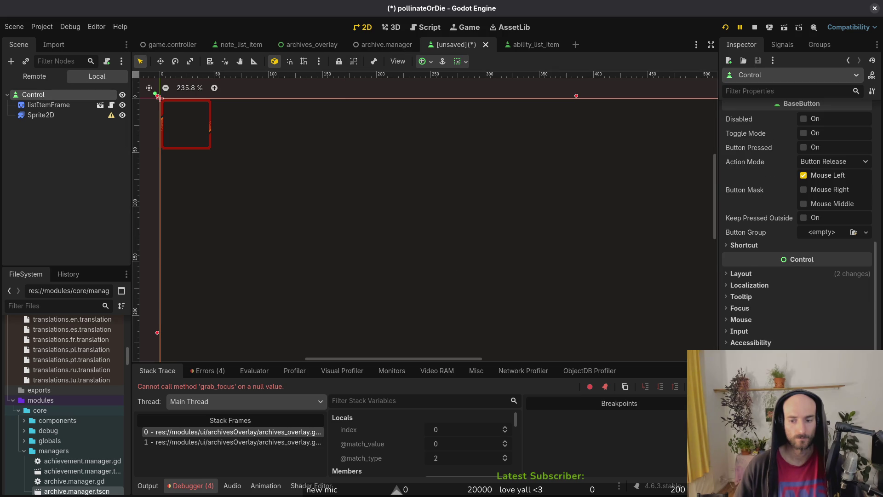
left_click(793, 274)
left_click(835, 387)
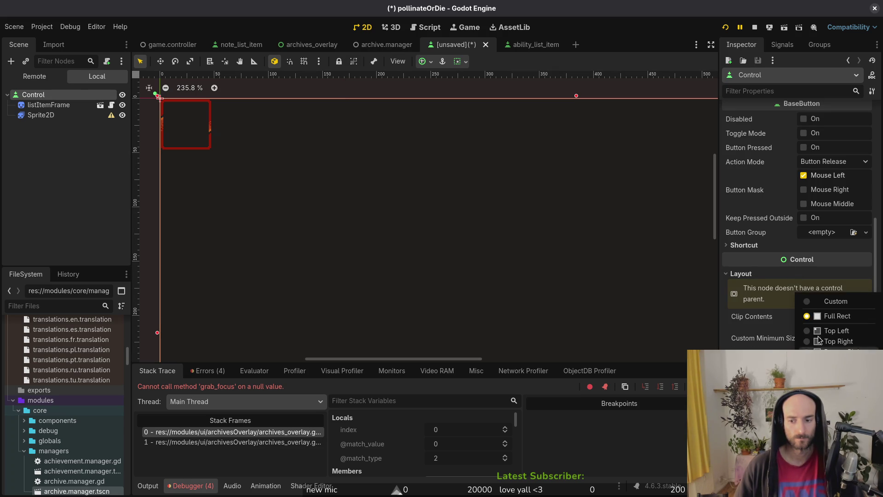
left_click(828, 327)
scroll(399, 220, "down", 6)
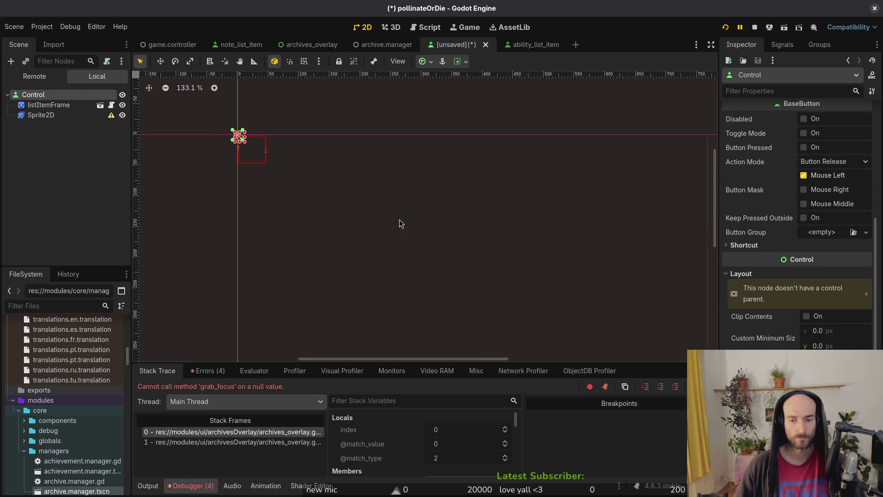
mouse_move(239, 137)
left_mouse_down()
mouse_move(302, 197)
mouse_move(358, 223)
mouse_move(339, 188)
left_mouse_up()
Set the Button's Custom Minimum Size to 48×48 and start saving the scene.
key("ctrl+s")
key("Escape")
left_click(535, 44)
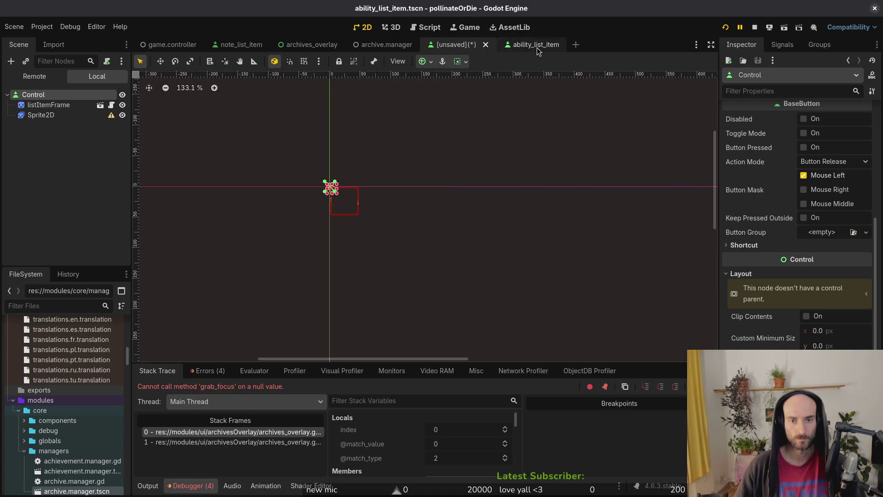
left_click(453, 44)
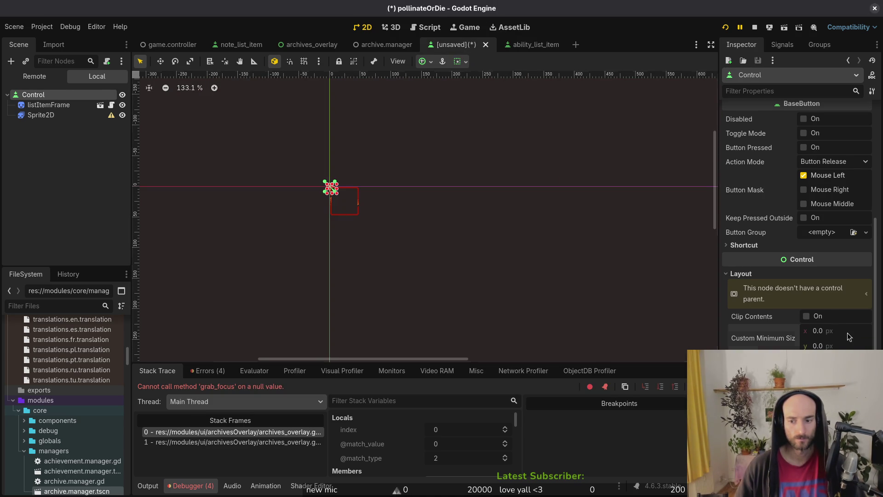
key("Tab")
type("48")
key("Return")
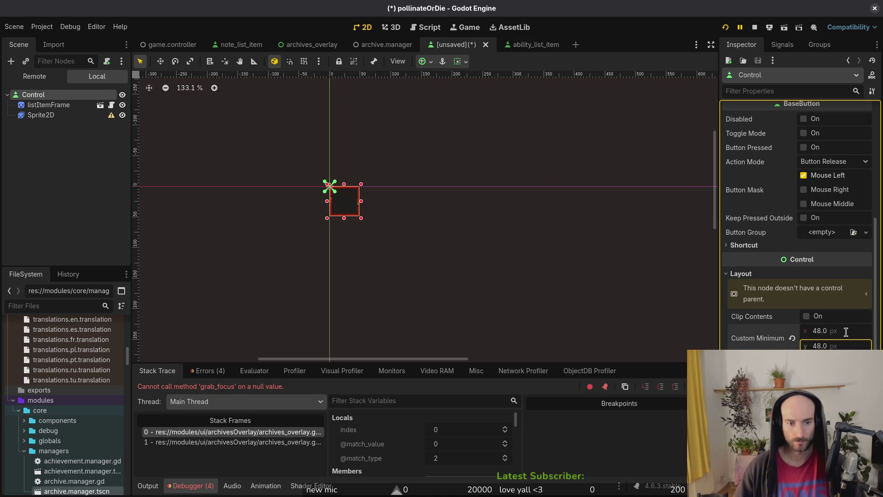
key("ctrl+s")
Save the scene as achievement_list_item.tscn in res://modules/ui/listElements.
double_click(534, 142)
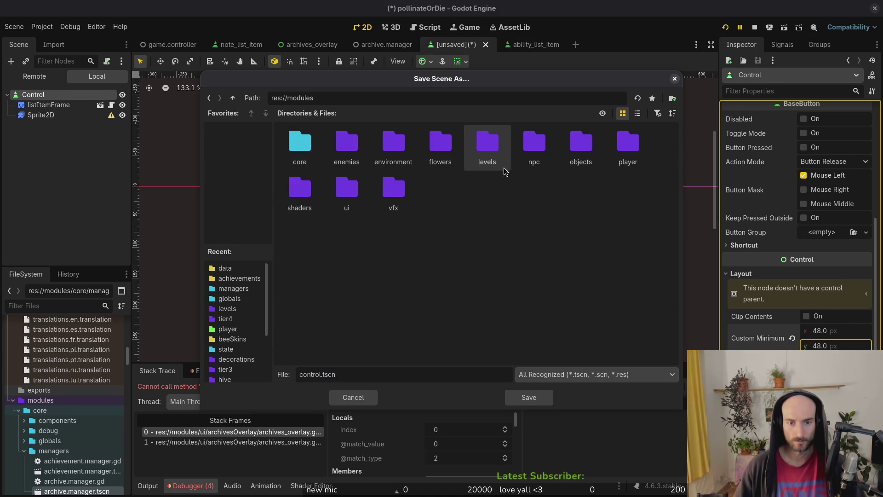
double_click(346, 196)
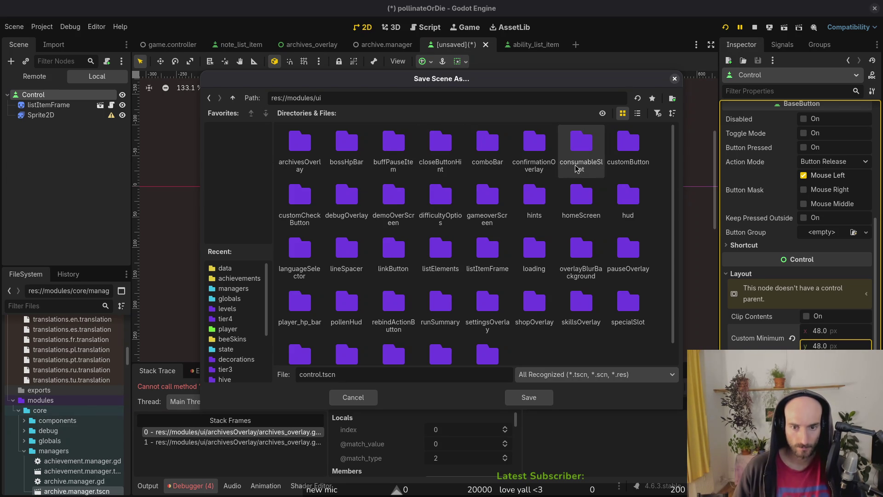
double_click(454, 252)
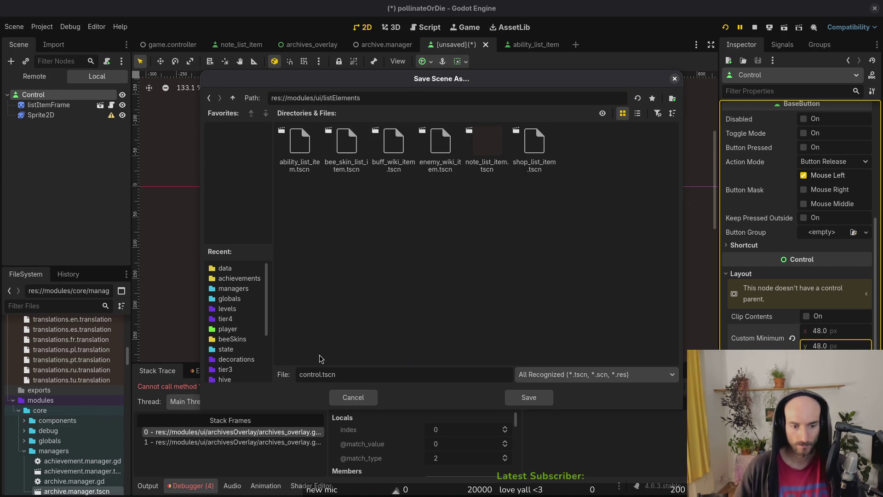
double_click(320, 375)
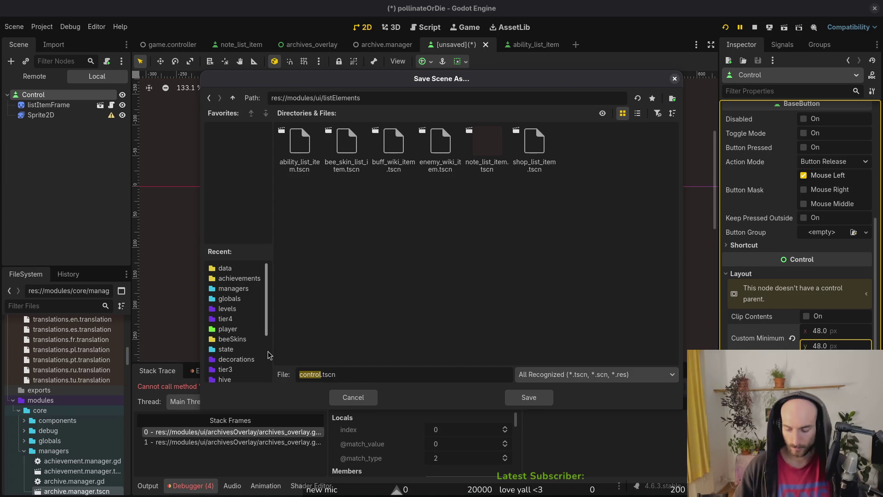
type("achievement_list_item")
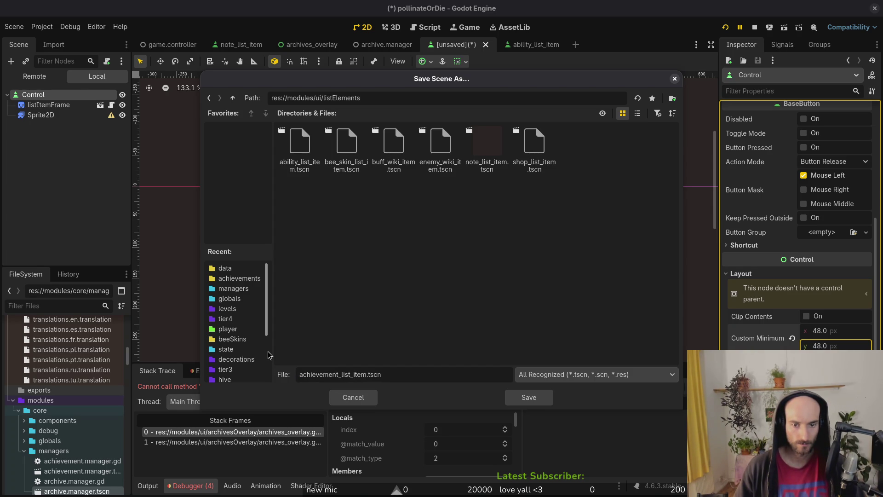
key("Return")
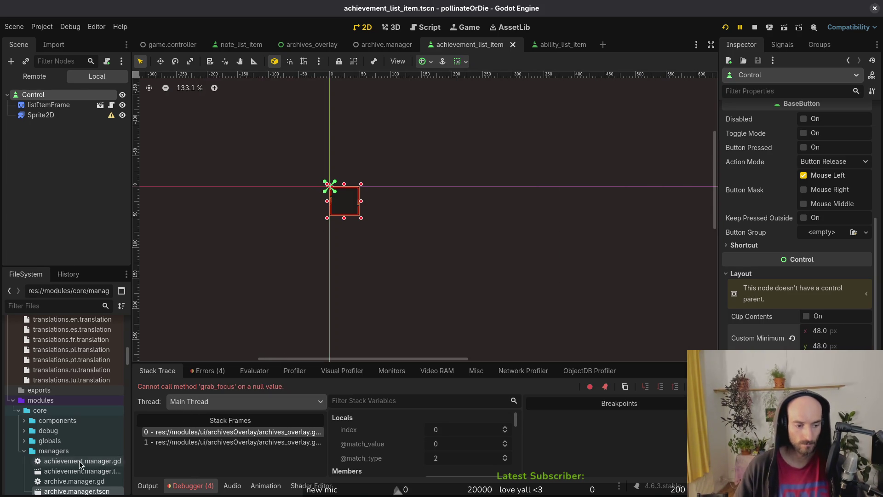
Open note_list_item.tscn via Quick Open and look over its nodes.
scroll(76, 446, "down", 10)
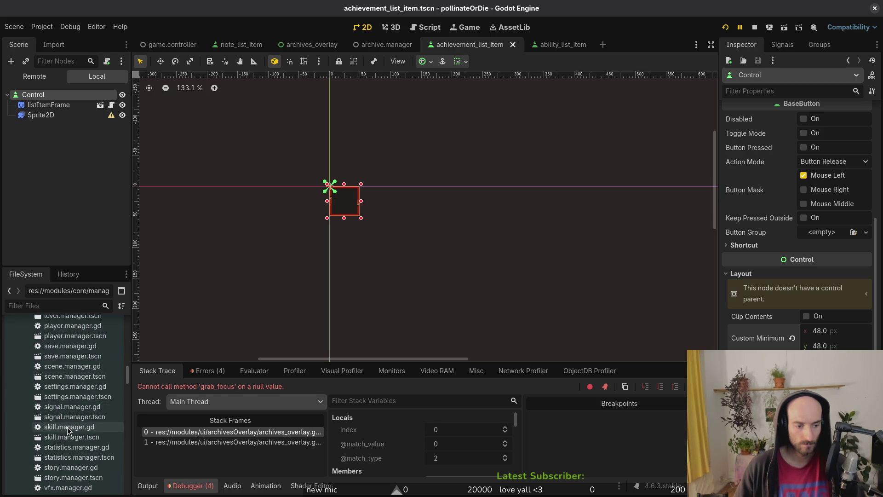
scroll(76, 410, "down", 1)
scroll(76, 393, "up", 5)
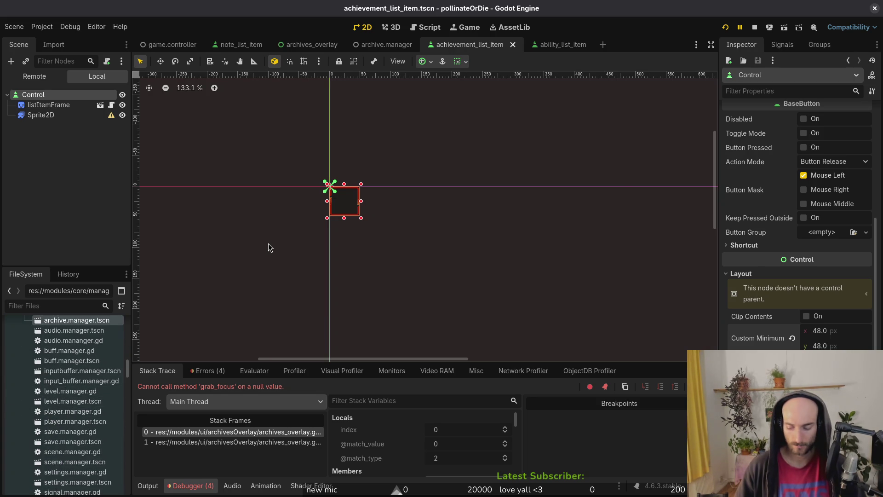
key("ctrl+shift+o")
type("notelist")
key("Return")
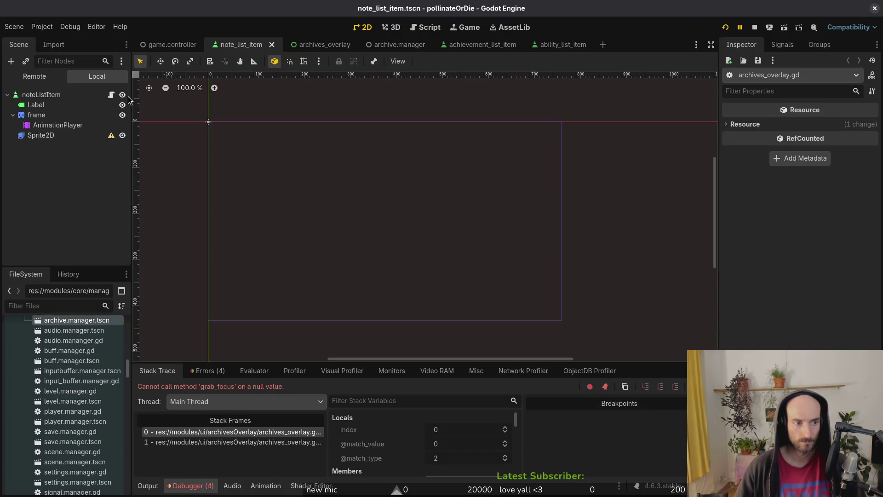
left_click(37, 105)
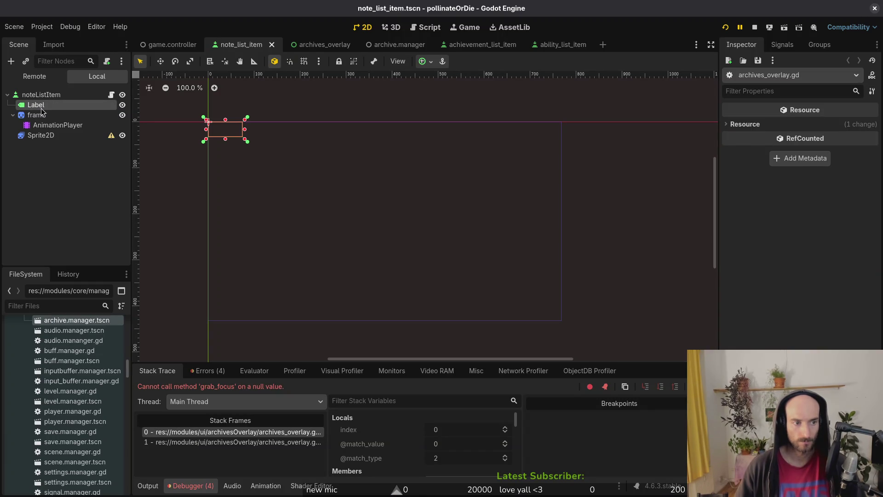
left_click(13, 115)
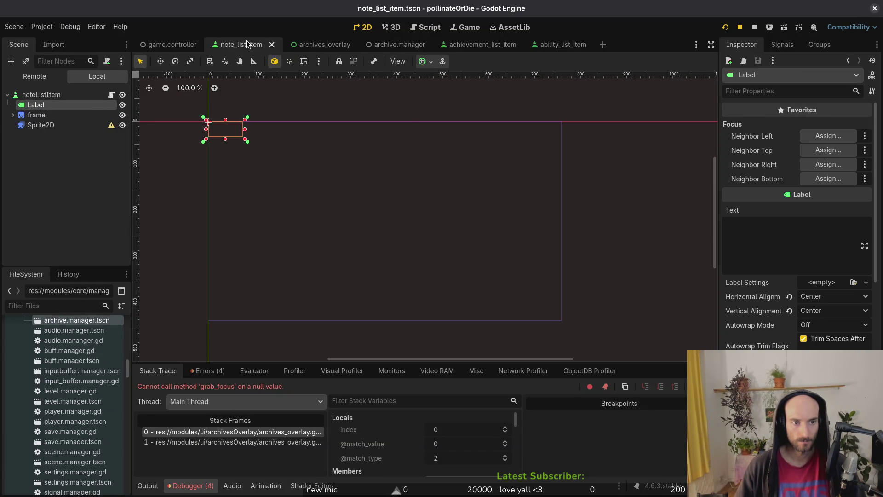
Reveal note_list_item.tscn in the FileSystem, close it and delete the file.
right_click(247, 44)
left_click(280, 97)
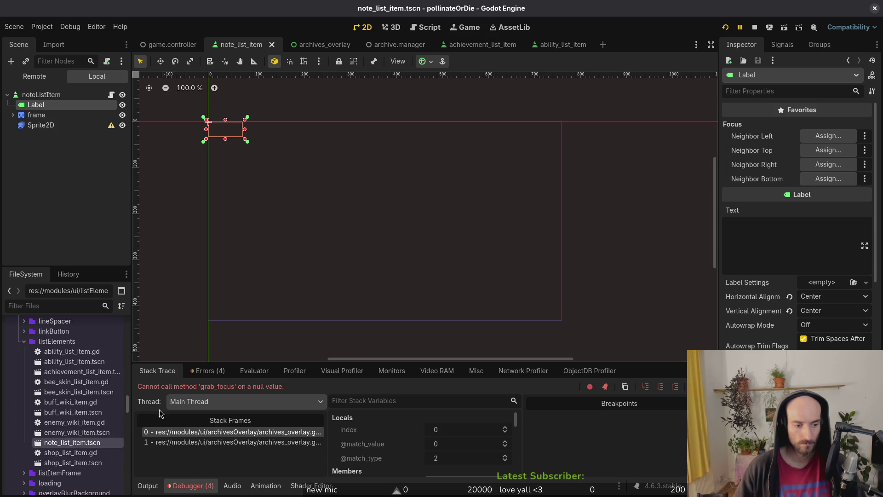
left_click(271, 44)
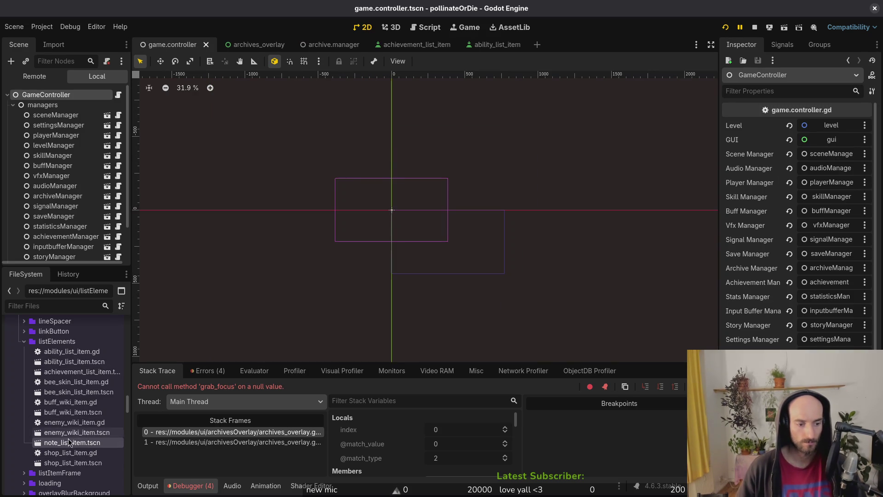
key("Delete")
key("Return")
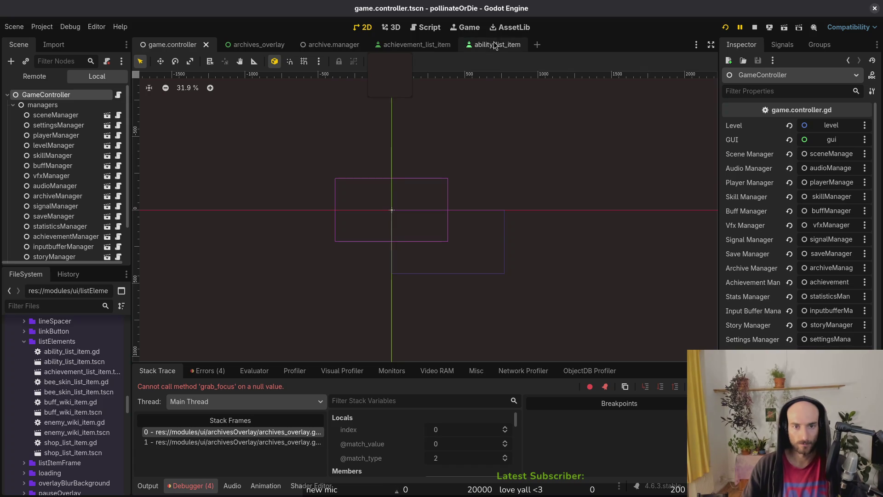
Rename the achievement_list_item root node to achievementListItem and save the scene.
left_click(265, 44)
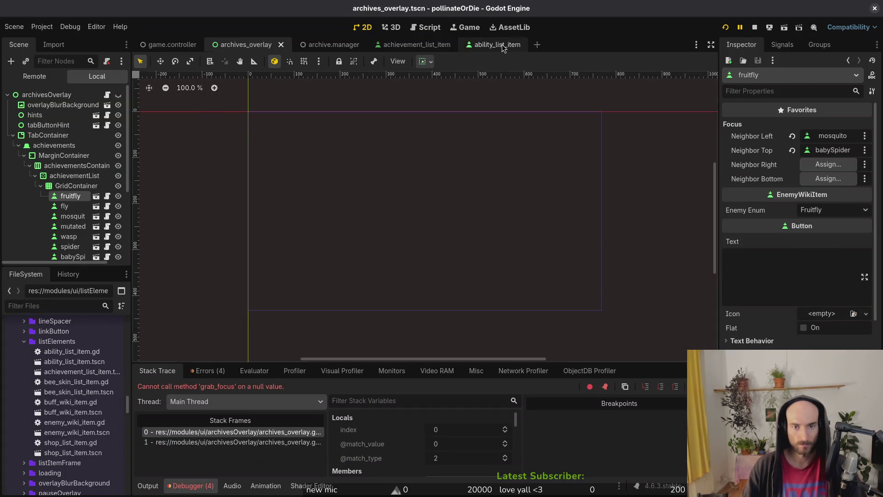
left_click(501, 44)
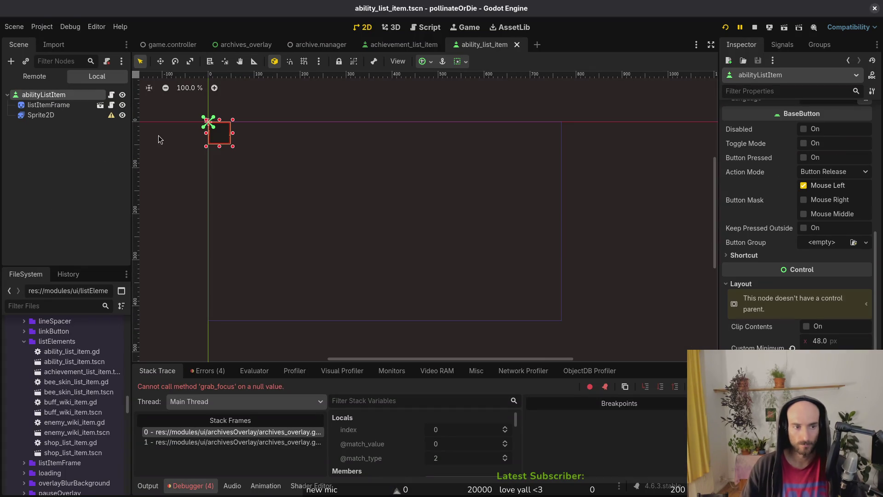
left_click(391, 47)
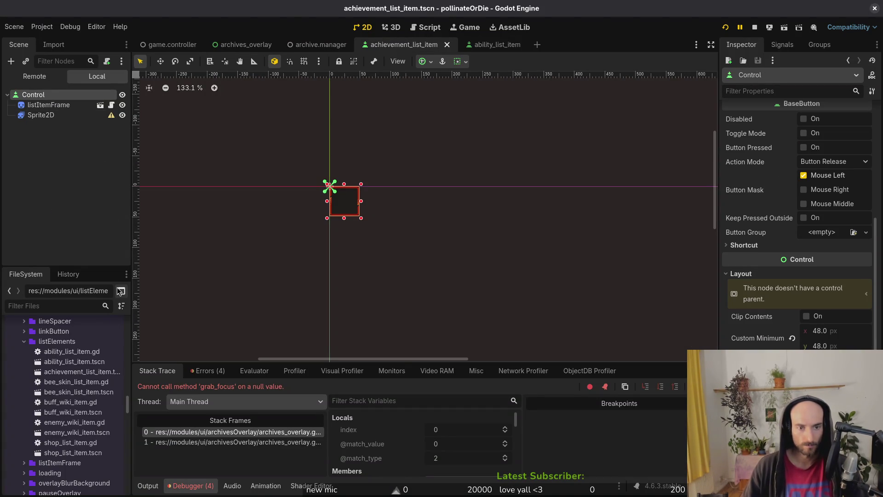
left_click(495, 44)
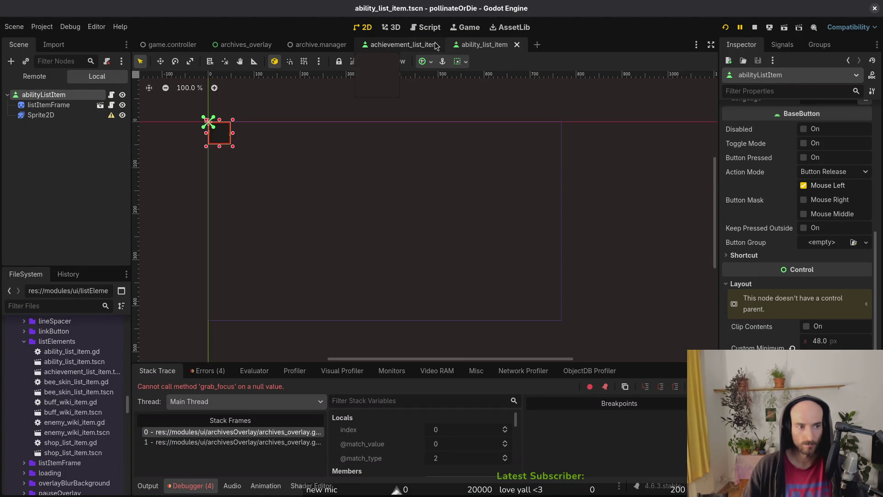
left_click(409, 45)
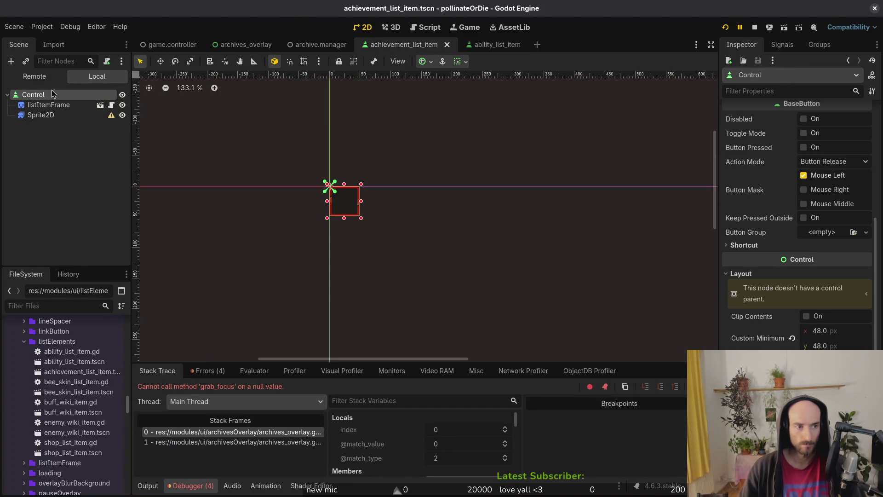
double_click(52, 93)
type("achievementList")
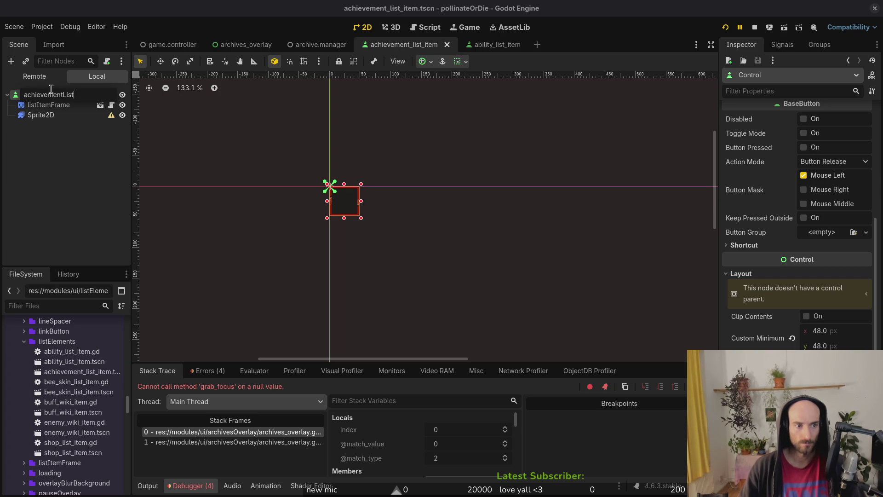
type("Item")
key("Return")
key("ctrl+s")
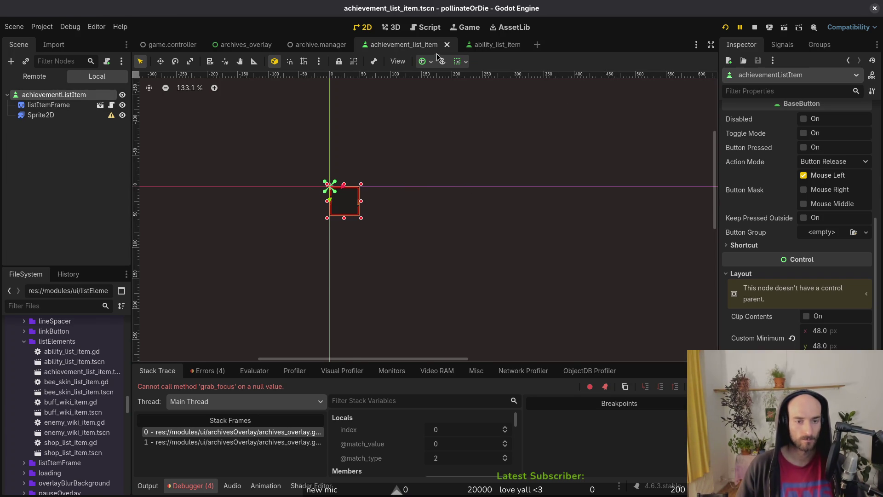
key("alt+Tab")
Launch vim and open enemy_wiki_item.gd and ability_list_item.gd with the file finder.
type("vim")
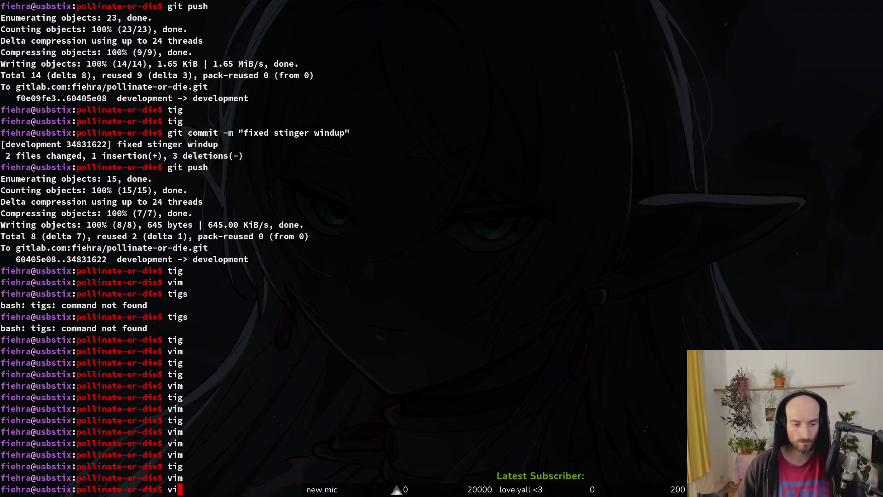
key("Return")
type("n")
key("BackSpace")
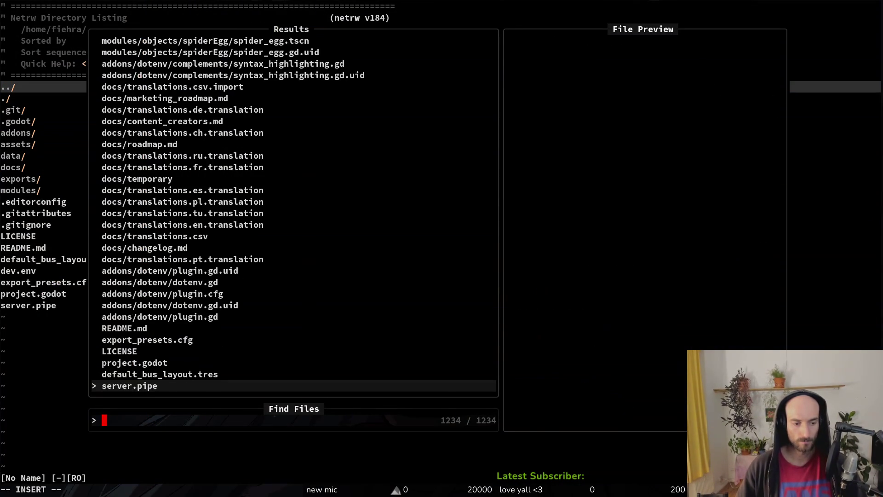
type("lisite")
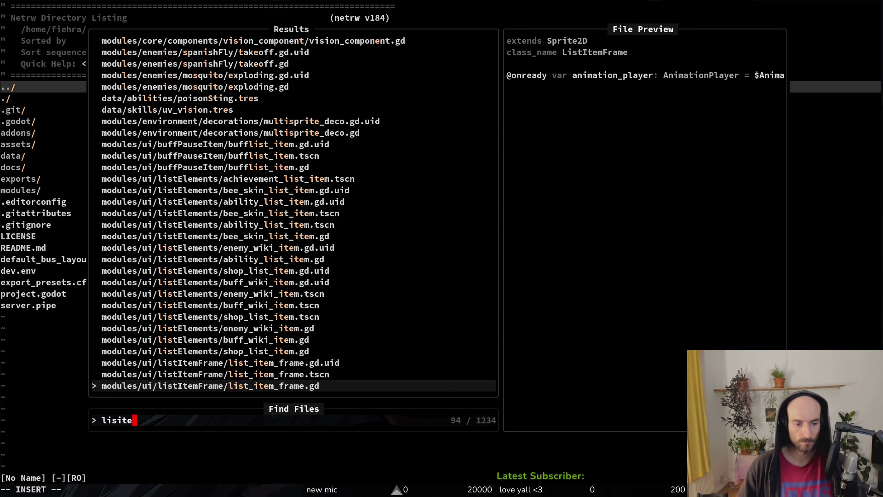
key("Up")
key("Up")
key("Up")
key("Return")
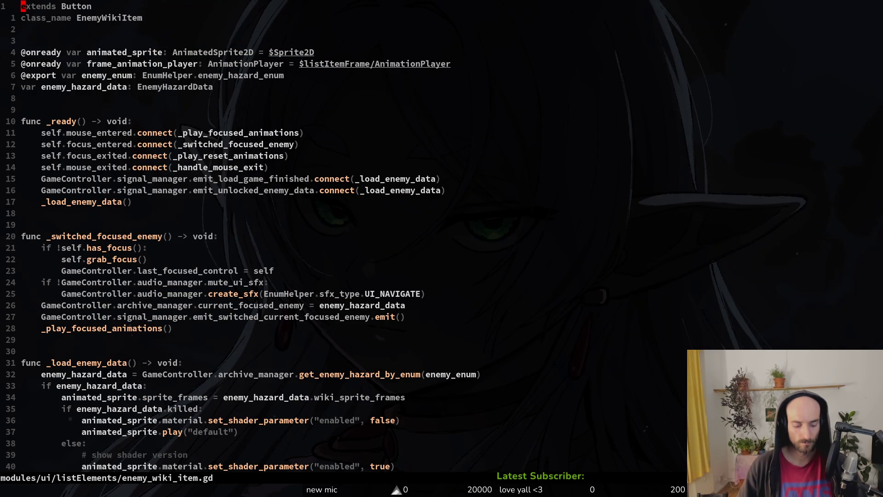
key("ctrl+p")
type("abilite")
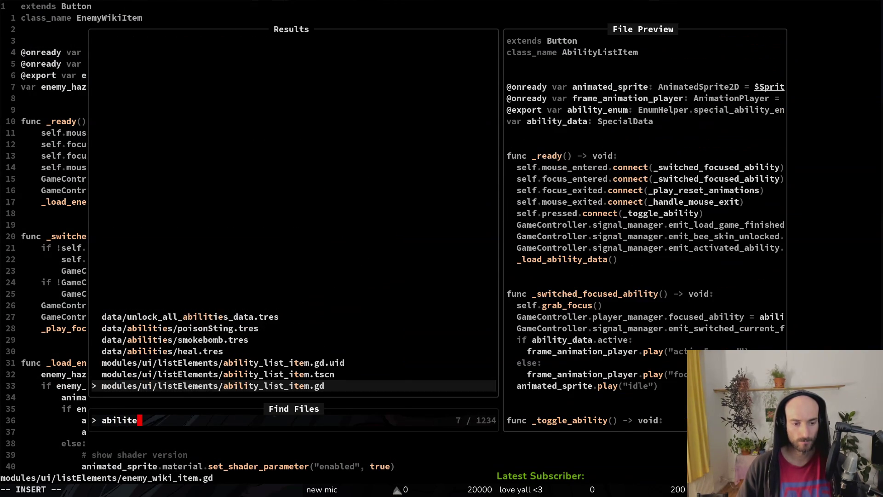
key("Return")
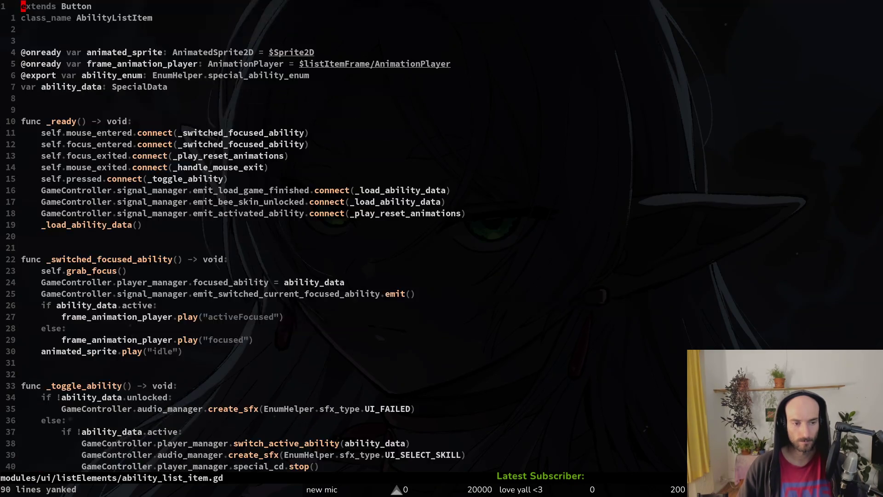
Attach a new achievement_list_item.gd script to the achievementListItem root node and save the scene.
key("ctrl+p")
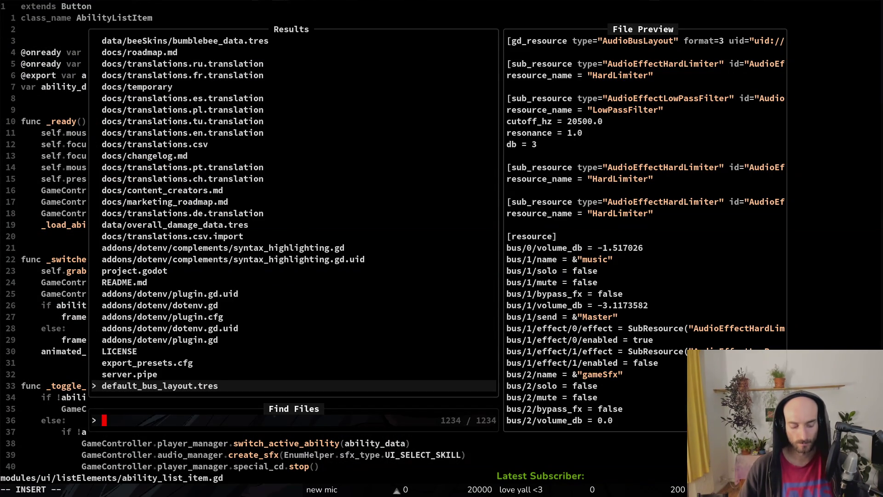
type("achiev")
key("Return")
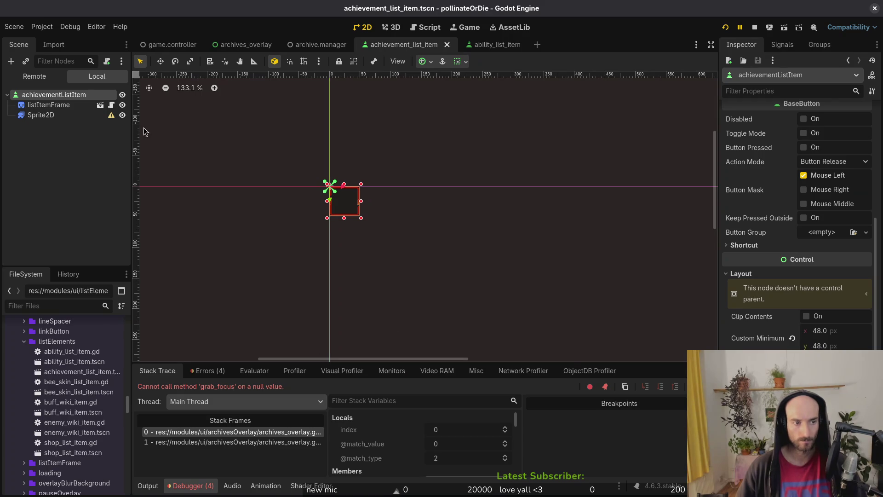
right_click(97, 94)
left_click(133, 184)
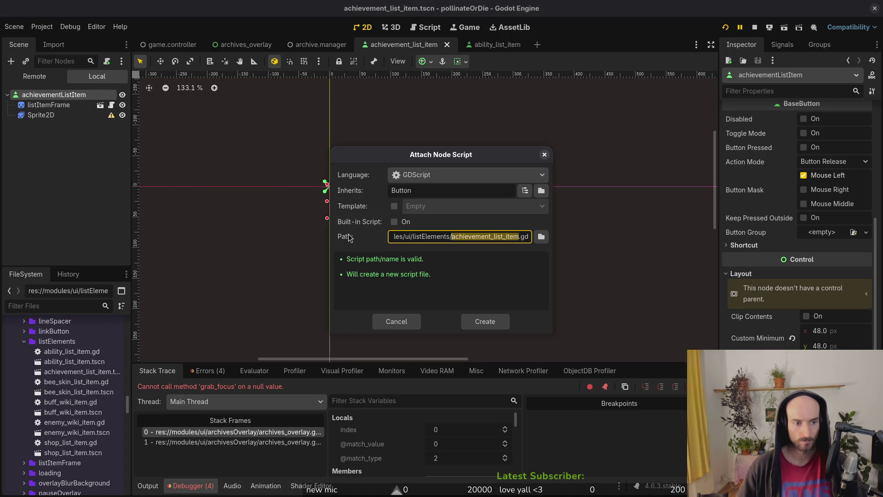
left_click(501, 323)
key("ctrl+s")
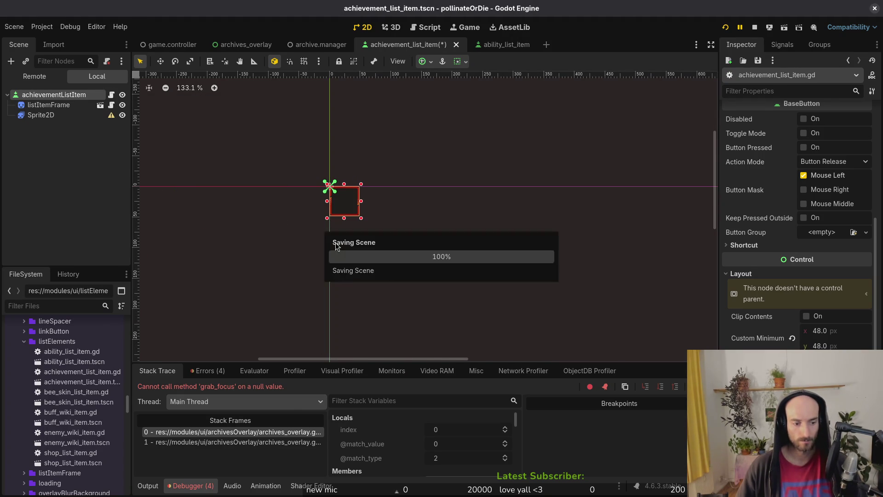
key("alt+Tab")
key("ctrl+p")
Open achievement_list_item.gd, paste the ability list item code, drop the duplicate extends line, and save.
type("ahlis")
key("c")
key("c")
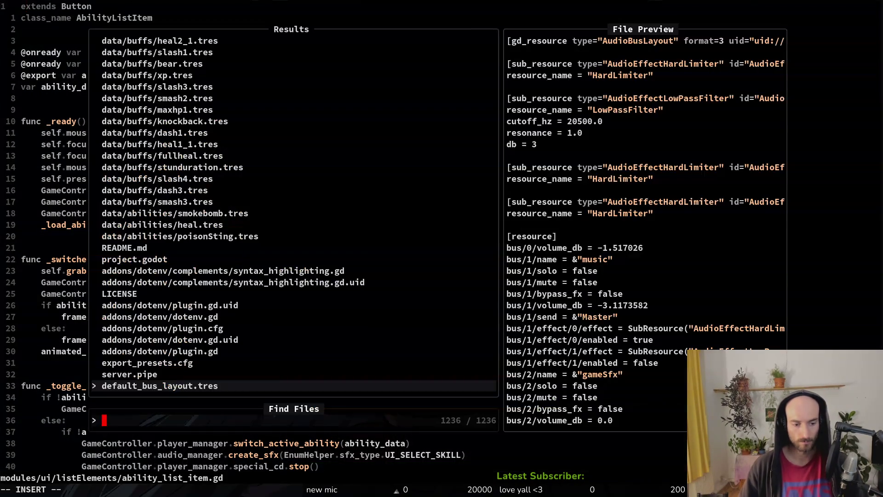
type("achc")
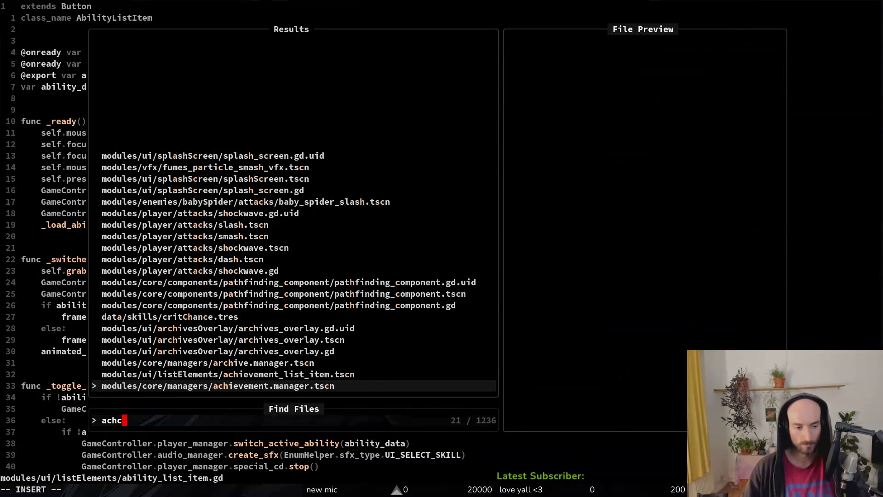
type("list")
key("Return")
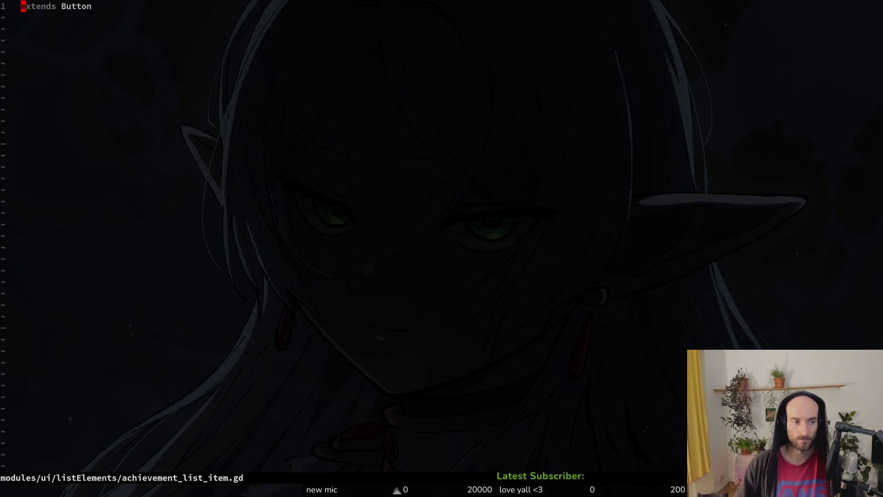
key("p")
key("d")
key("d")
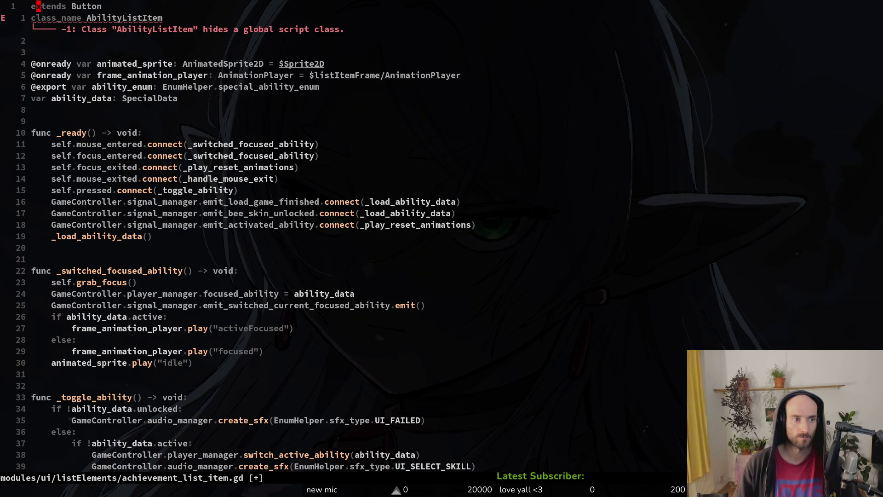
type(":write")
key("Escape")
Change the class_name to AchievementListItem and save the script.
type("w")
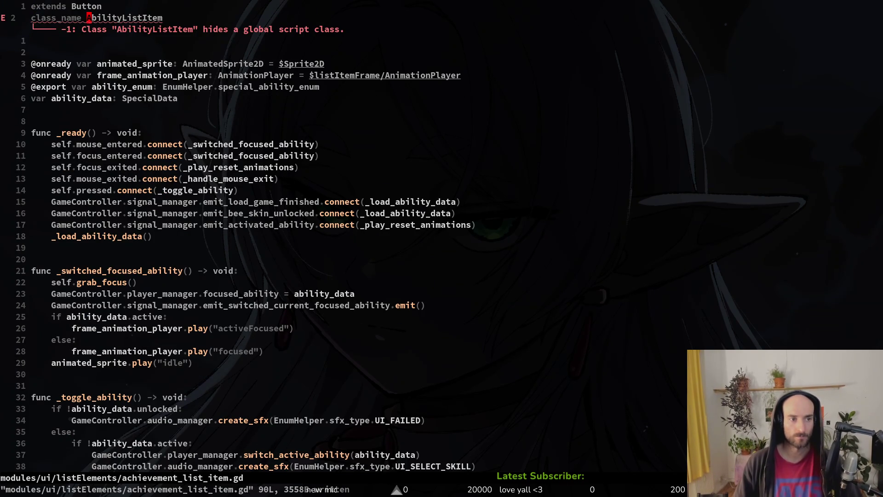
type("cwAchievement")
key("Down")
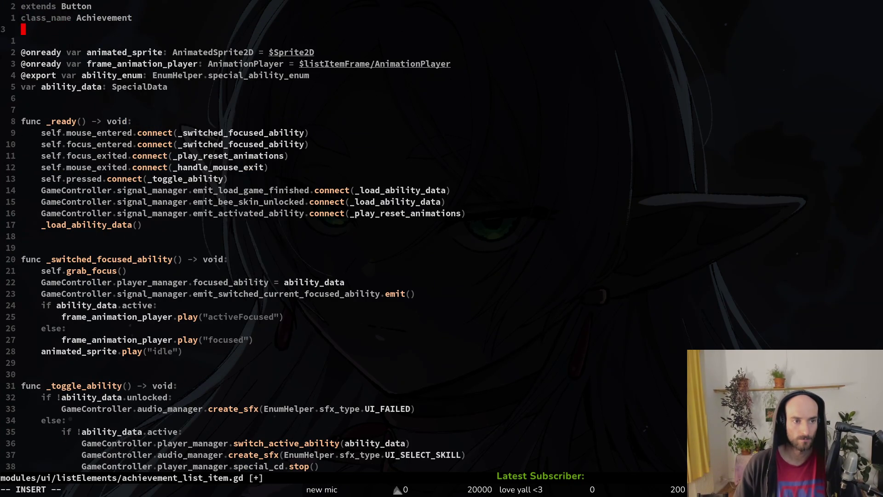
key("BackSpace")
type("Lis")
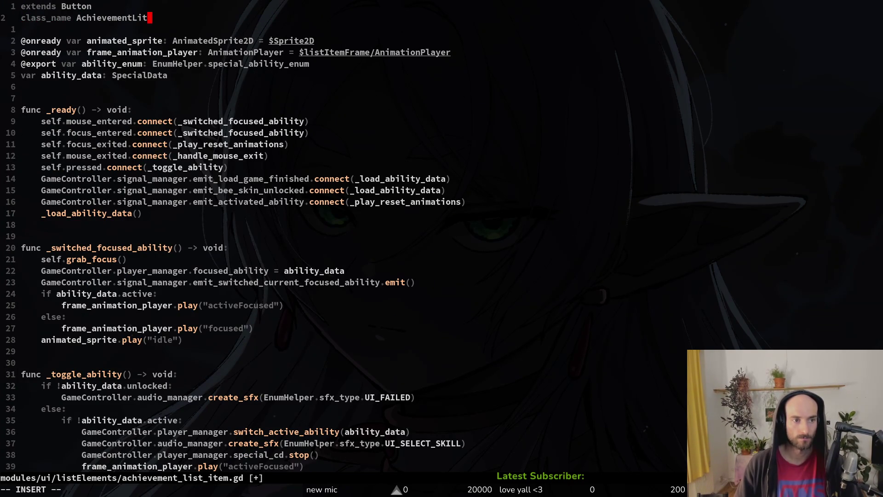
type("tItem")
key("Escape")
key("o")
key("Escape")
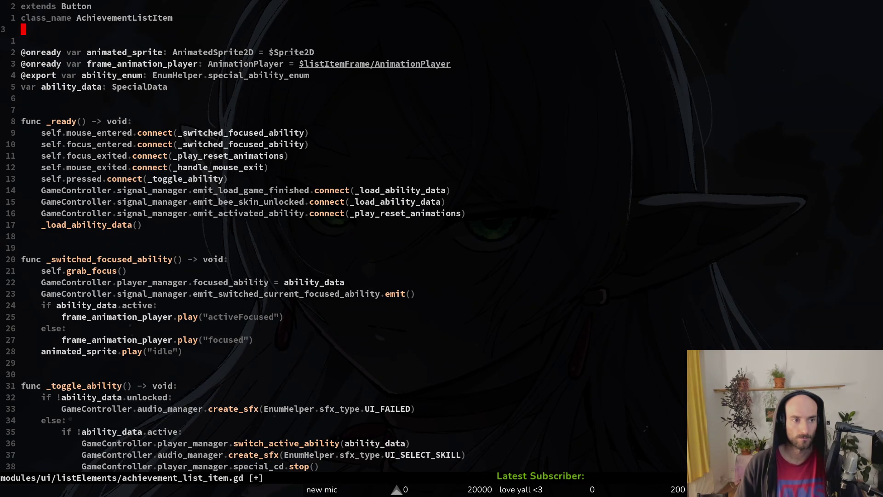
type(":w")
key("Return")
key("j")
key("j")
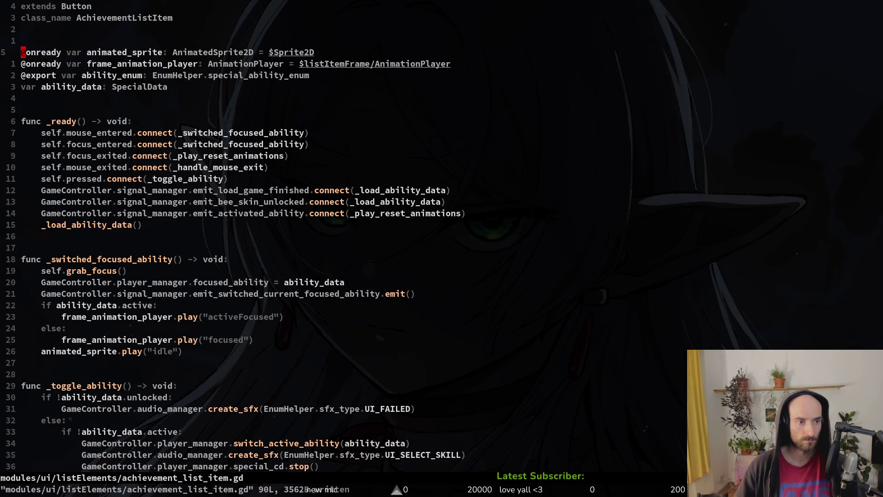
Rename the exported enum variable to achievement_enum, typed EnumHelper.achievement_enum.
key("j")
key("j")
type("l")
type("cwachieve")
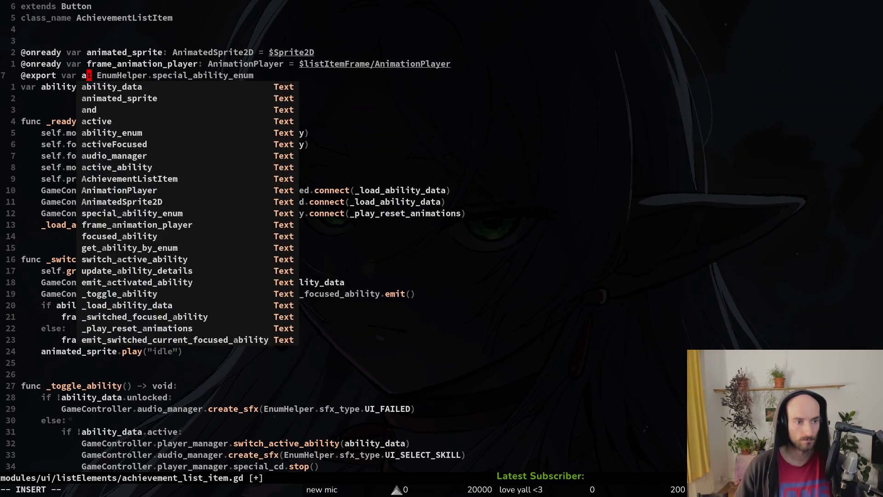
type("ment_enum")
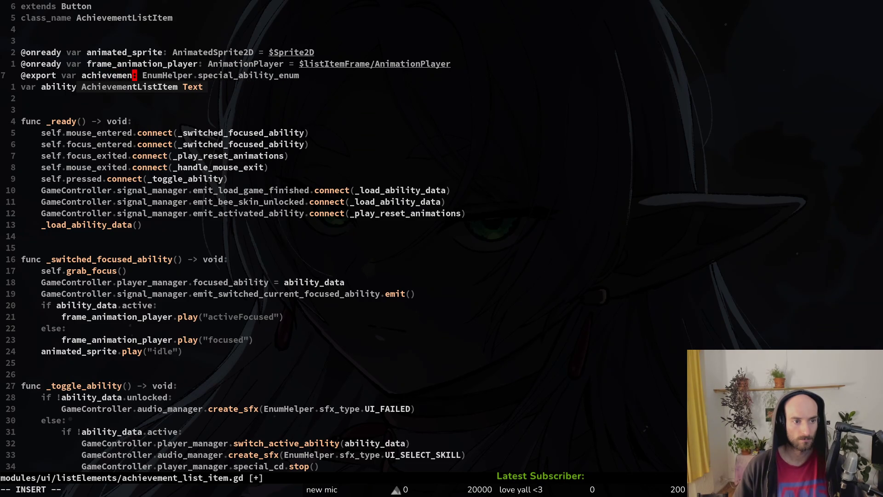
key("Escape")
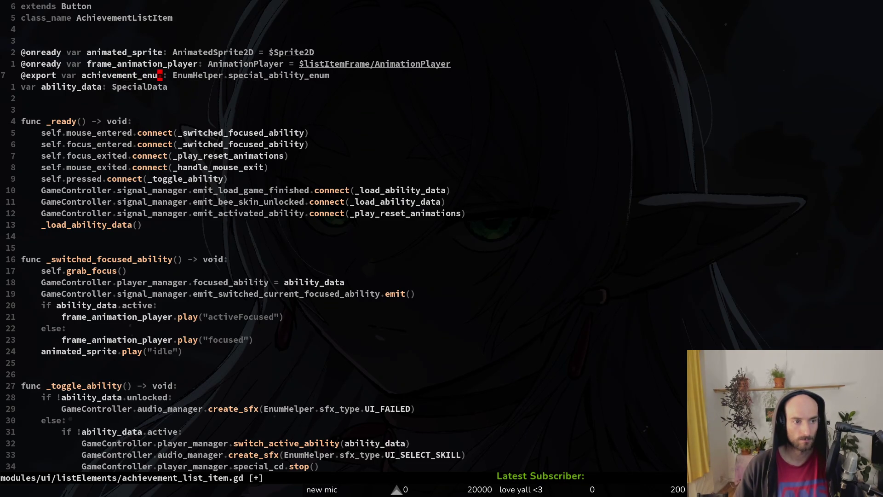
type("lcwachievement_enum")
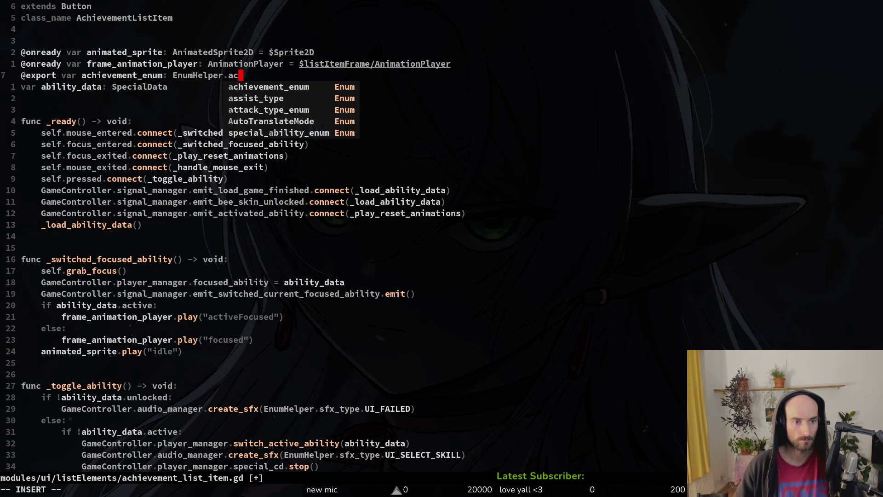
key("Escape")
key("j")
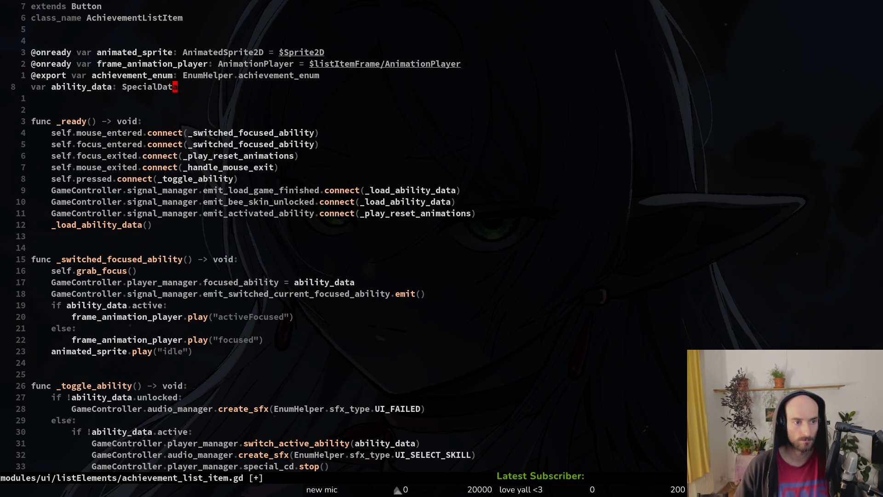
Rename the ability_data variable to achievement_data.
type("bcw")
type("achid")
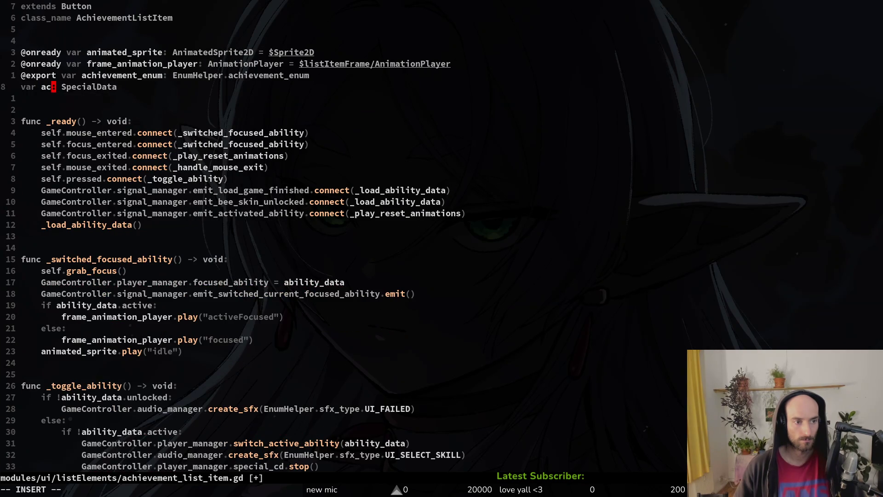
key("BackSpace")
type("ievement")
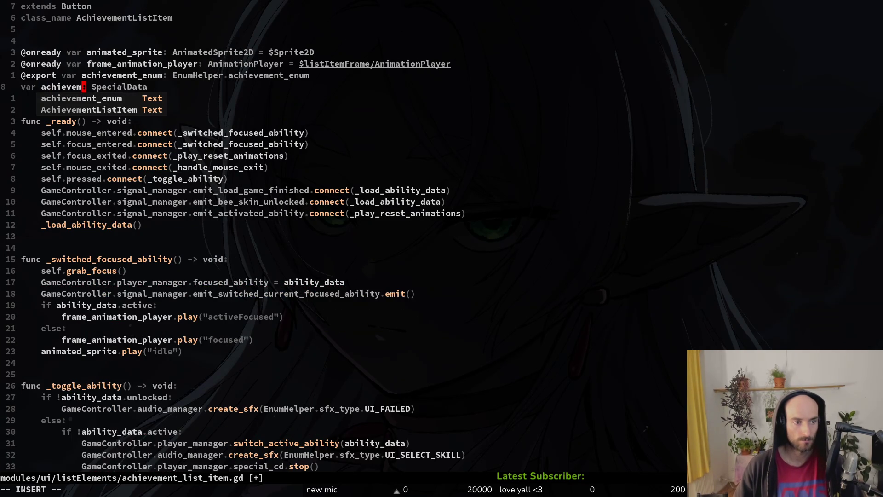
type("_data")
key("Escape")
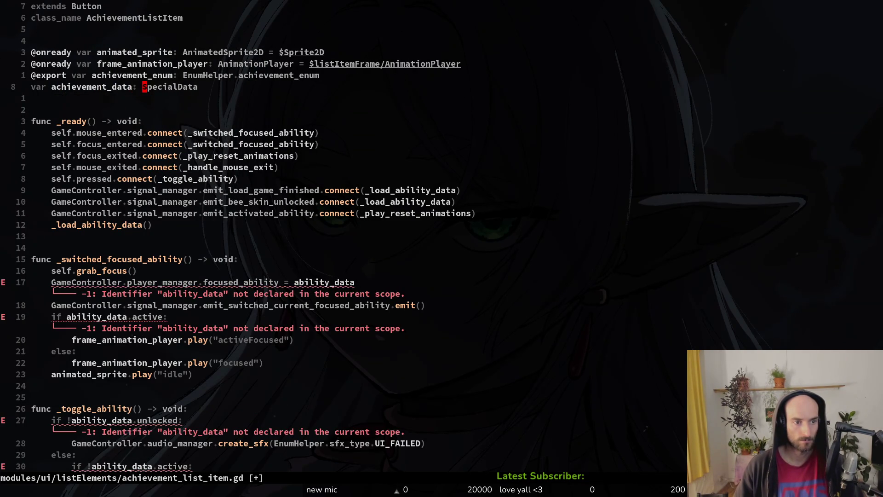
Set achievement_data's type to AchievementData and save the script.
type("cwA")
type("ch")
key("Escape")
key("u")
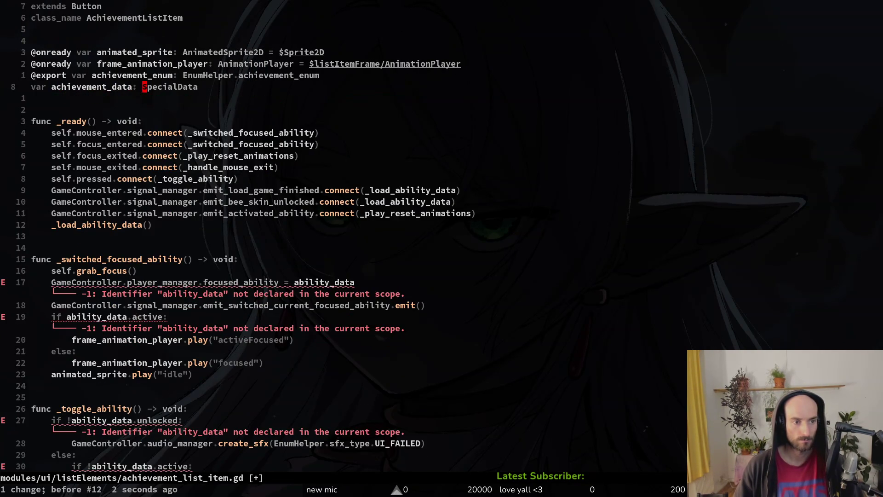
key("u")
key("ctrl+r")
key("ctrl+r")
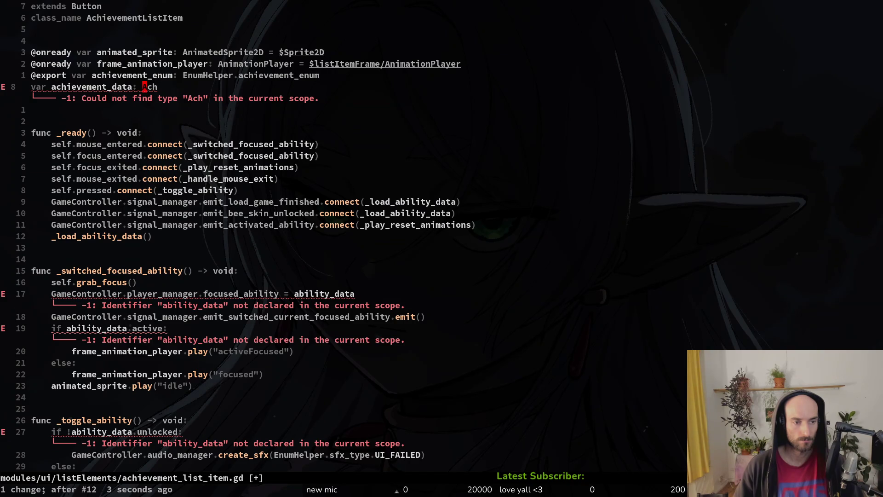
type("a: A")
key("Escape")
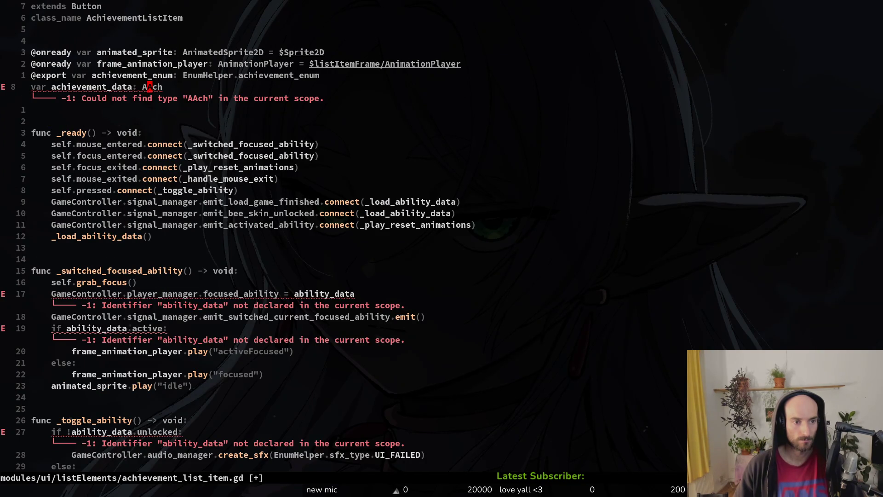
type("ciwAch")
key("Return")
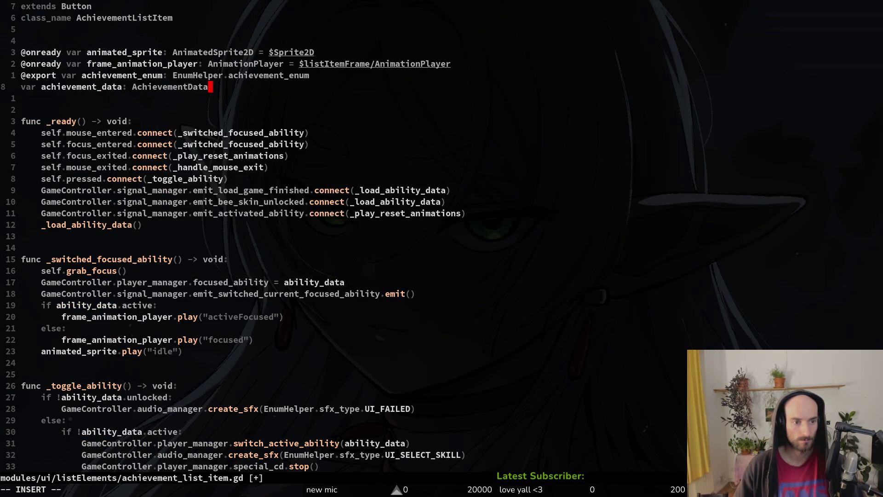
key("Escape")
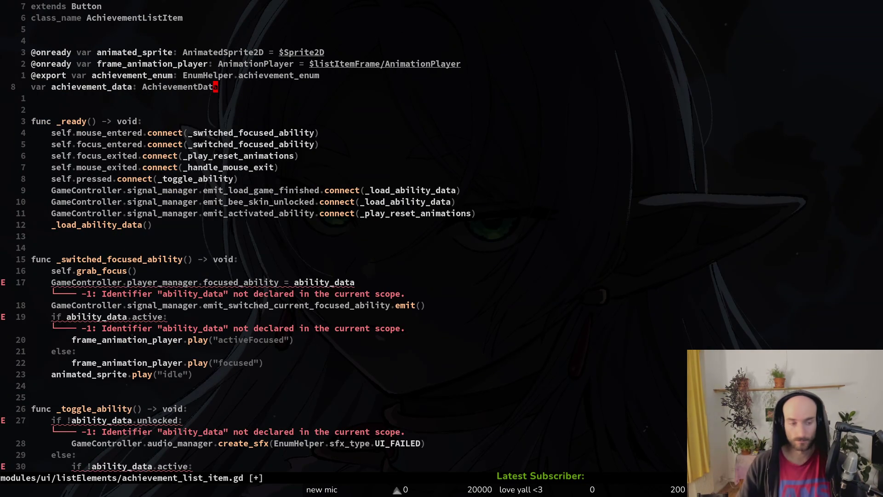
type(":w")
key("Return")
Rewrite the focus assignment as achievement_manager.current_focused_achievement = achievement_data.
key("1")
key("7")
key("j")
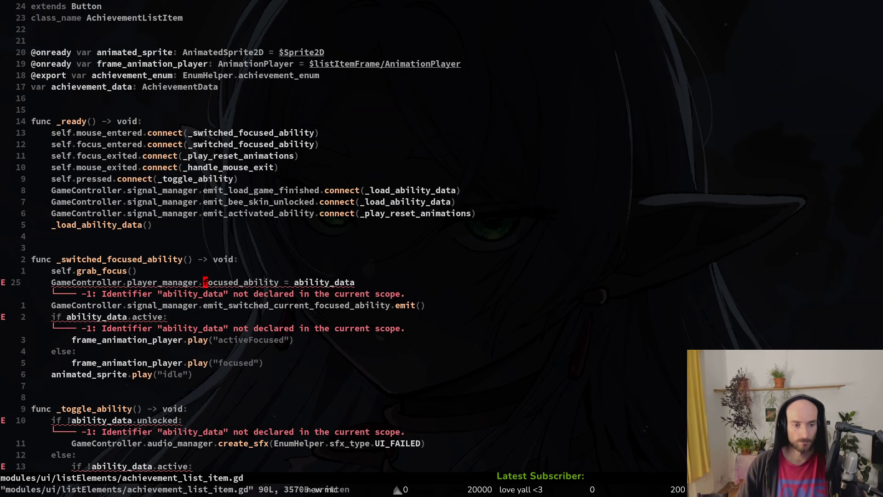
type("cf.achievement_manager.")
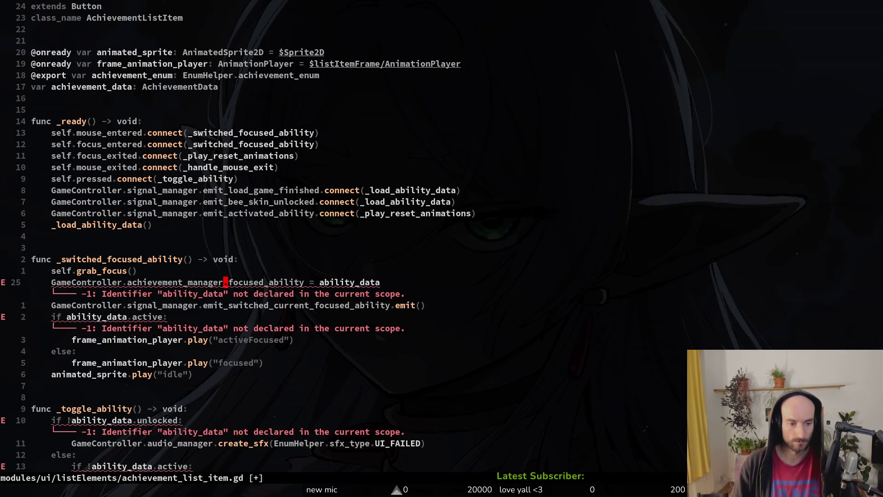
key("Delete")
key("Delete")
key("Delete")
type("cu")
key("Tab")
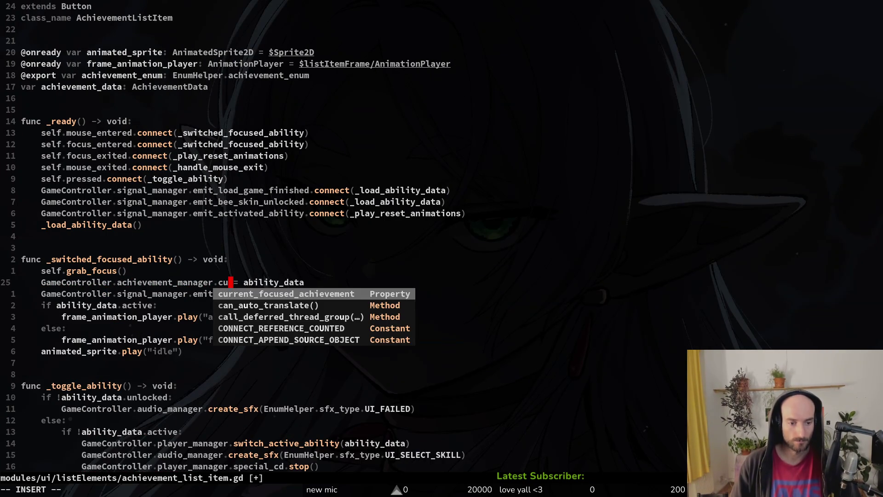
key("Escape")
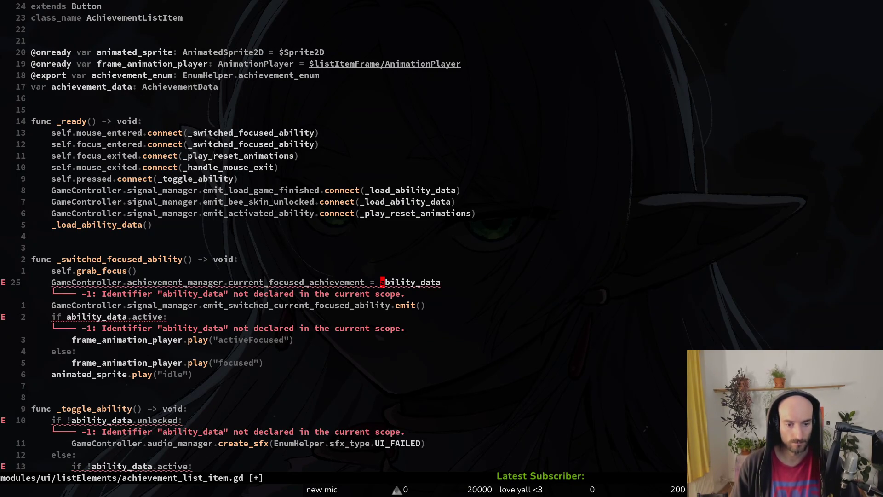
type("cwach")
key("Tab")
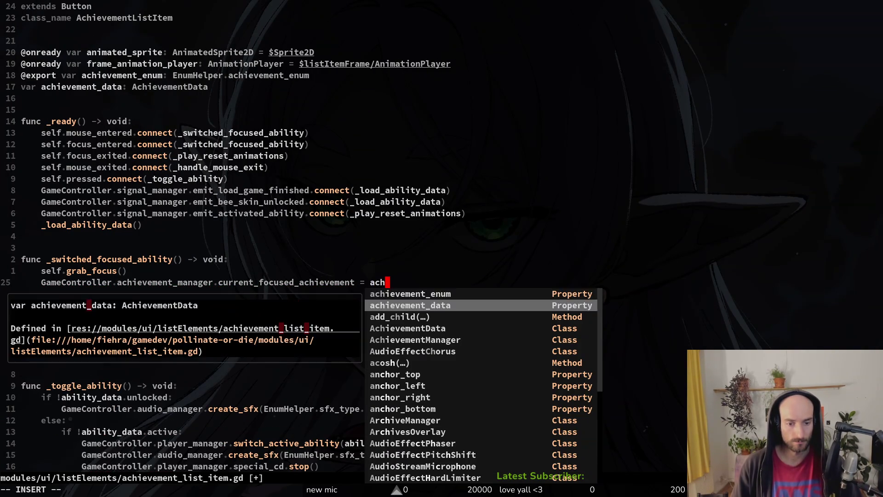
key("Escape")
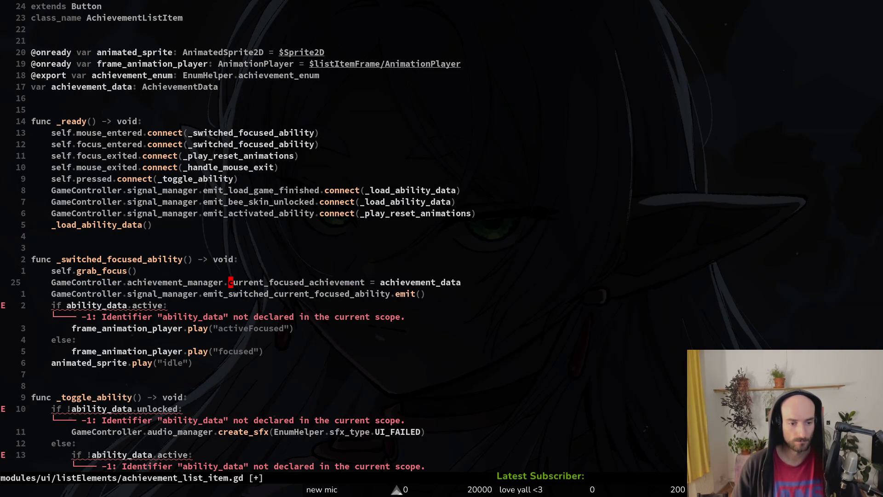
Shorten the property to focused_achievement and yank that name.
type("cwfocused")
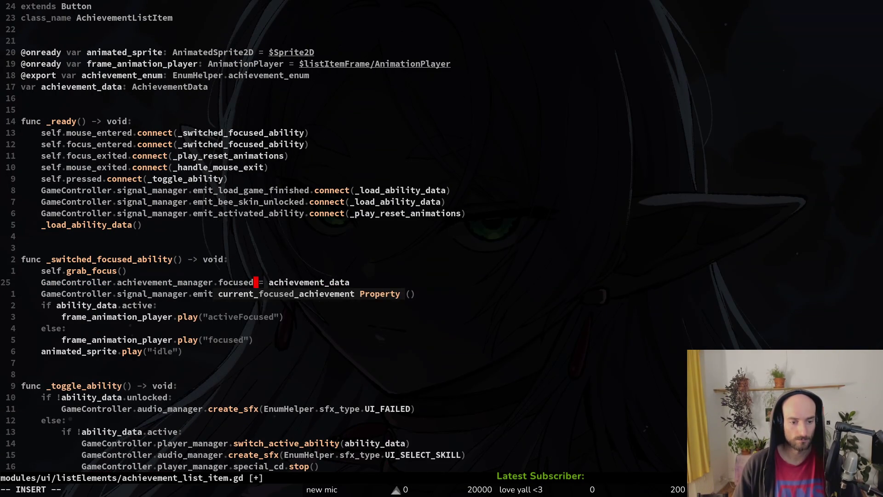
type("_achievement")
key("Escape")
key("v")
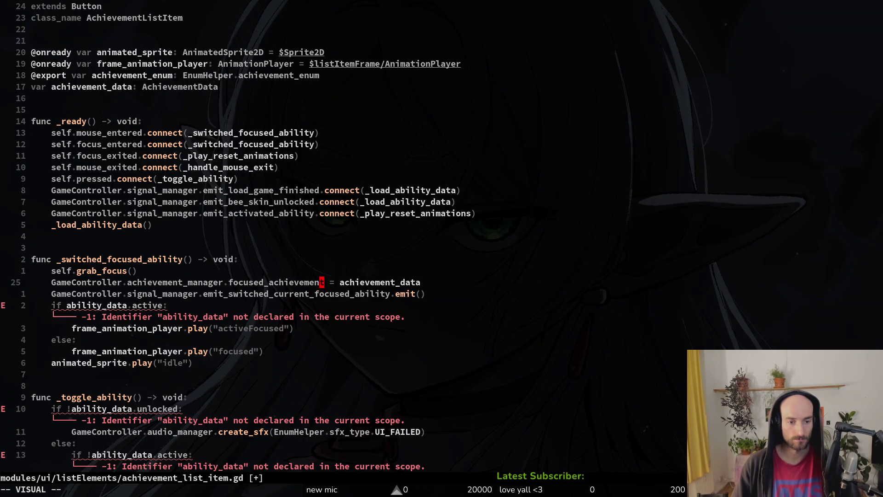
key("i")
key("w")
key("y")
key("space")
Open achievement.manager.gd and paste focused_achievement over the line 8 variable name.
key("f")
key("f")
type("achmana")
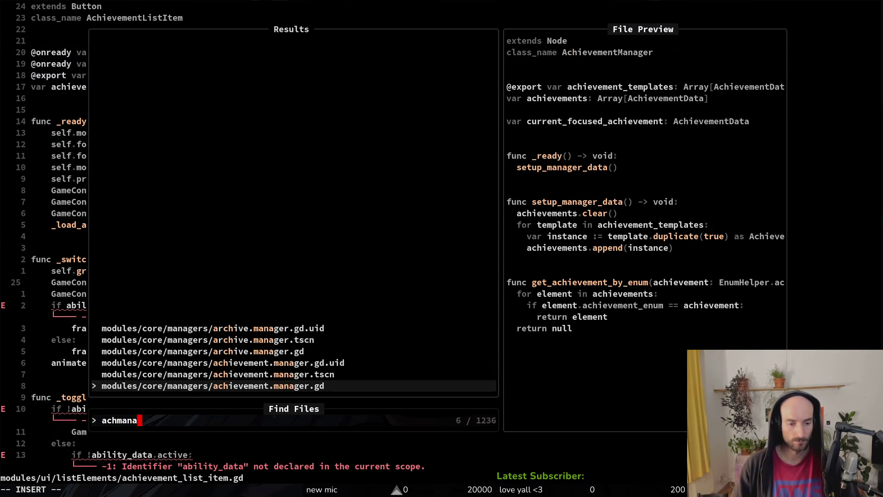
key("Return")
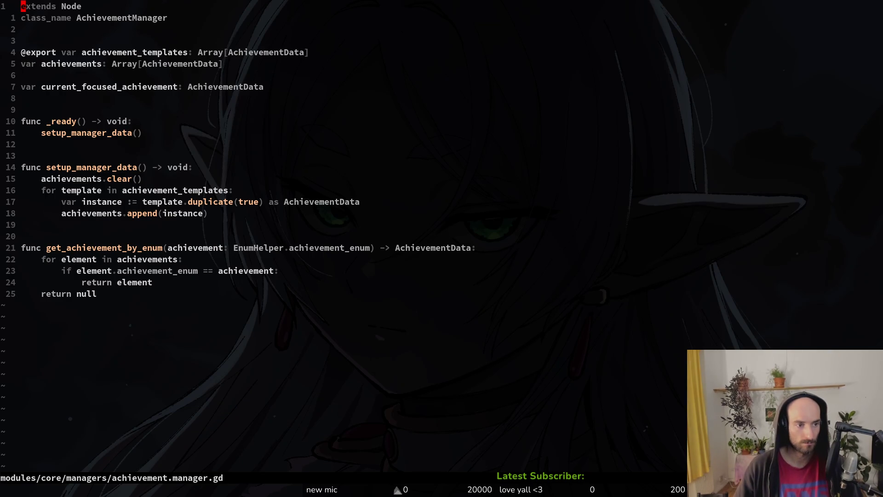
type("7j")
type("viwp:w")
key("Return")
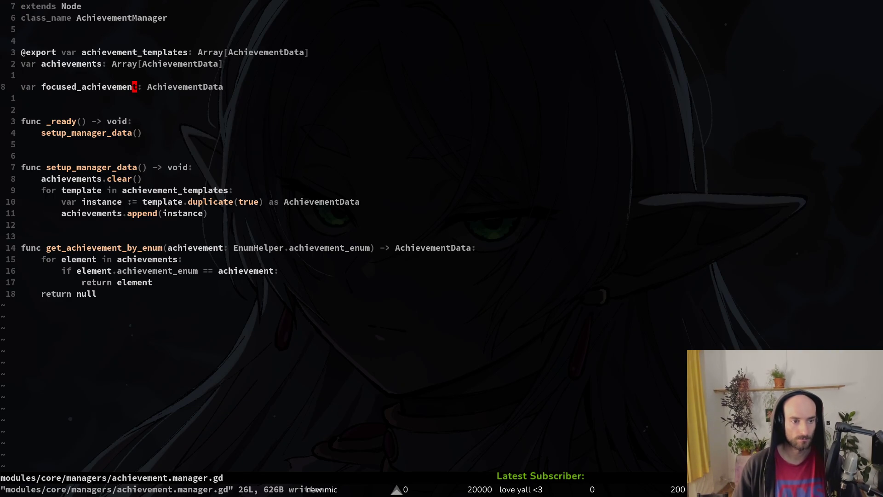
Undo the paste and trial edits, restoring the original current_focused_achievement declaration.
key("u")
key("l")
key("l")
key("s")
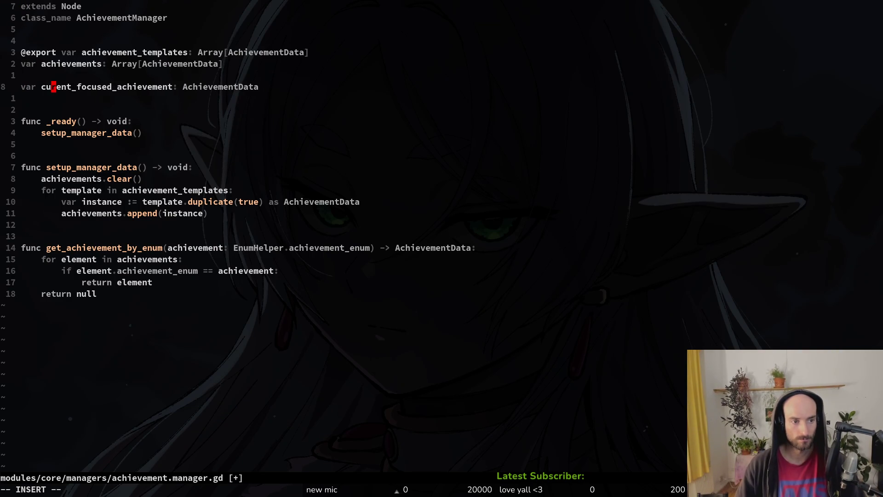
key("Escape")
key("space")
key("f")
key("w")
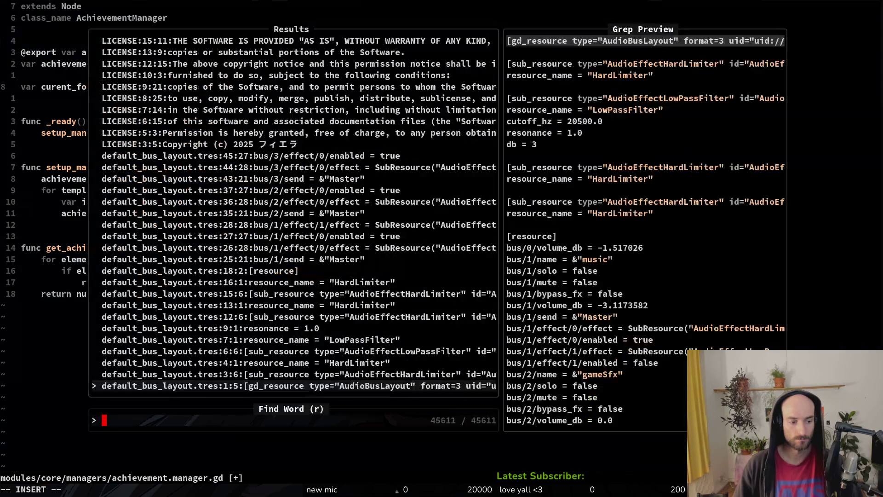
key("Escape")
key("ctrl+r")
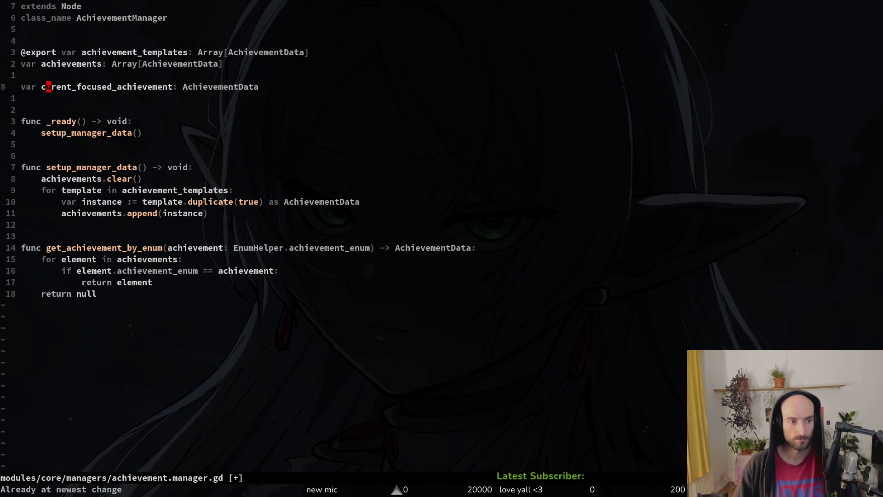
key("u")
Rename current_focused_achievement to focused_achievement and save achievement.manager.gd.
type("viw")
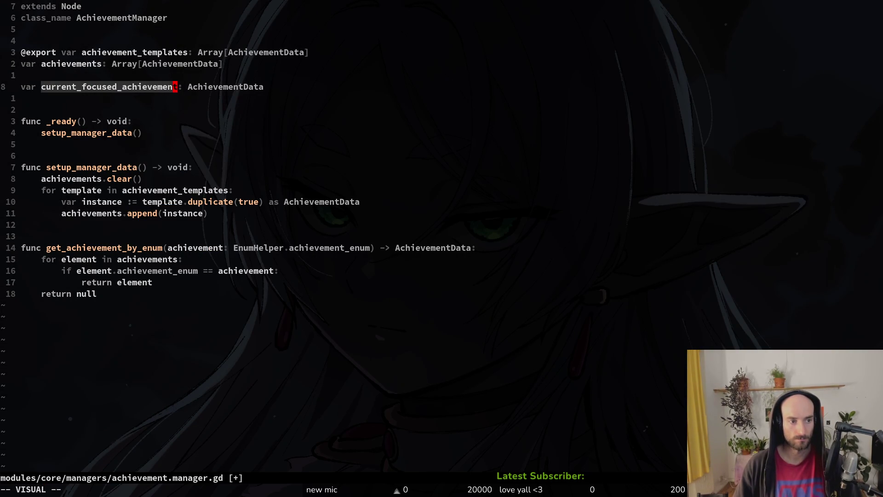
type("cfocused")
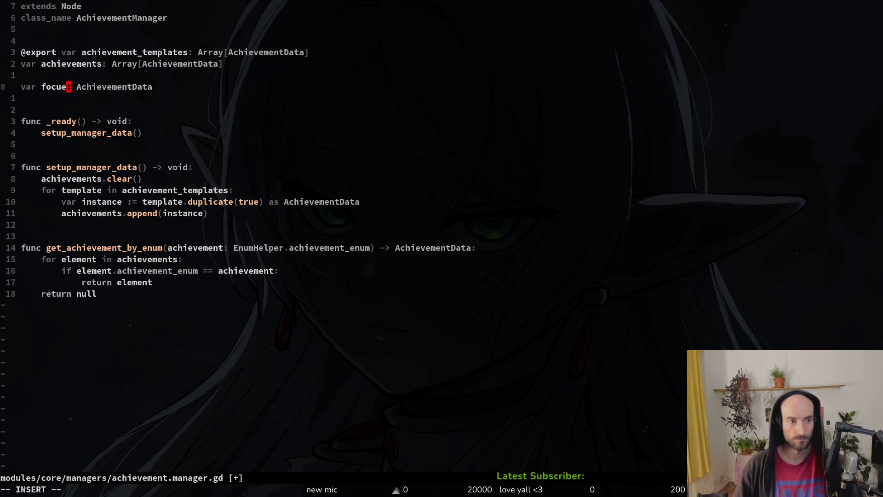
type("_achievem")
type("ent")
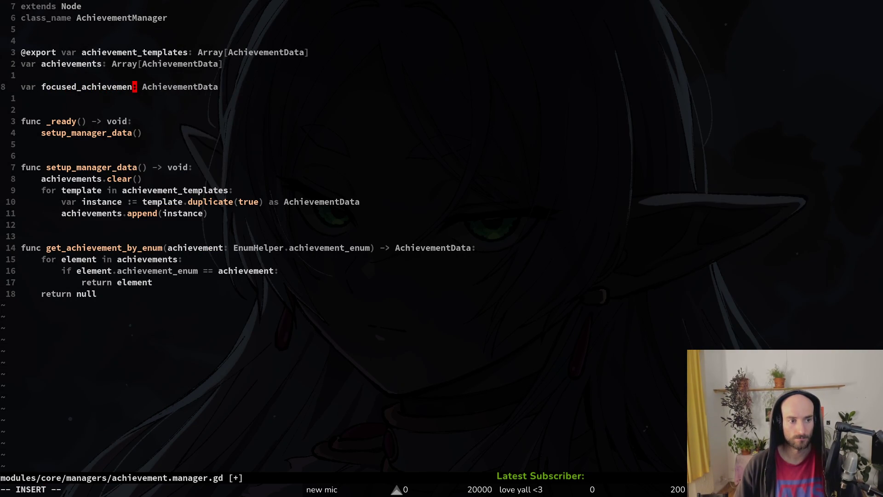
key("Escape")
type(":w")
key("Return")
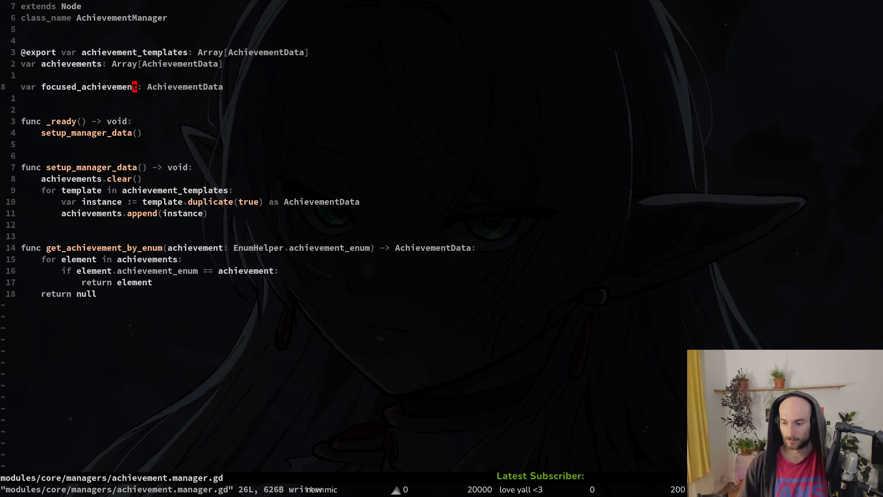
Select the template duplicate and append lines, then return to achievement_list_item.gd.
left_click(251, 201)
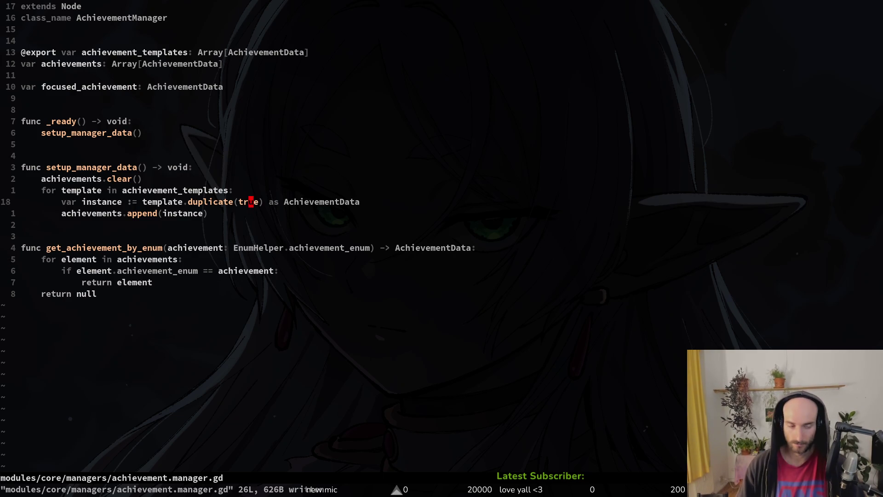
left_click(139, 203)
left_click_drag(138, 202, 142, 230)
key("Escape")
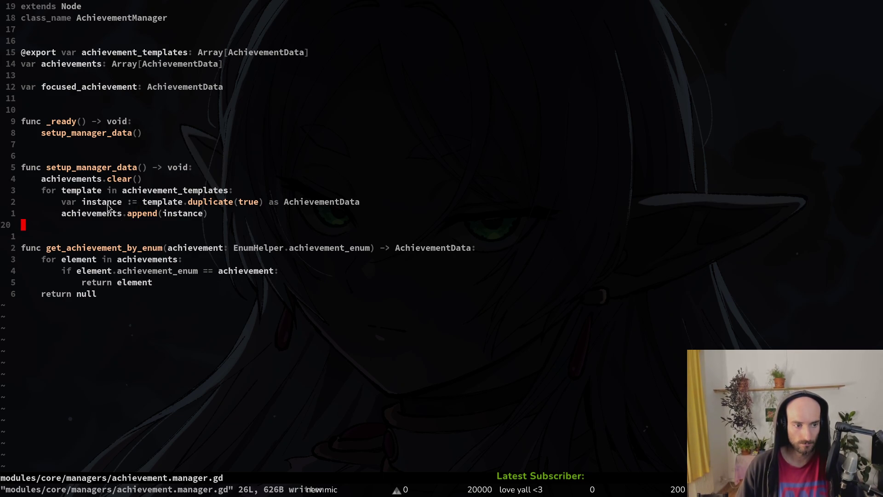
key("ctrl+o")
Change the focus handler's emit call to emit_switched_current_focused_achievement and save.
left_click(225, 249)
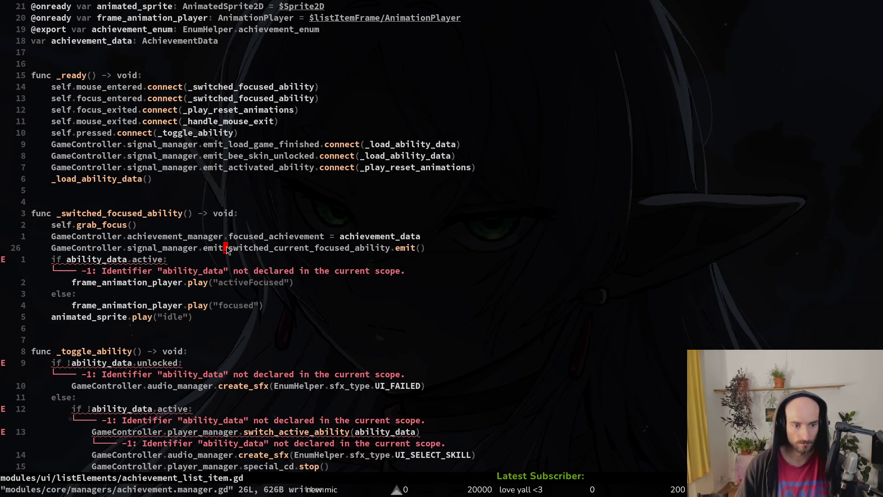
type("wh")
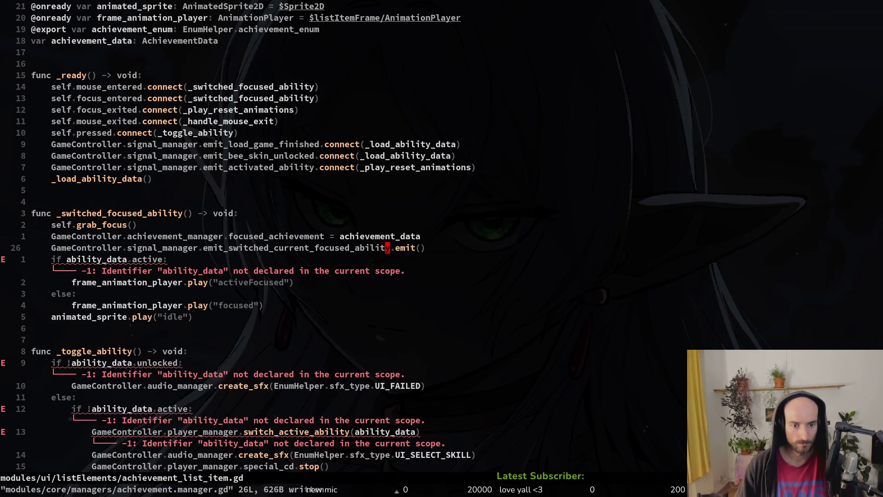
type("ciwemit_")
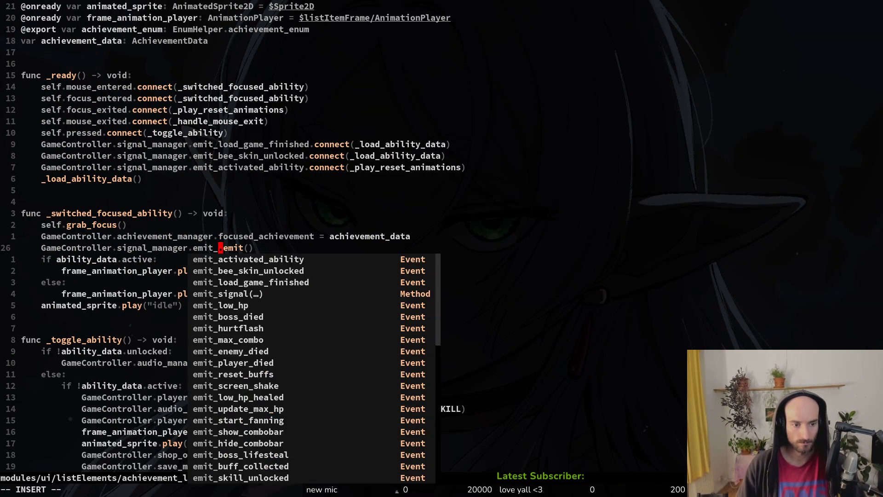
type("switched")
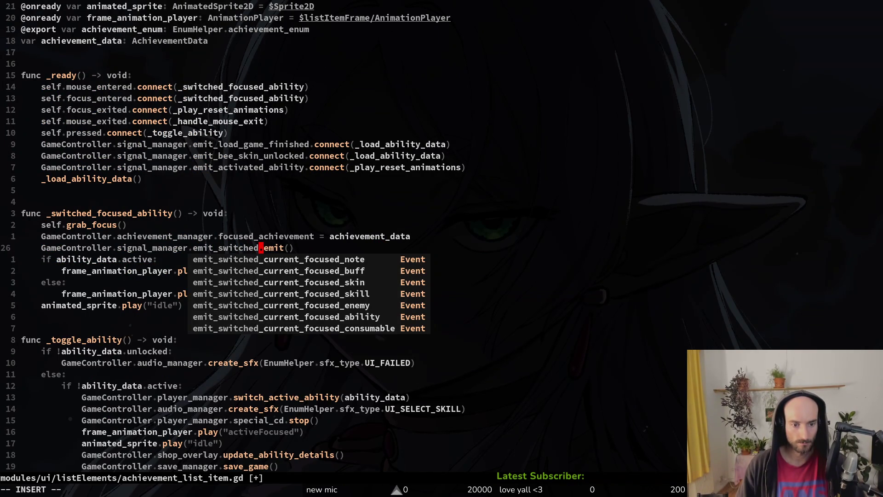
type("_current_focused_achiev")
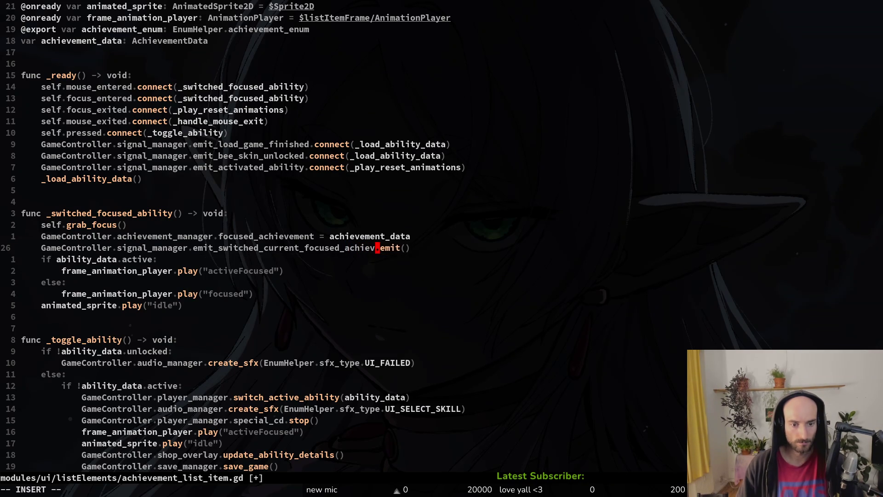
key("Escape")
type(":w")
key("Return")
Open signal.manager.gd and go to the focused-note signal declaration.
key("space")
key("f")
key("f")
type("singmana")
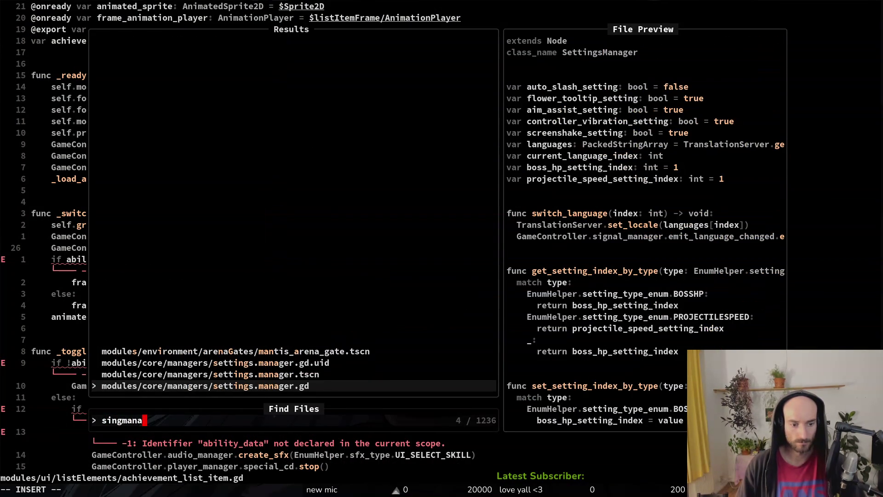
key("BackSpace")
key("BackSpace")
key("BackSpace")
type("gnal.m")
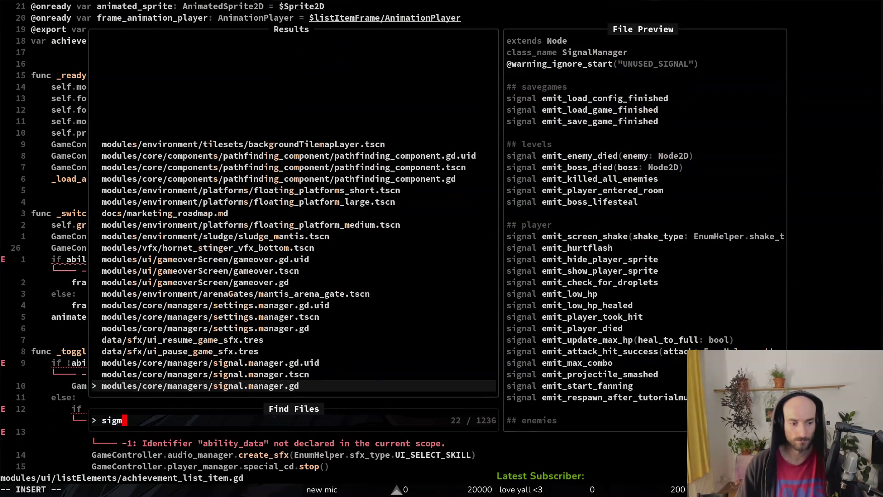
type("a")
key("Return")
key("ctrl+d")
key("ctrl+d")
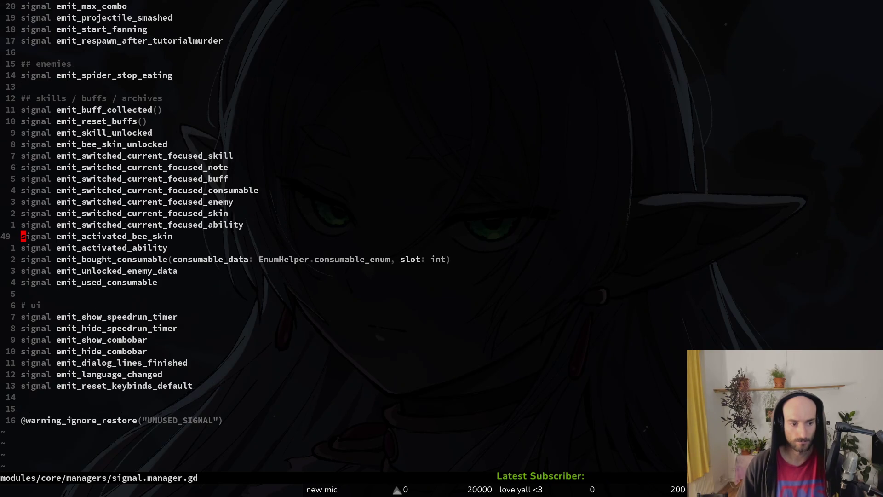
key("k")
key("k")
key("k")
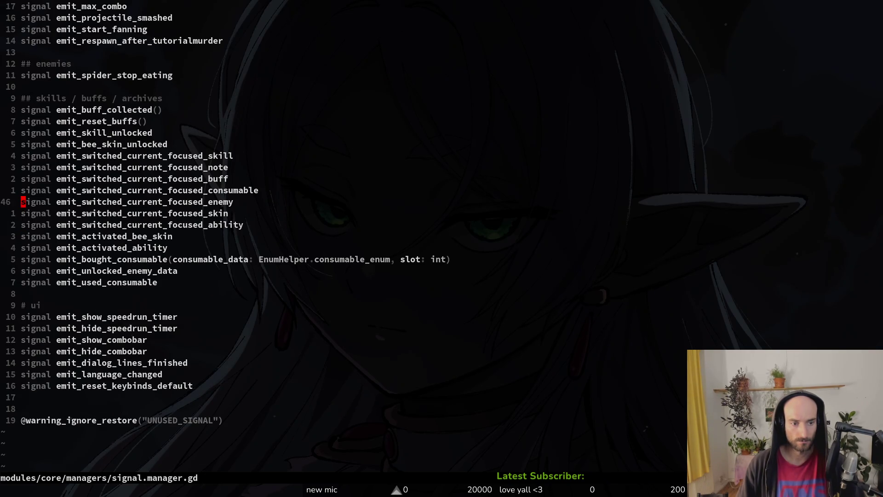
key("j")
key("j")
key("j")
key("k")
key("k")
key("k")
Rename the note signal to its achievement version and save signal.manager.gd.
key("$")
key("a")
key("BackSpace")
key("BackSpace")
key("BackSpace")
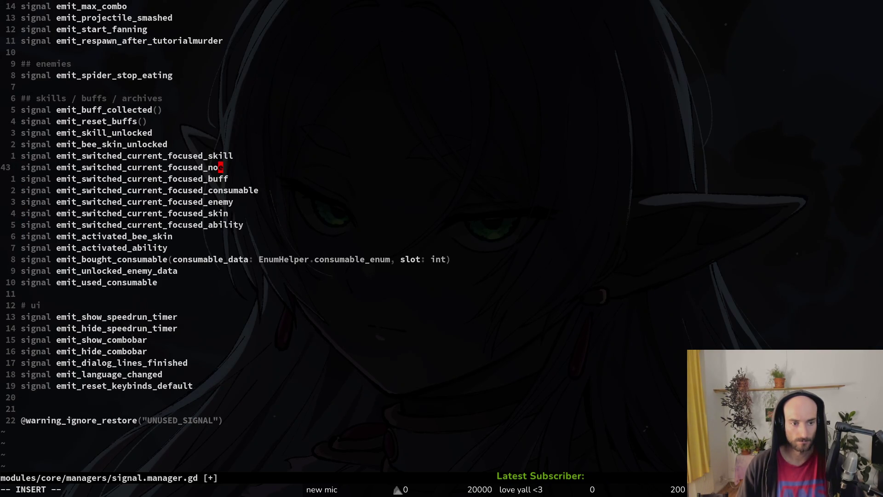
type("achievemnt")
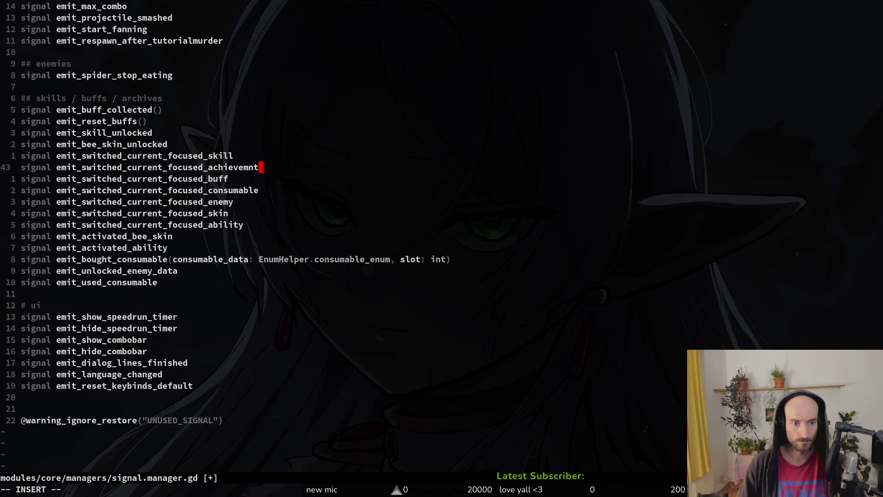
key("Escape")
type("hie")
key("Escape")
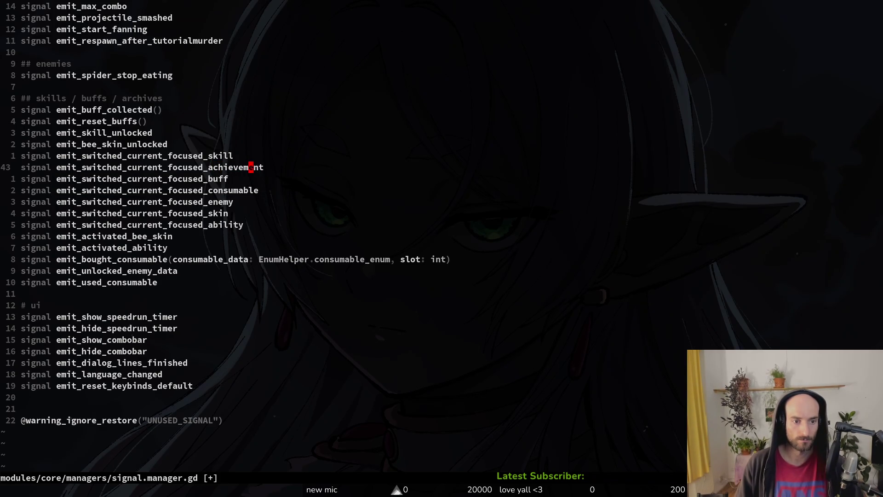
type(":w")
key("Return")
key("ctrl+o")
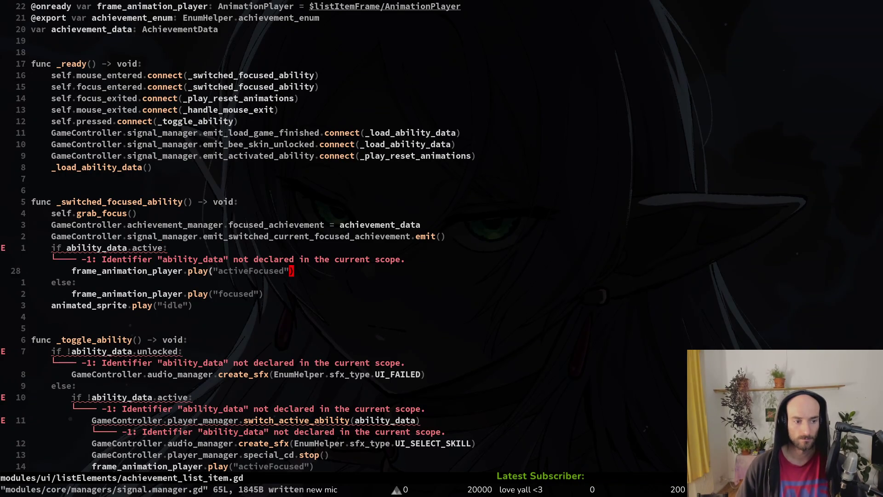
Replace ability_data with achievement_data in the focus handler's active check.
key("j")
key("b")
key("b")
key("b")
key("c")
key("f")
key("period")
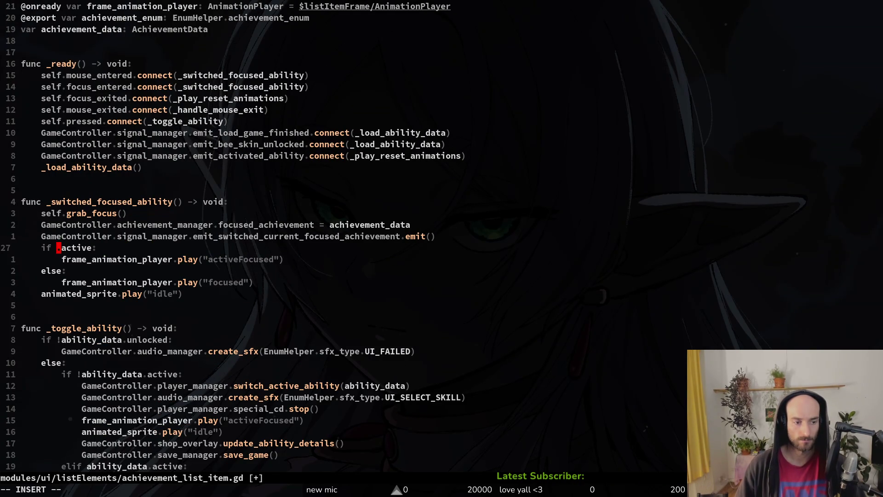
type("achi")
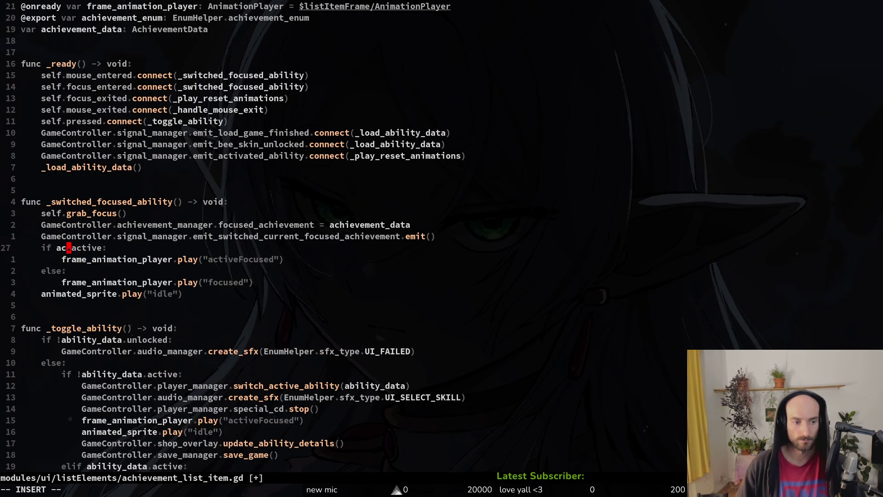
key("Escape")
key("u")
key("c")
key("f")
key("period")
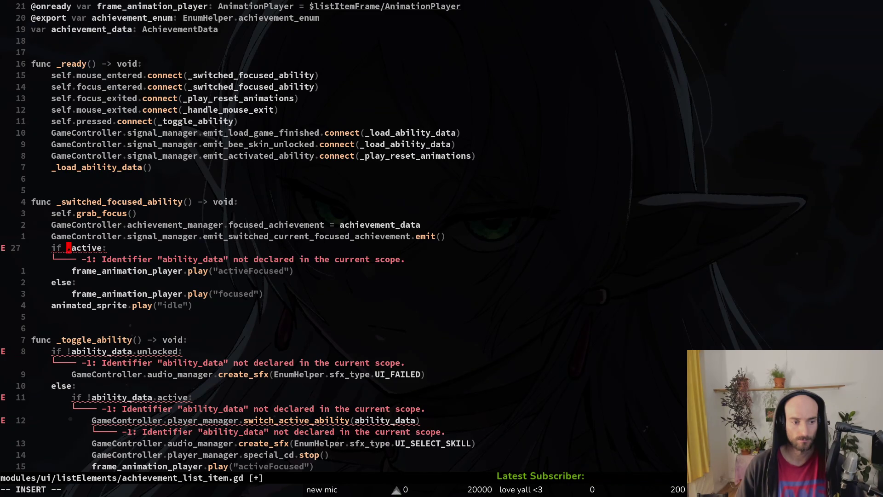
type("ach")
key("Return")
key("Escape")
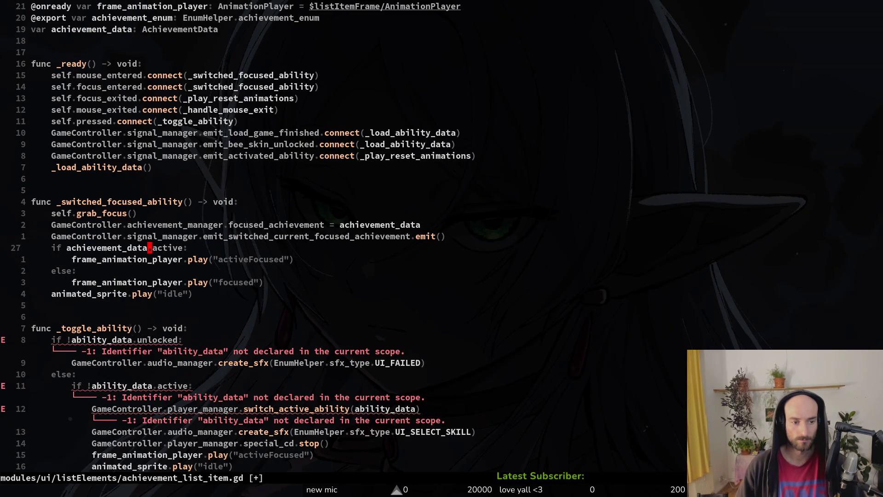
Undo the stray edit on the property name so the check reads achievement_data.active.
key("l")
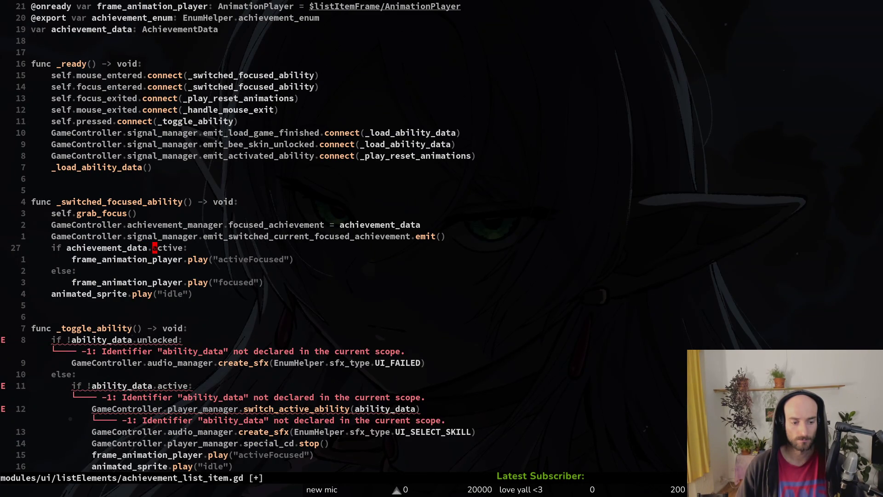
type("cwun")
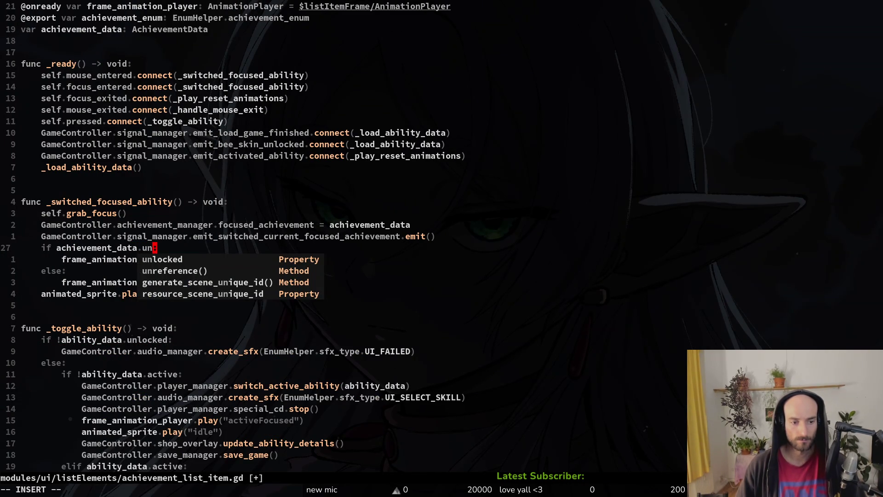
key("Escape")
key("u")
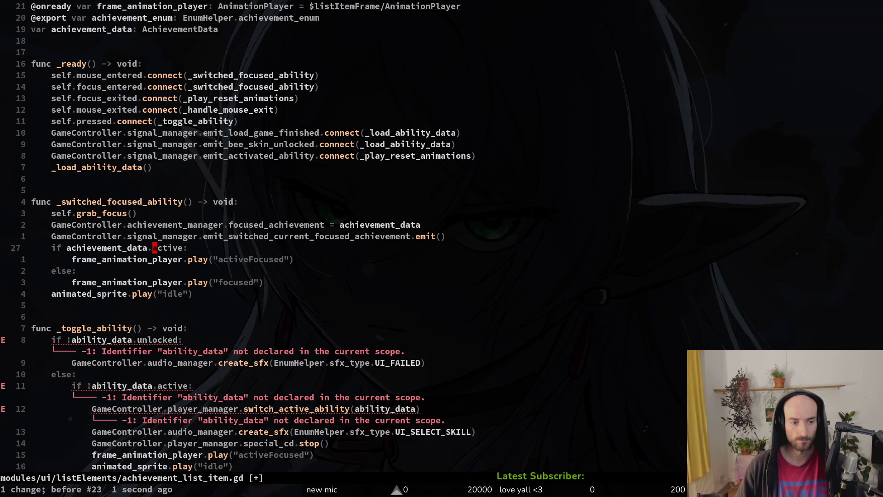
key("space")
Open enemy_wiki_item.gd in a side-by-side split at its _switched_focused_enemy function.
key("f")
key("f")
type("enewiki")
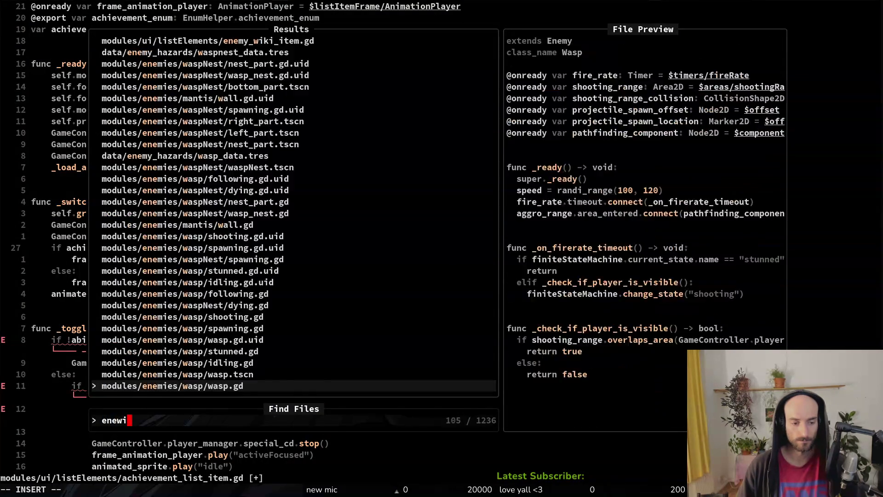
key("ctrl+v")
key("j")
key("j")
key("j")
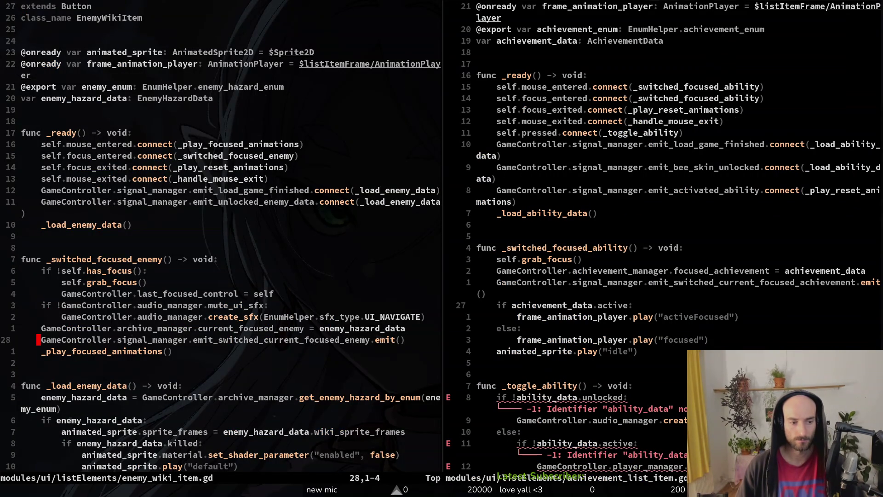
key("k")
key("k")
key("k")
Rename _switched_focused_ability to _switched_focused_achievement in the achievement script and save.
key("ctrl+w")
key("l")
key("k")
key("k")
key("k")
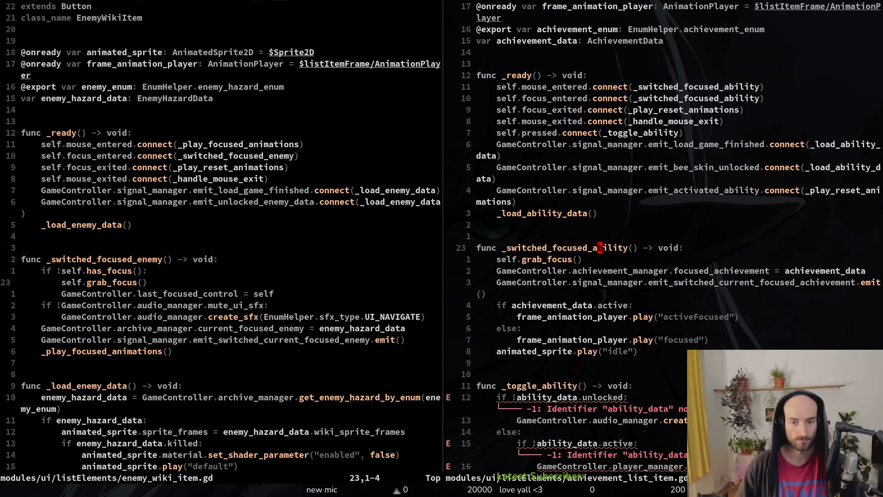
type("ciw_switched")
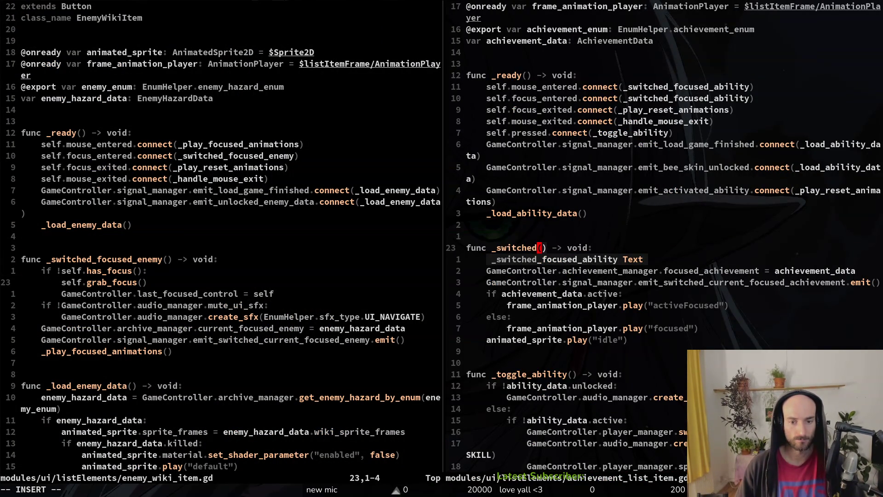
type("_focused_a")
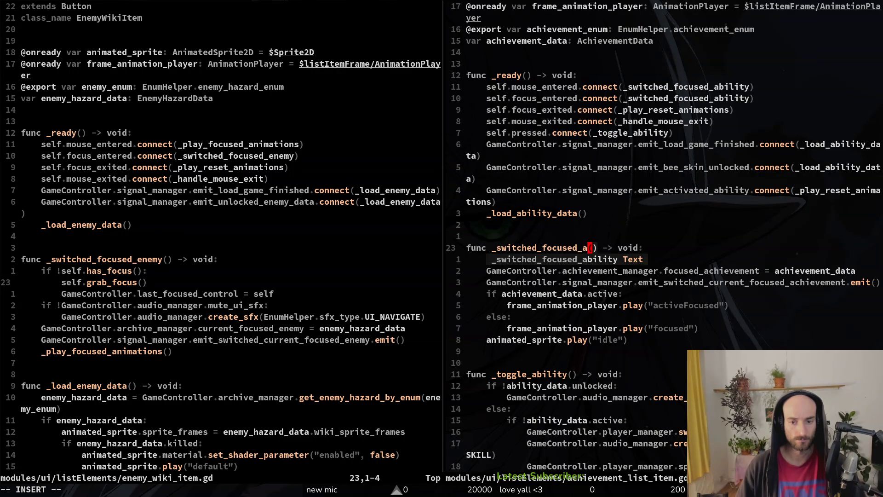
type("chievement")
key("Escape")
type(":w")
key("Return")
key("p")
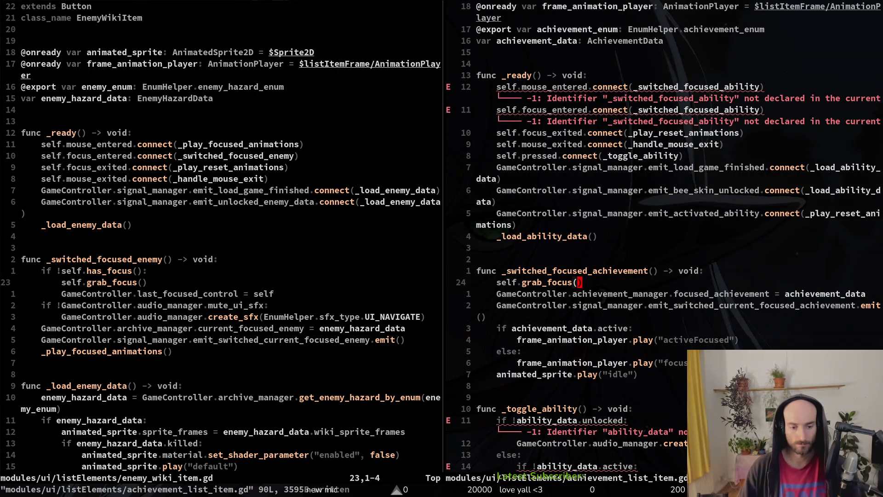
Copy the whole _switched_focused_enemy function from enemy_wiki_item.gd.
key("ctrl+w")
key("h")
key("ctrl+d")
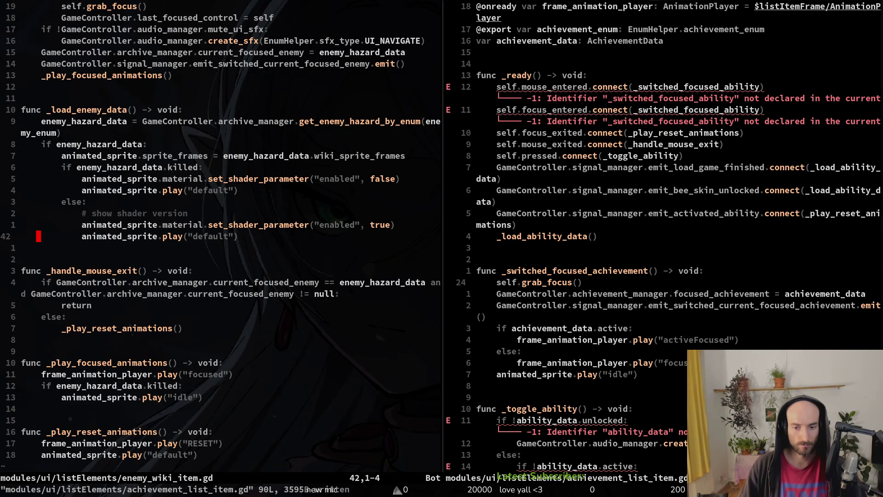
key("ctrl+u")
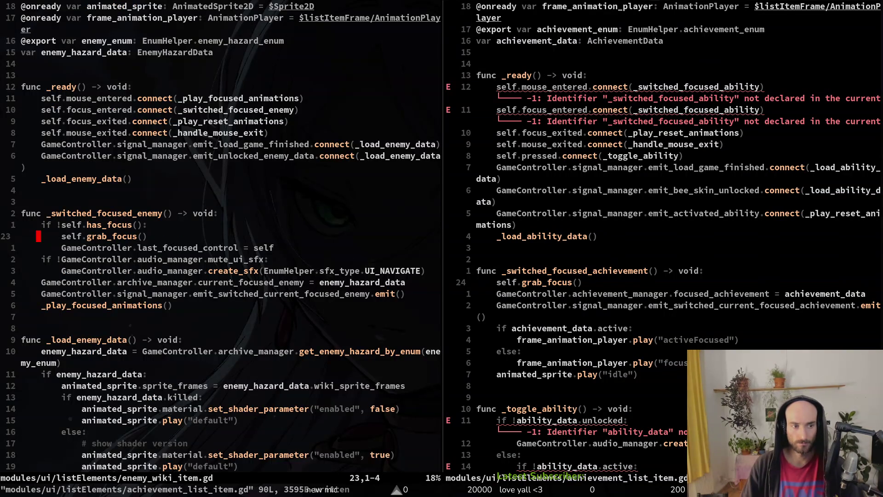
key("k")
key("k")
key("V")
key("j")
key("j")
key("j")
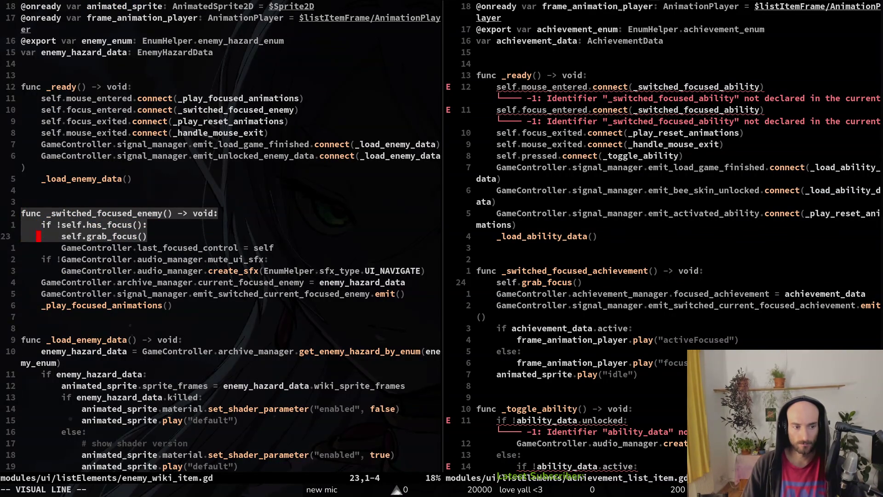
key("j")
key("j")
key("j")
type("y:w")
key("Return")
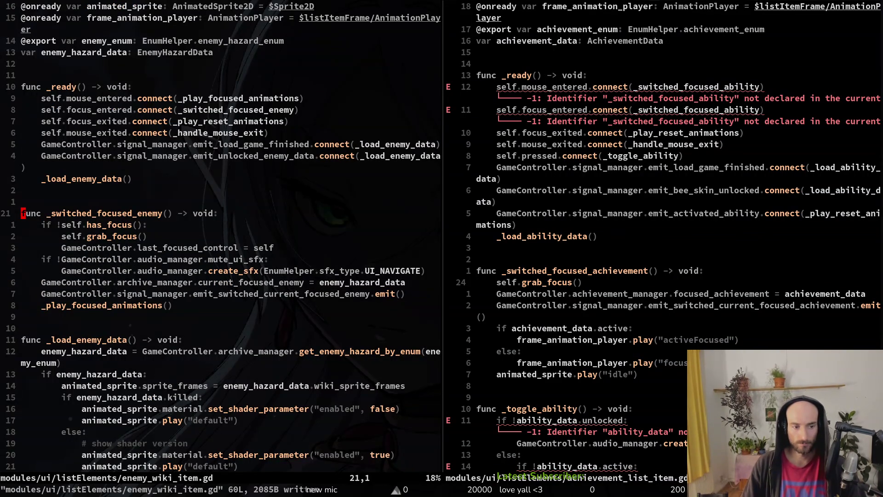
Paste the copied function above _switched_focused_achievement and close the enemy wiki split.
key("ctrl+w")
key("l")
key("k")
key("V")
key("j")
key("j")
key("j")
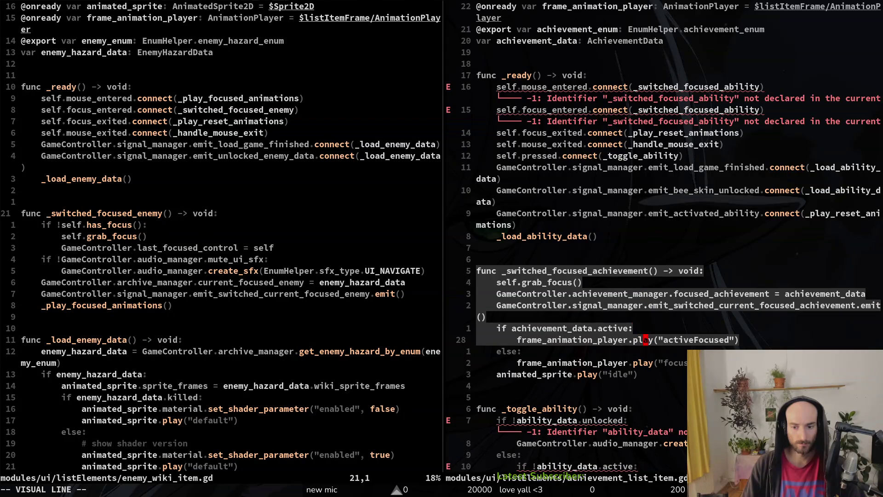
key("Escape")
key("k")
key("k")
key("k")
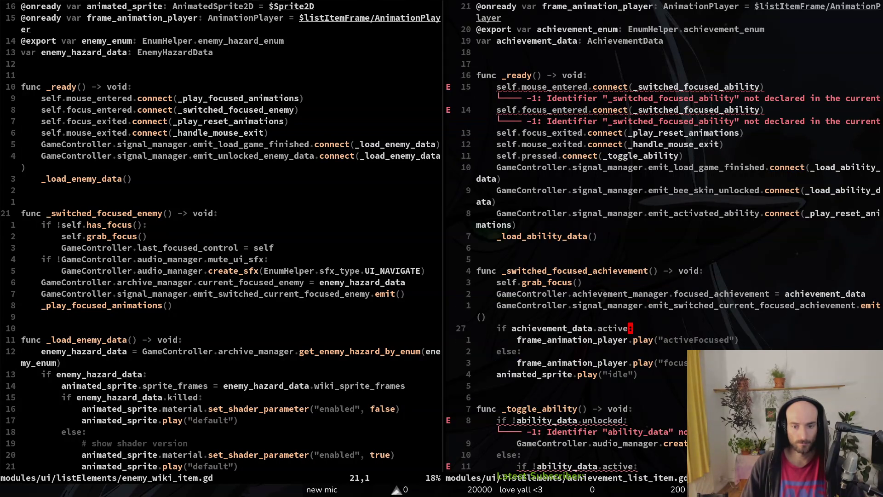
type("p")
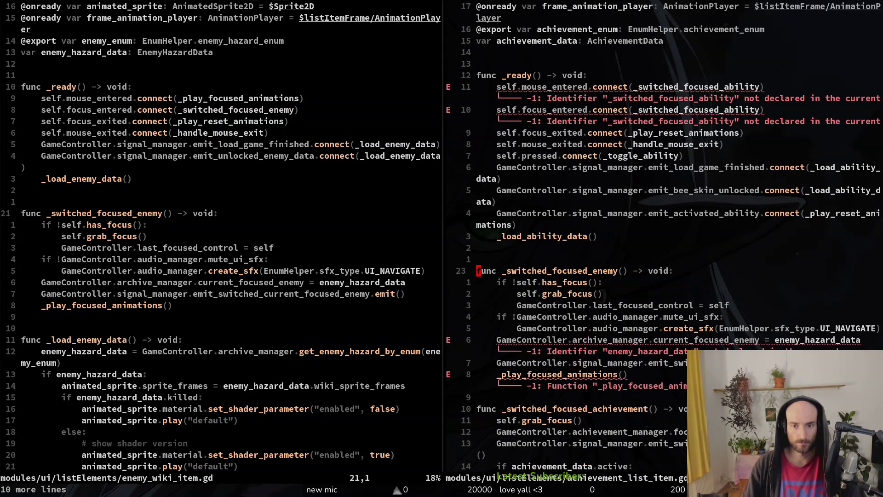
type(":q")
key("Return")
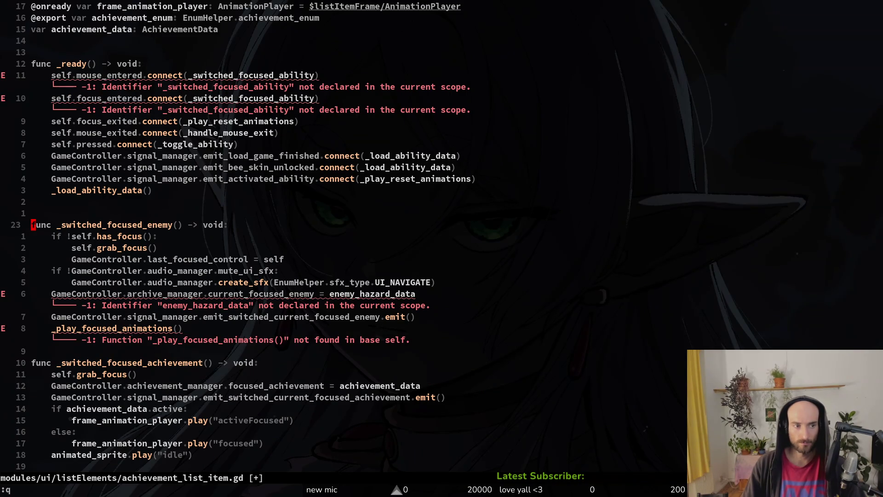
Point the mouse_entered and focus_entered connections at _switched_focused_achievement and save the script.
key("1")
key("2")
key("k")
key("w")
key("w")
key("w")
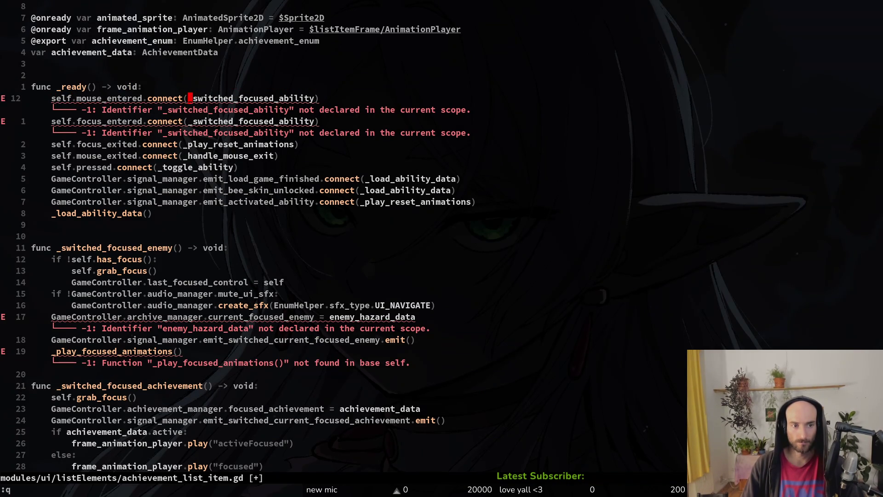
type("cw_swi")
key("Tab")
key("Tab")
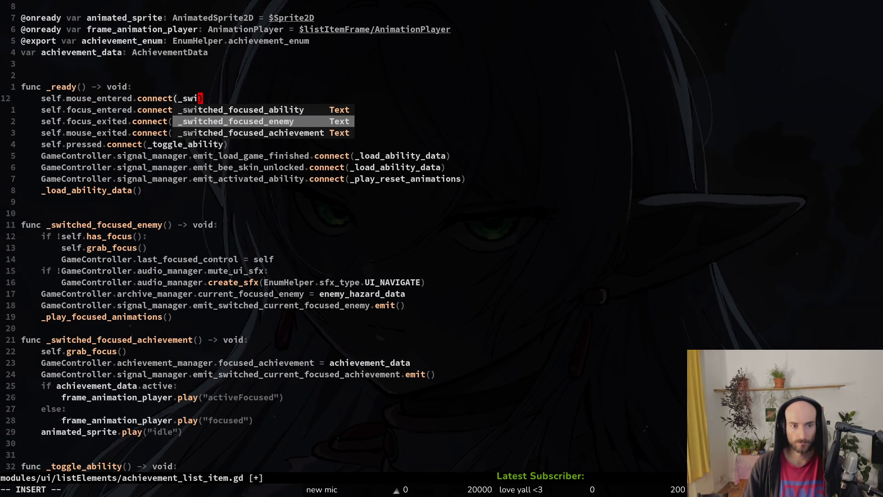
key("Tab")
key("Escape")
key("b")
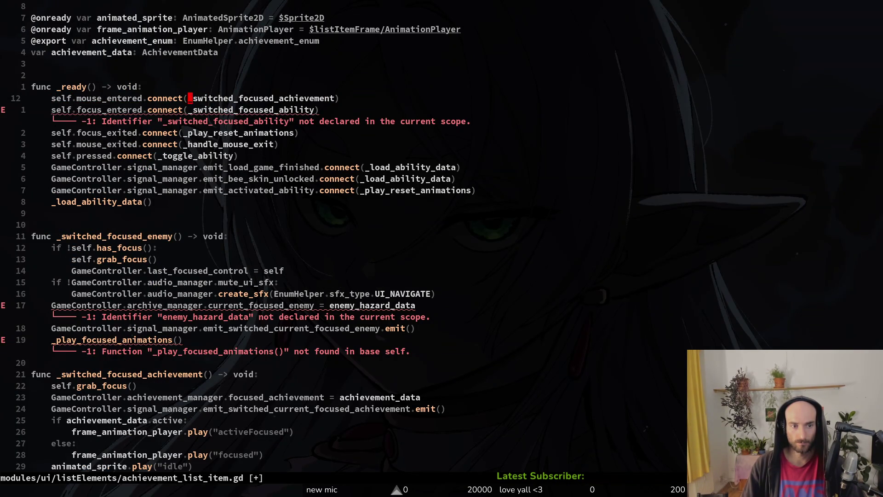
key("j")
key("period")
type(":w")
key("Return")
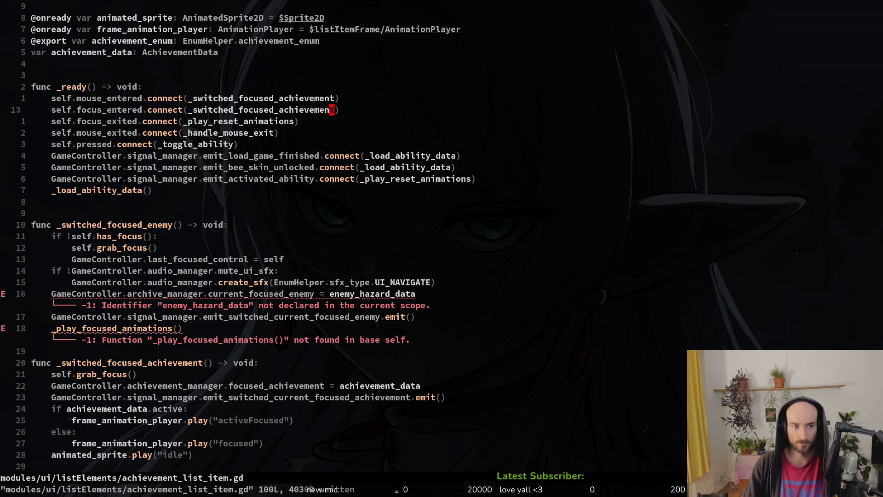
Review the undefined enemy_hazard_data and _play_focused_animations lines against enemy_wiki_item.gd.
key("j")
key("j")
key("j")
key("j")
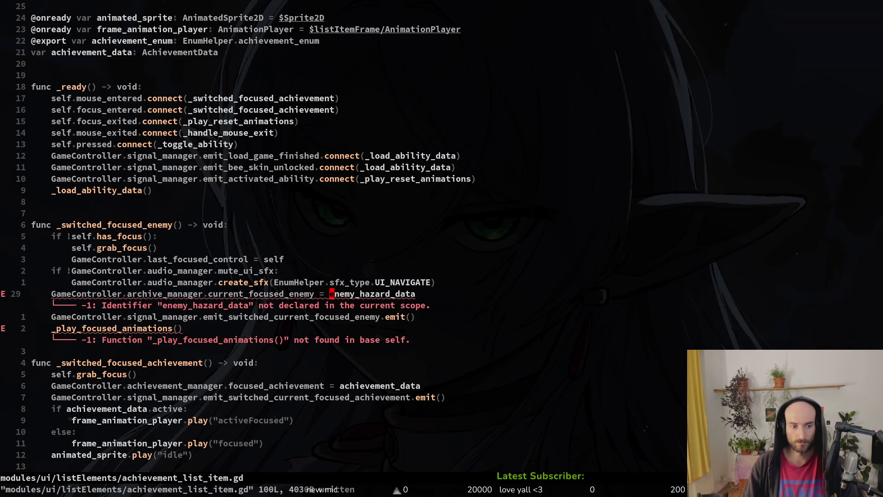
key("j")
key("j")
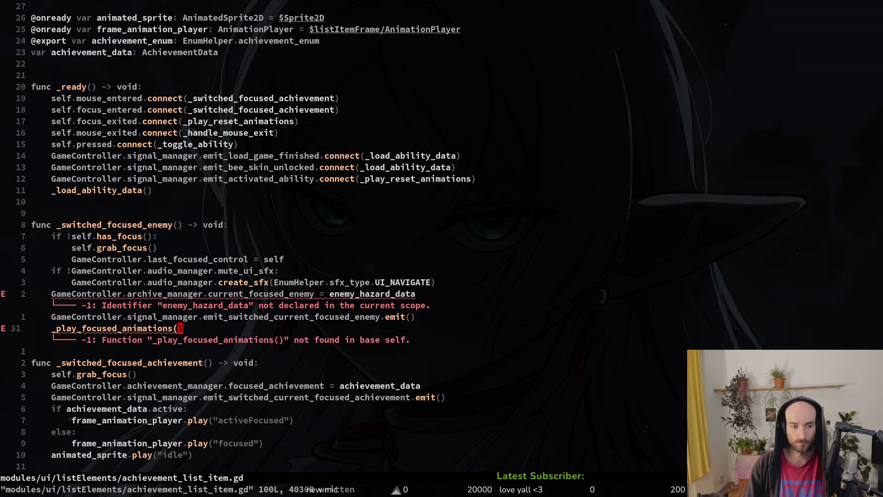
key("j")
key("j")
key("j")
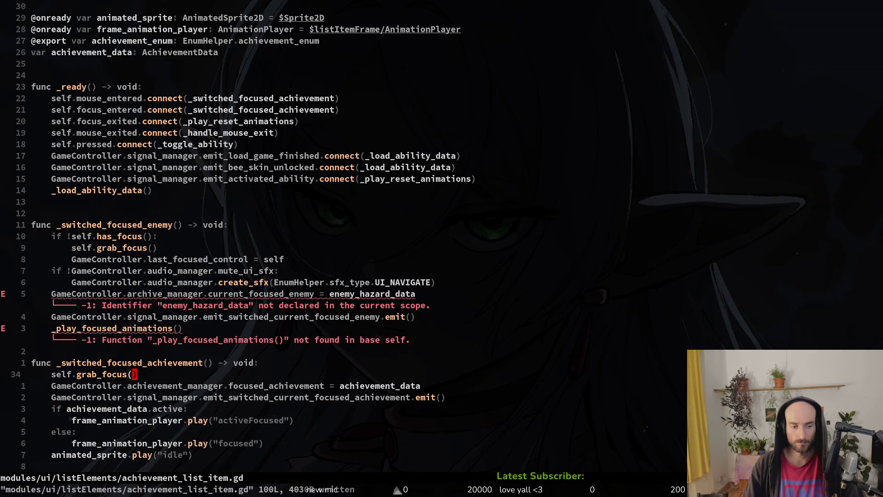
key("ctrl+asciicircum")
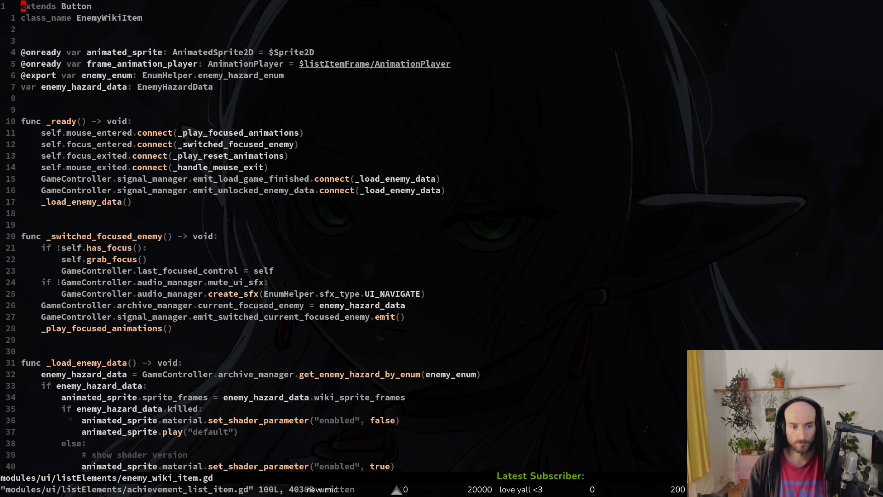
key("ctrl+asciicircum")
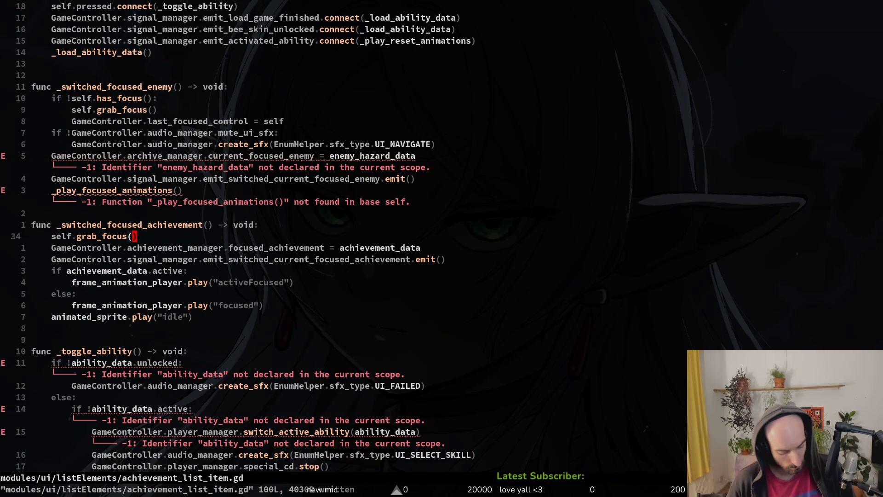
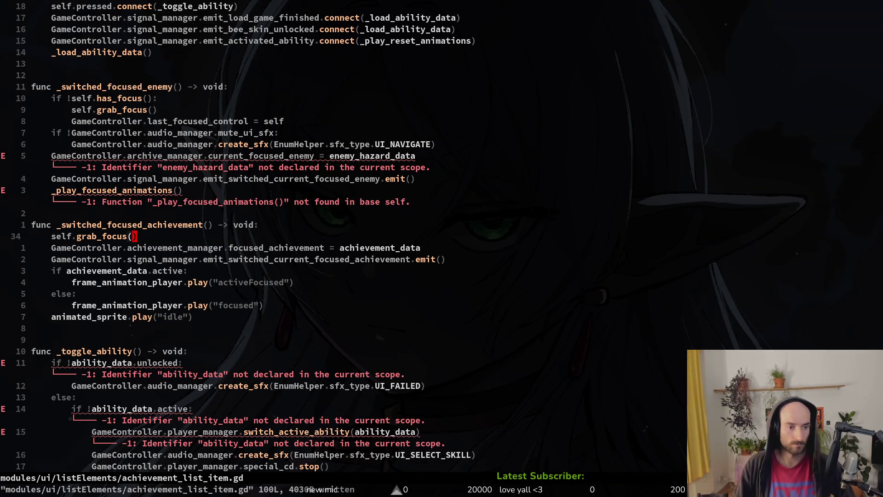
Move the _switched_focused_achievement header line up above the enemy focus logic and save.
key("k")
key("k")
key("k")
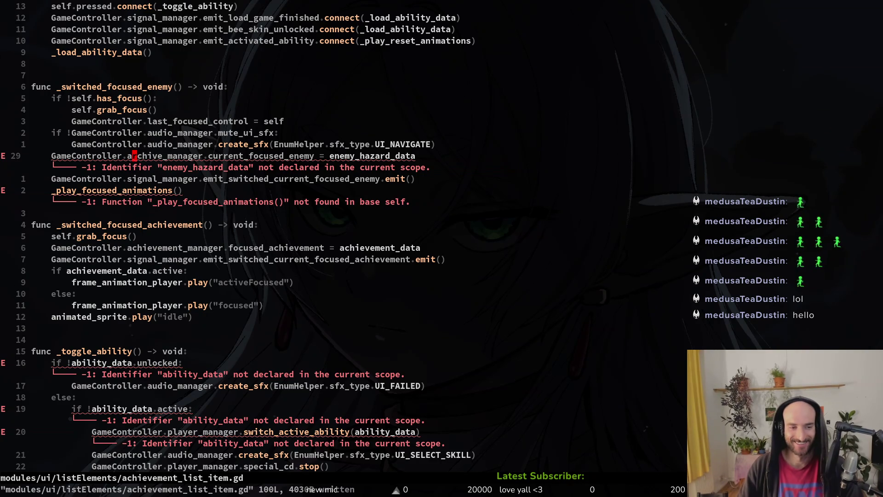
key("k")
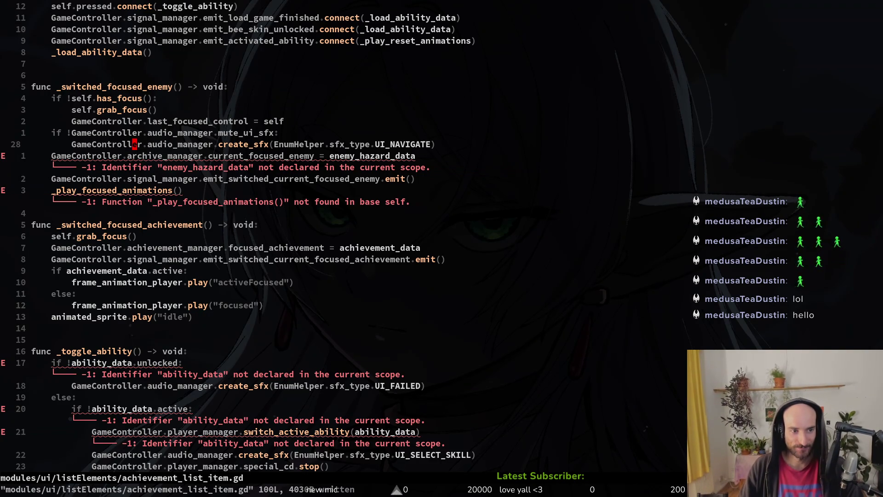
key("k")
key("k")
key("k")
key("j")
key("j")
key("j")
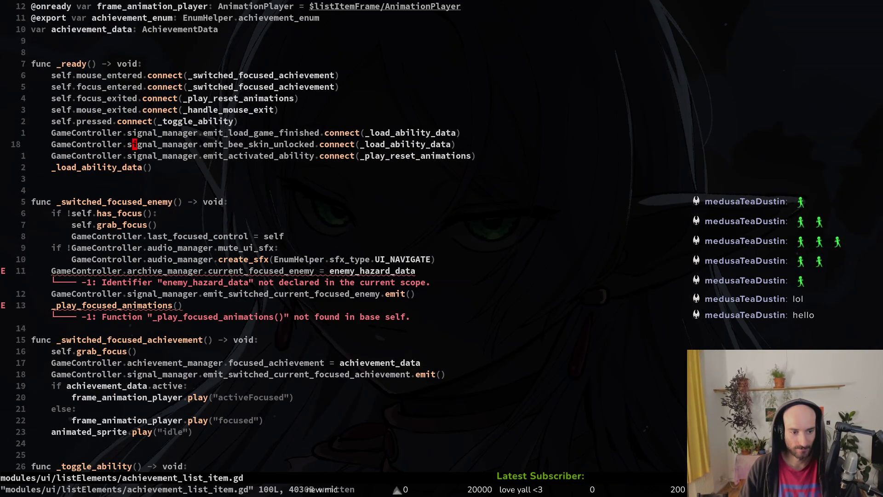
key("j")
key("j")
key("j")
key("V")
key("K")
key("K")
key("K")
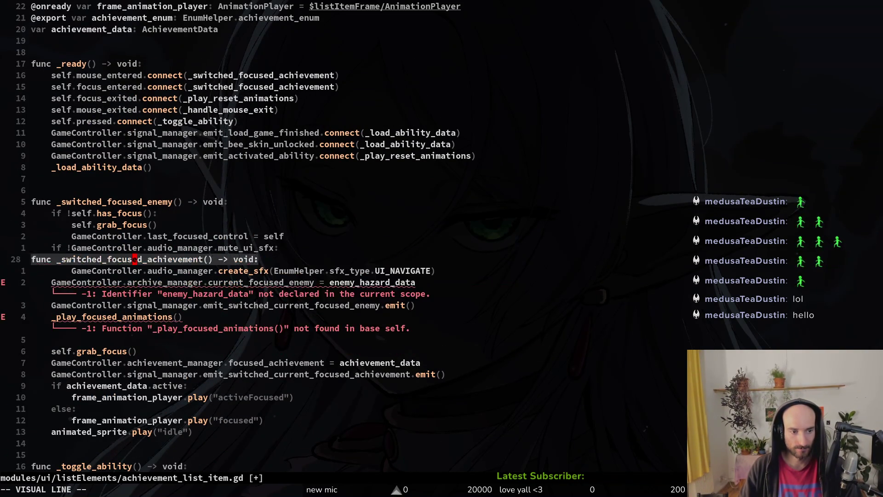
key("K")
key("K")
key("K")
key("Escape")
type(":w")
key("Return")
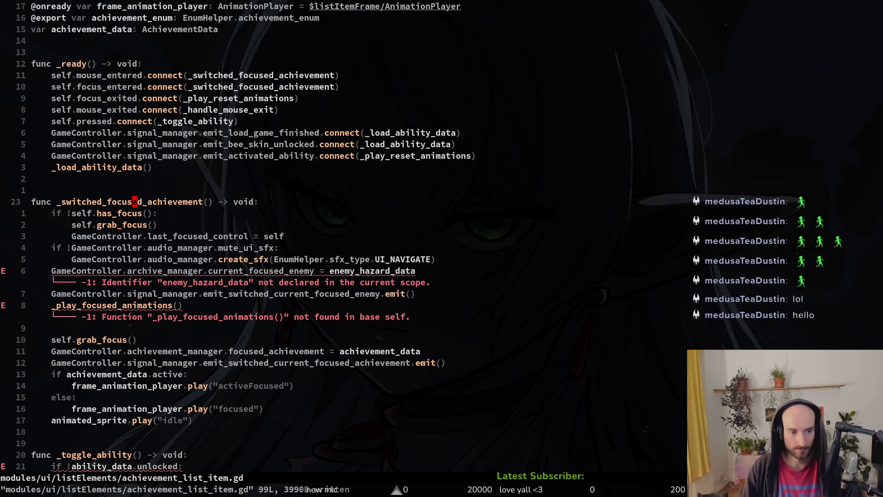
Rename the manager and focused identifiers to achievement_manager and focused_achievement.
key("j")
key("j")
key("j")
key("j")
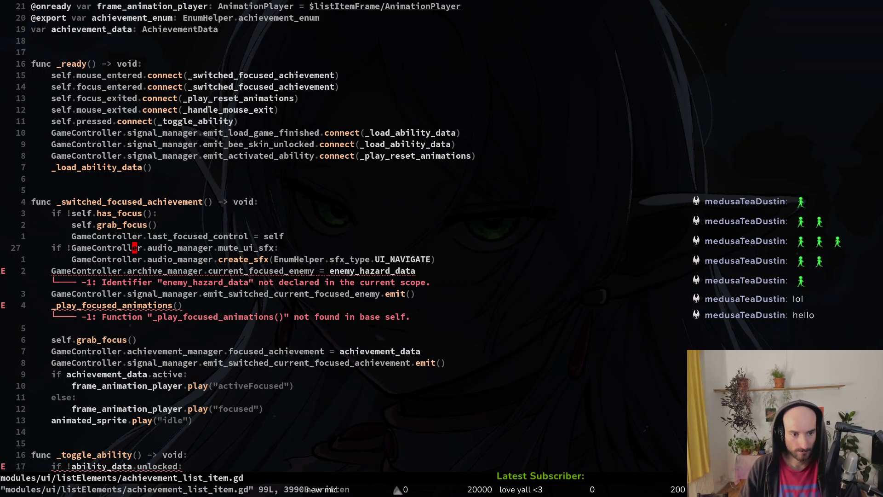
key("j")
key("j")
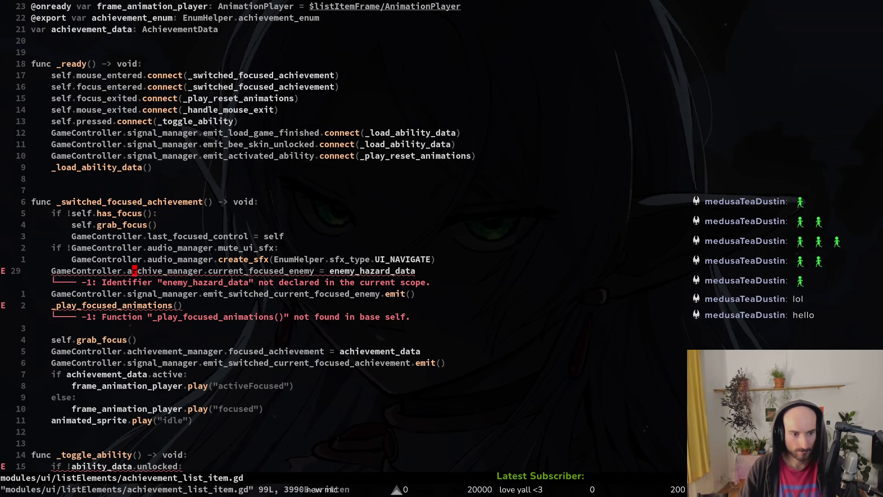
type("cwchie")
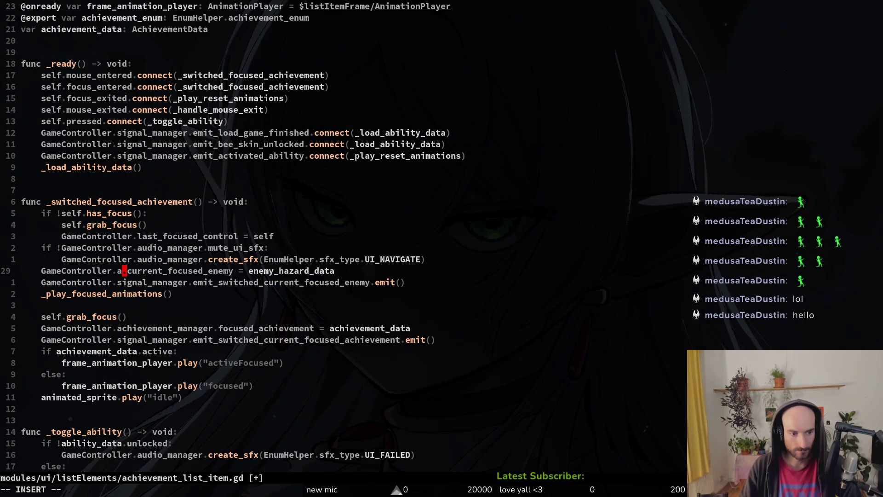
key("Return")
type("wcw")
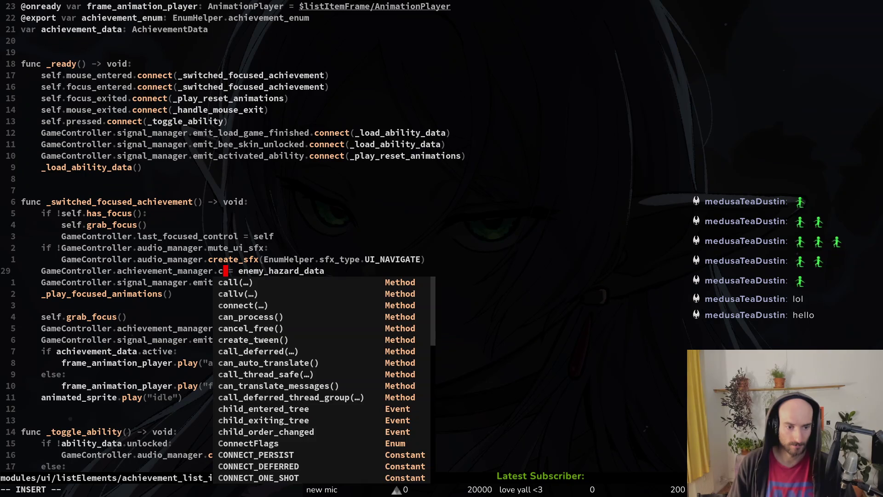
type("foc")
key("Return")
Replace the enemy_hazard_data value with achievement_data and save.
key("w")
key("w")
type("cw")
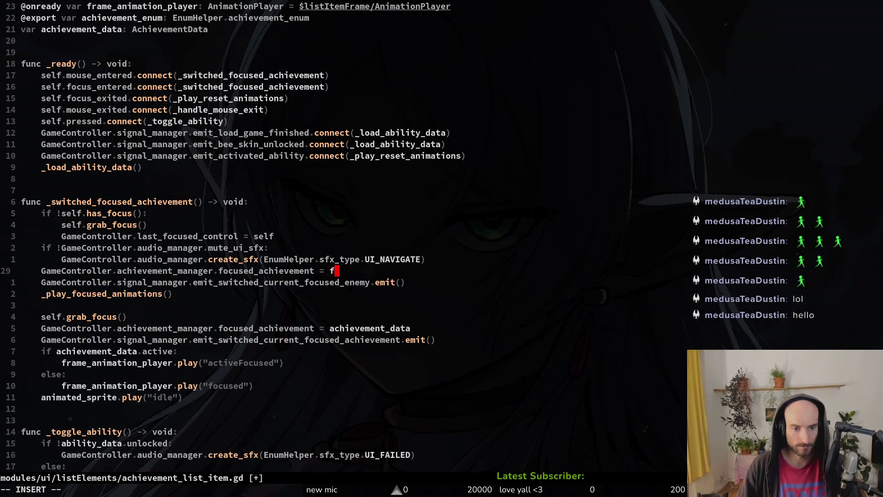
type("f")
key("BackSpace")
type("ac")
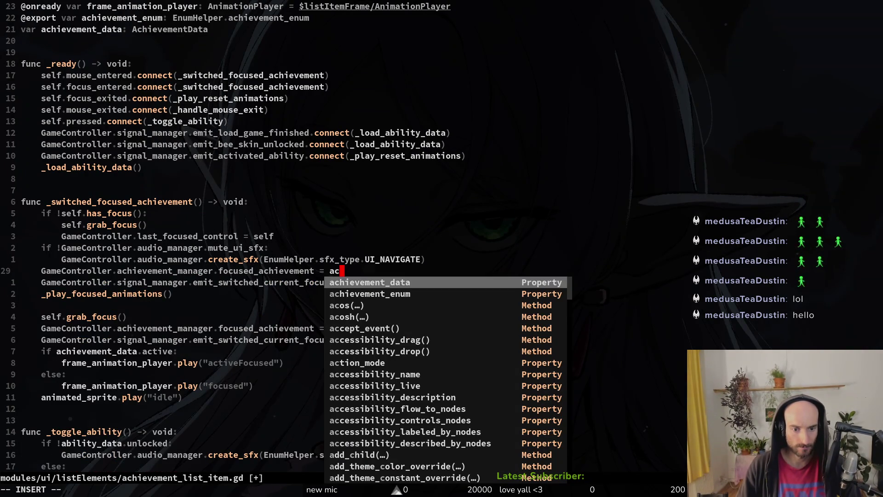
key("Escape")
key("u")
key("ctrl+r")
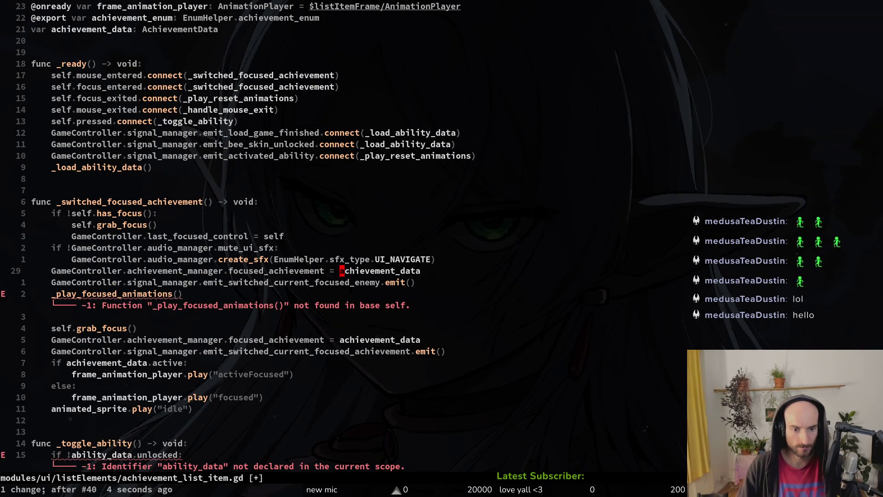
type(":write")
key("Return")
Make the emit line use emit_switched_current_focused_achievement and save.
type("jciw")
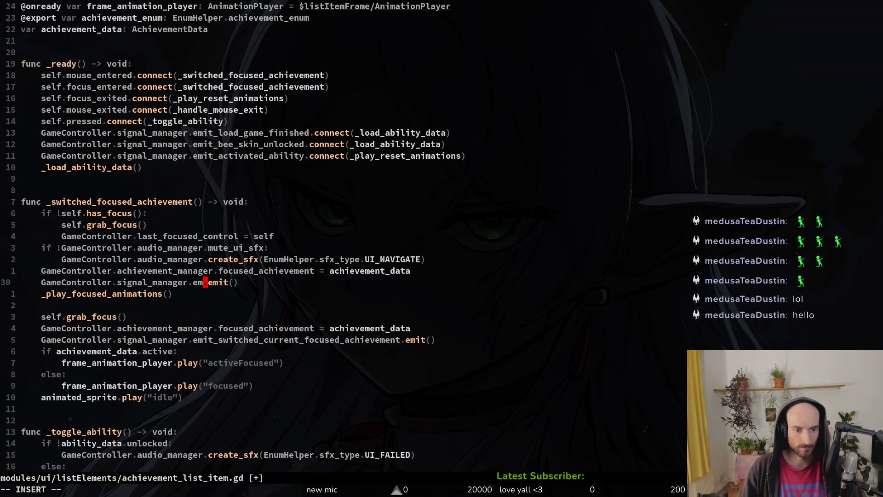
type("emit")
key("Tab")
key("Return")
key("Escape")
type(":w")
key("Return")
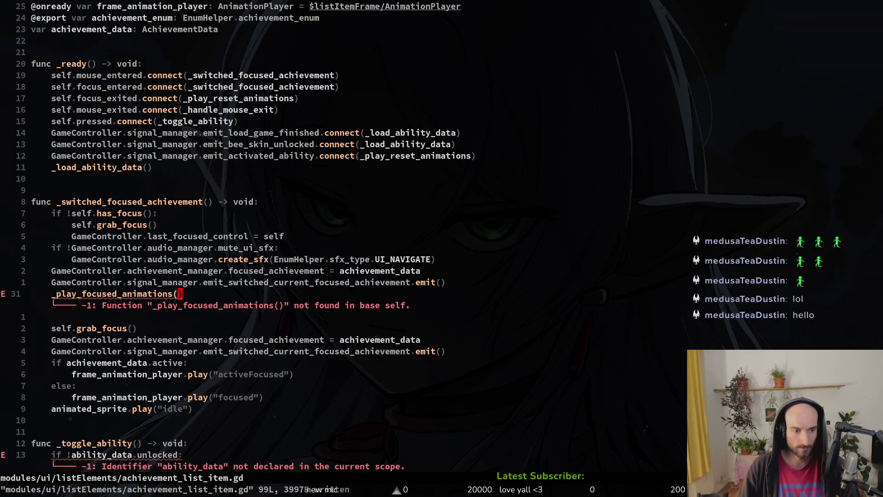
Select the old eight-line achievement body below the new focus logic.
key("j")
key("j")
key("j")
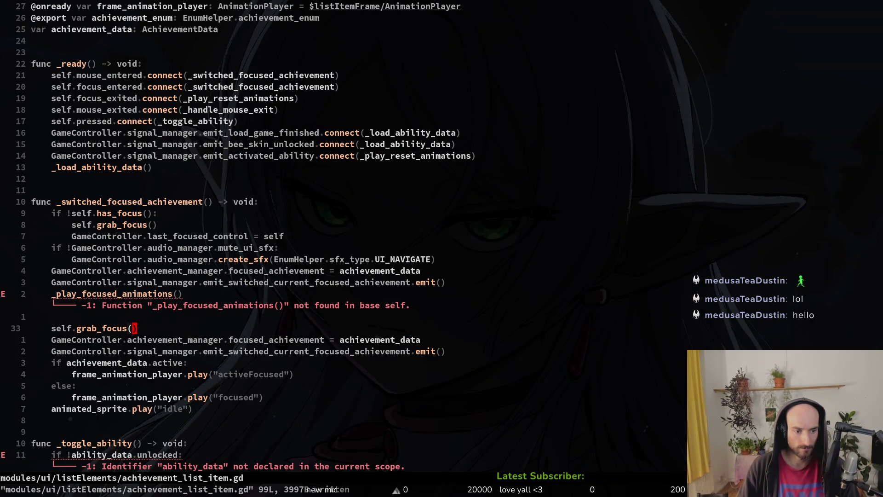
key("V")
key("j")
key("j")
key("j")
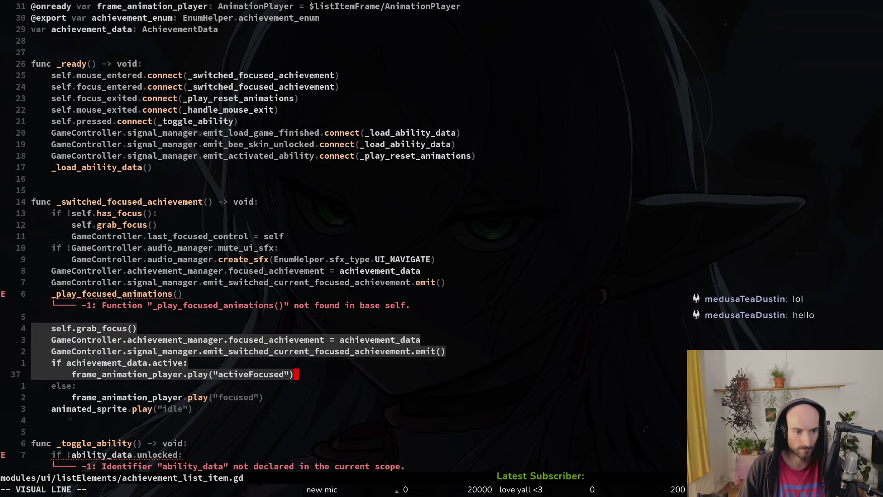
Delete the old eight-line achievement body and save the script.
key("j")
key("j")
key("j")
type("d")
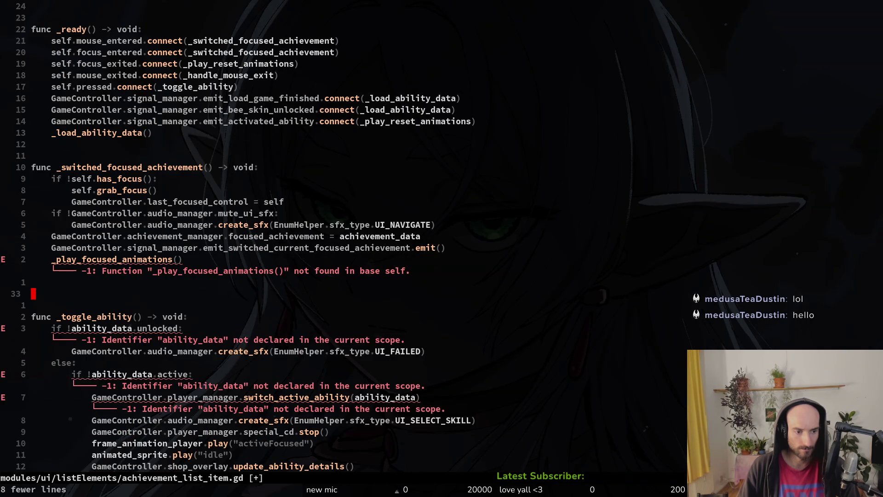
type("j:w")
key("Return")
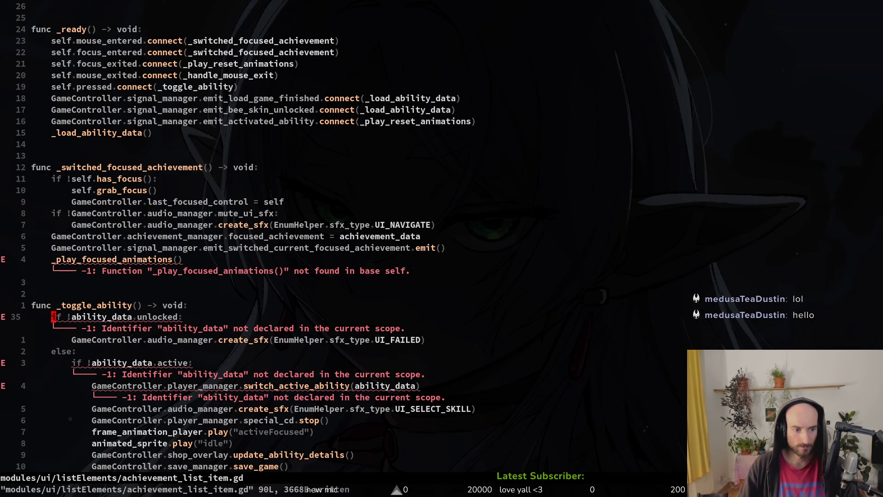
Rename the _toggle_ability function to _unlock_ability and save.
key("w")
key("c")
key("w")
key("Escape")
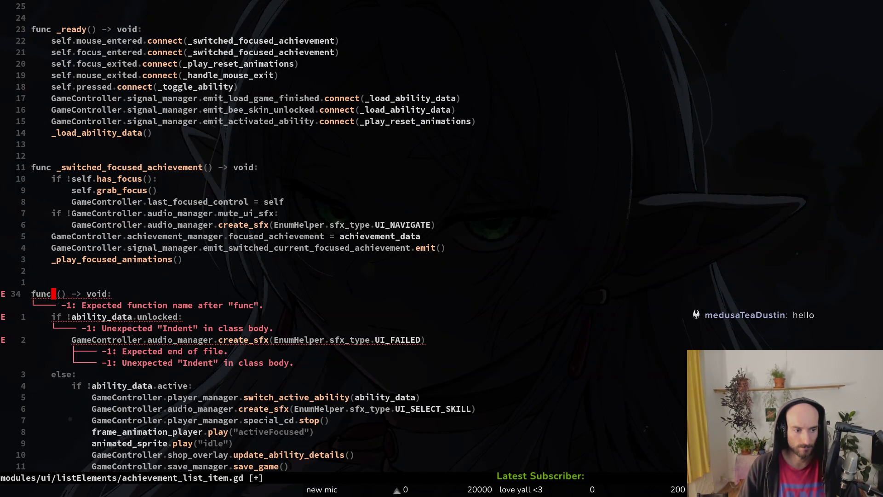
key("u")
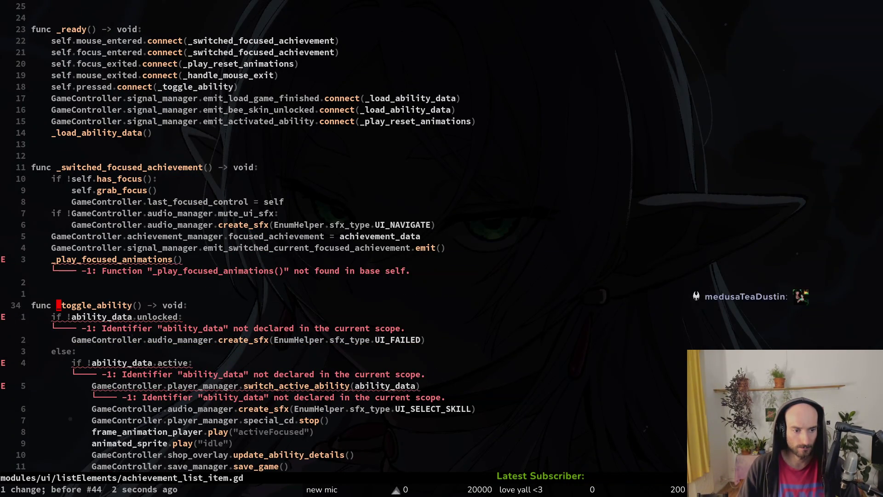
type("cw_unlock_ability")
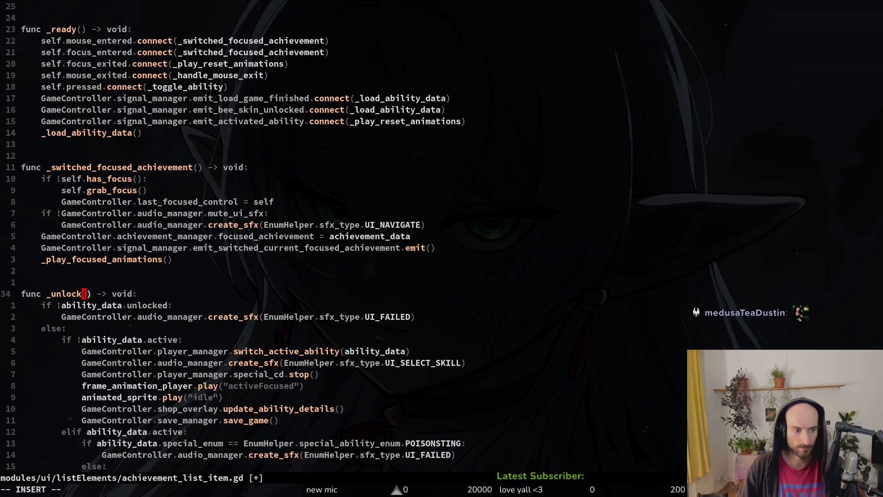
key("Escape")
type(":w")
key("Return")
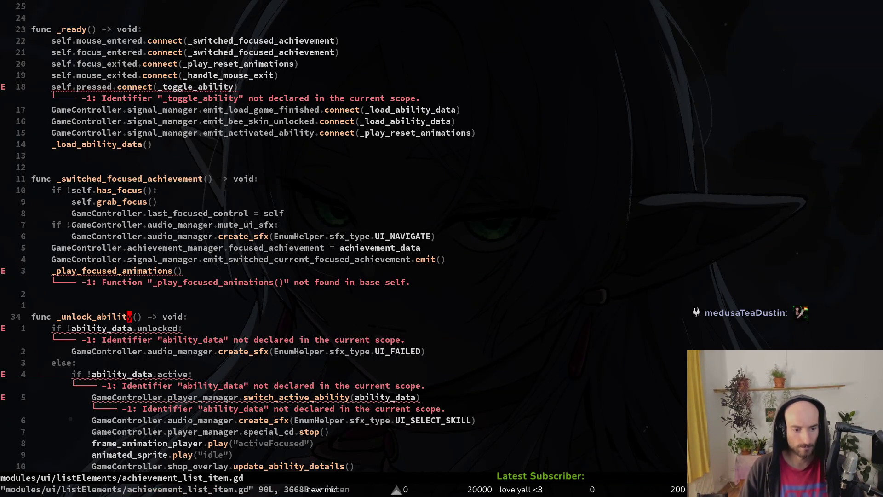
key("space")
Open enemy_wiki_item.gd and copy its _load_enemy_data loading code.
key("f")
key("f")
type("enwiki")
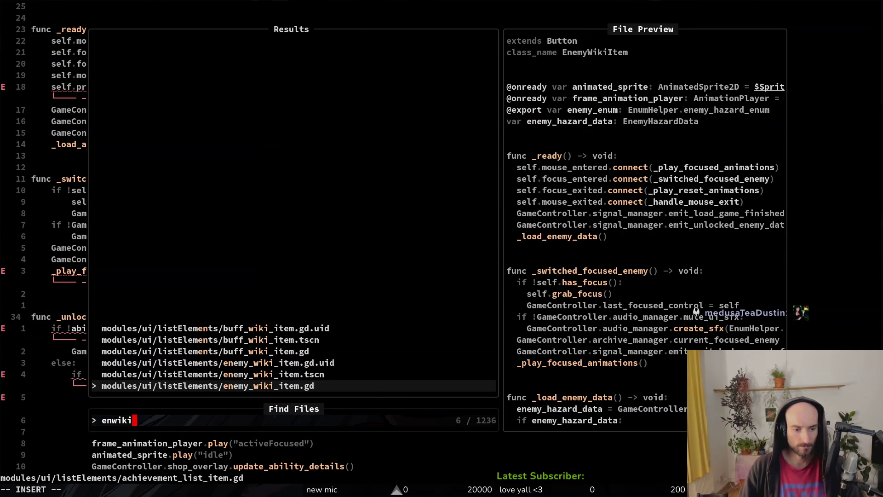
key("Return")
key("j")
key("j")
key("j")
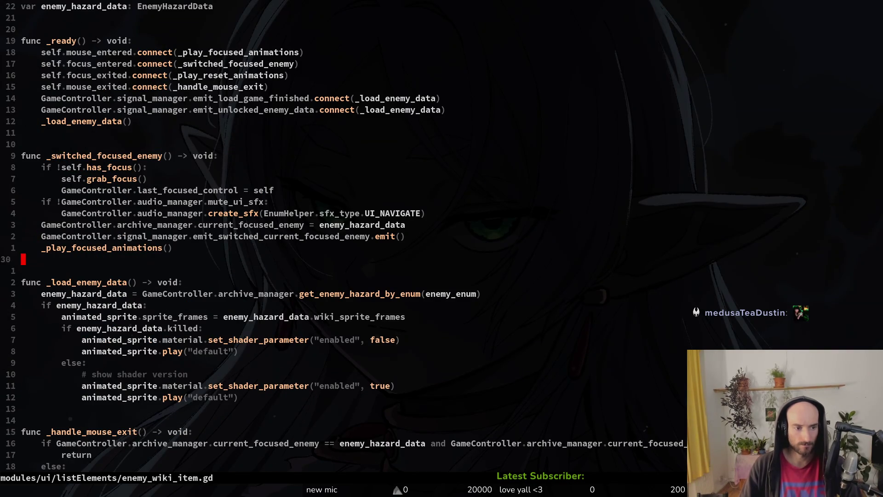
key("V")
key("j")
key("j")
key("j")
key("j")
key("j")
key("j")
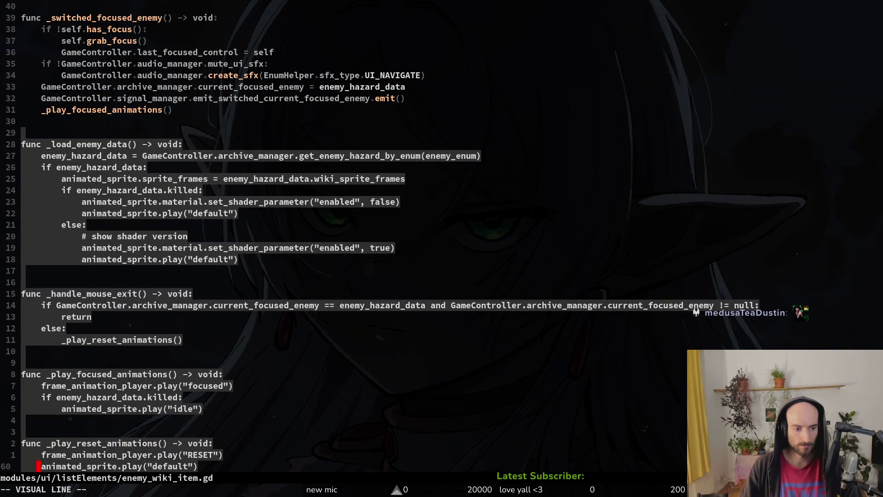
key("y")
key("ctrl+6")
Replace the _unlock_ability function in achievement_list_item.gd with the copied code and save.
key("V")
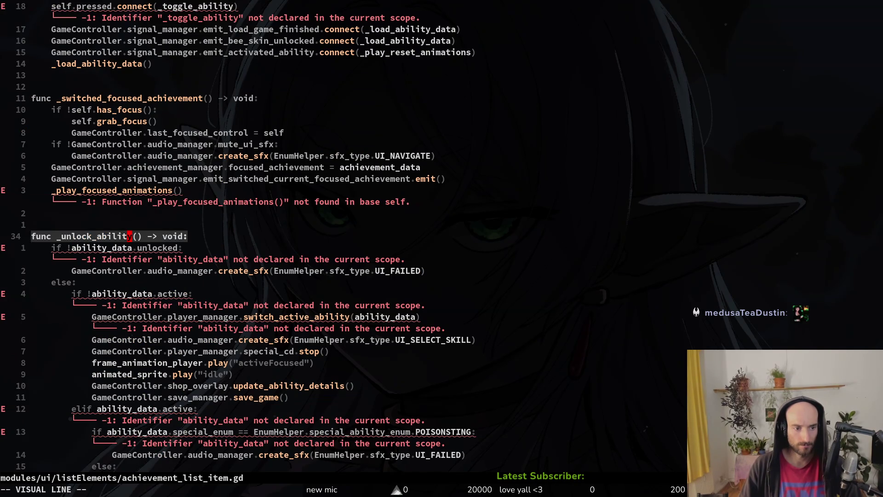
key("G")
type("p")
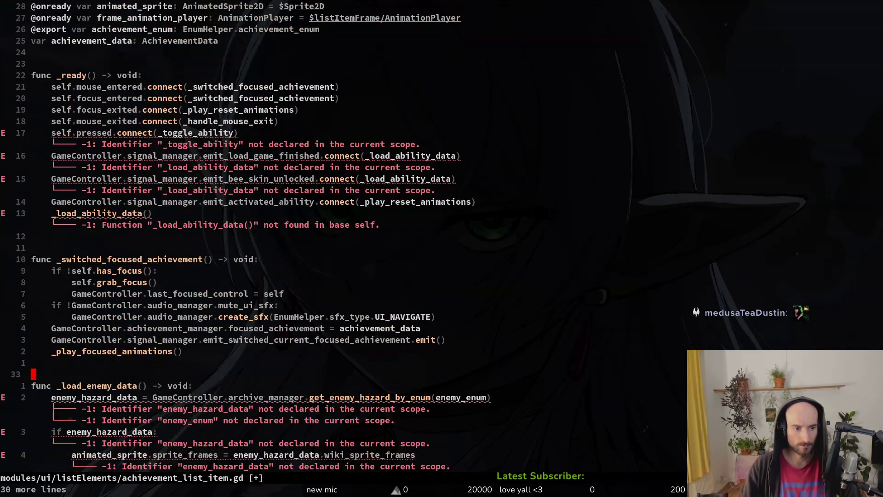
type(":w")
key("Return")
Go to the self.pressed connect line in _ready and begin changing its _toggle_ability callback.
key("k")
key("k")
key("k")
key("1")
key("6")
key("k")
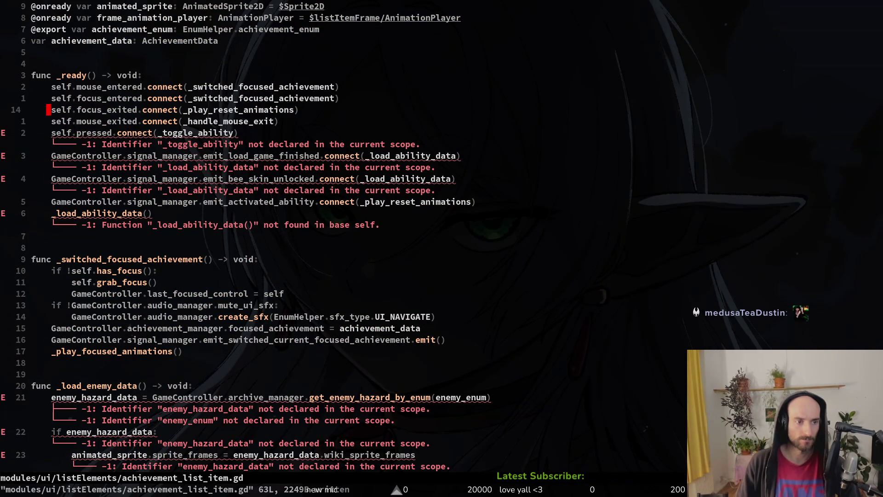
key("j")
key("j")
key("w")
key("w")
key("w")
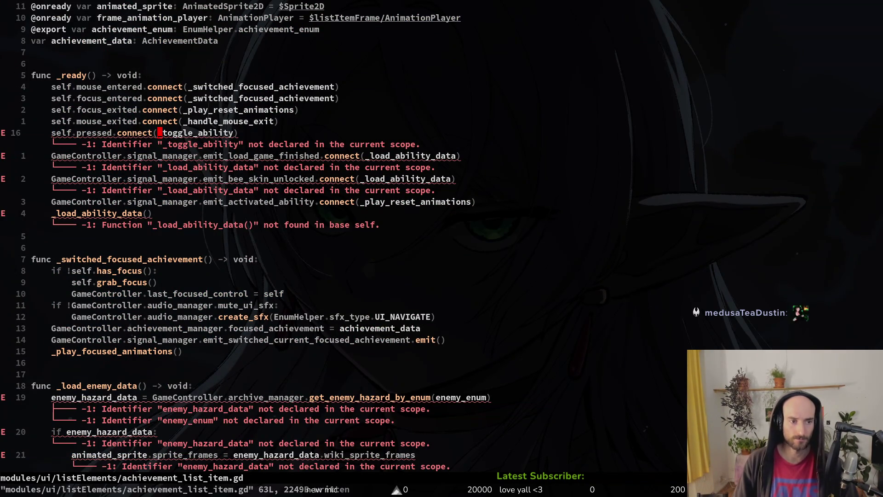
type("cw")
type("_")
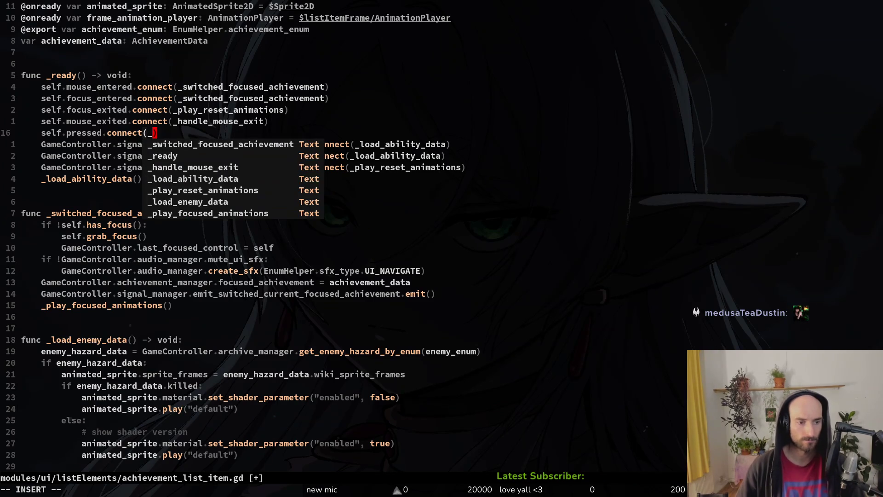
key("Escape")
Compare with _ready in enemy_wiki_item.gd, then drop the pressed connect line and save.
key("ctrl+6")
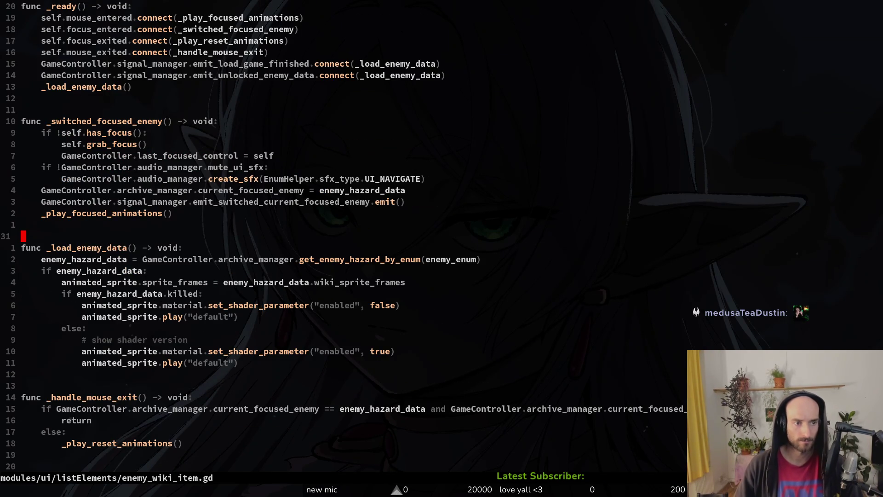
key("2")
key("0")
key("k")
key("2")
key("0")
key("j")
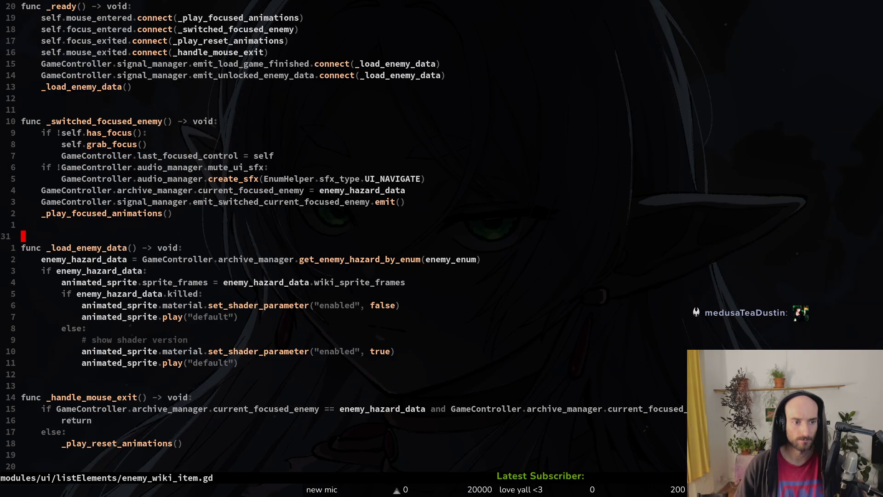
key("ctrl+6")
key("Escape")
type(":w")
key("Return")
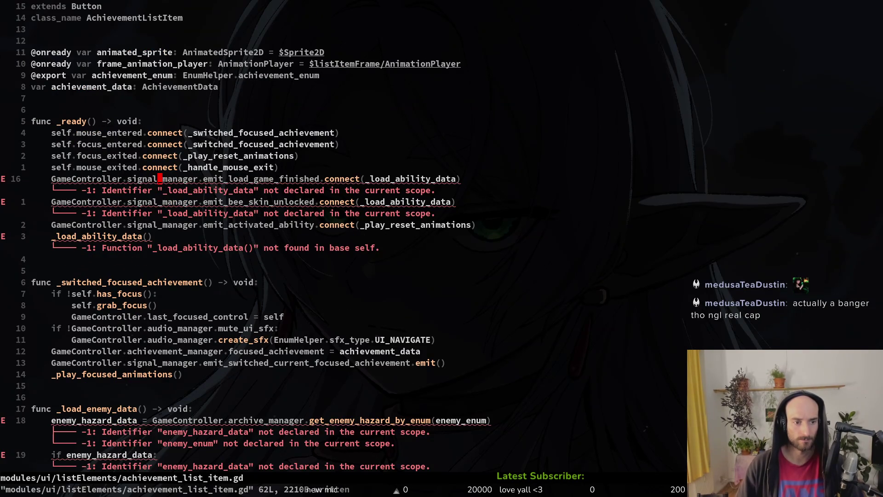
Copy the two signal connect lines from enemy_wiki_item.gd's _ready.
key("ctrl+6")
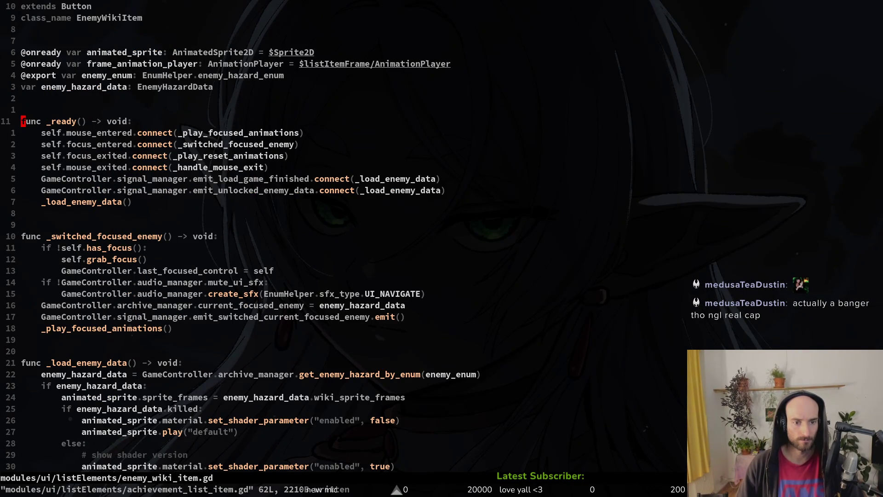
key("2")
key("j")
key("3")
key("j")
key("V")
key("j")
key("y")
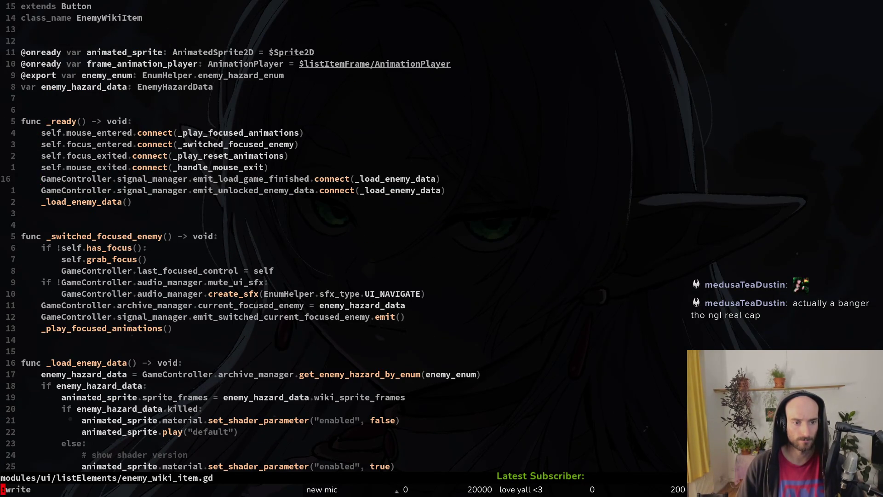
key("Return")
key("ctrl+6")
Paste the two copied connect lines over the three old signal connections in _ready.
key("V")
key("j")
key("j")
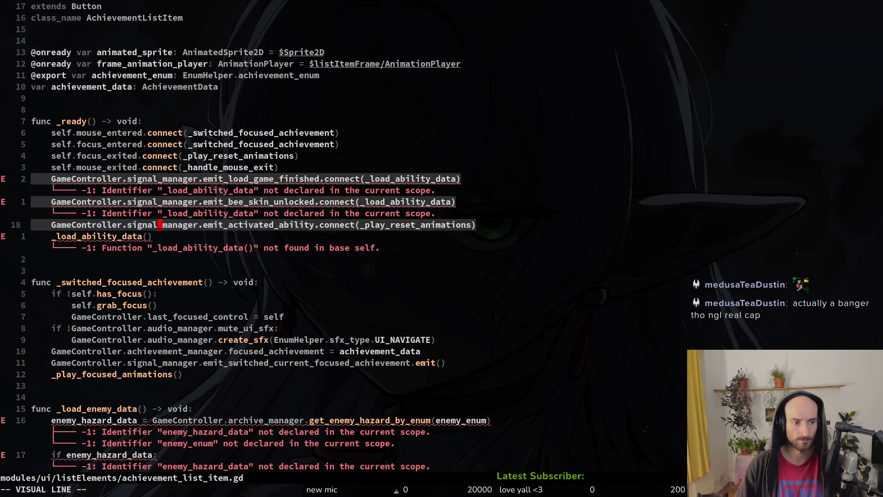
key("p")
key("j")
key("w")
key("w")
key("w")
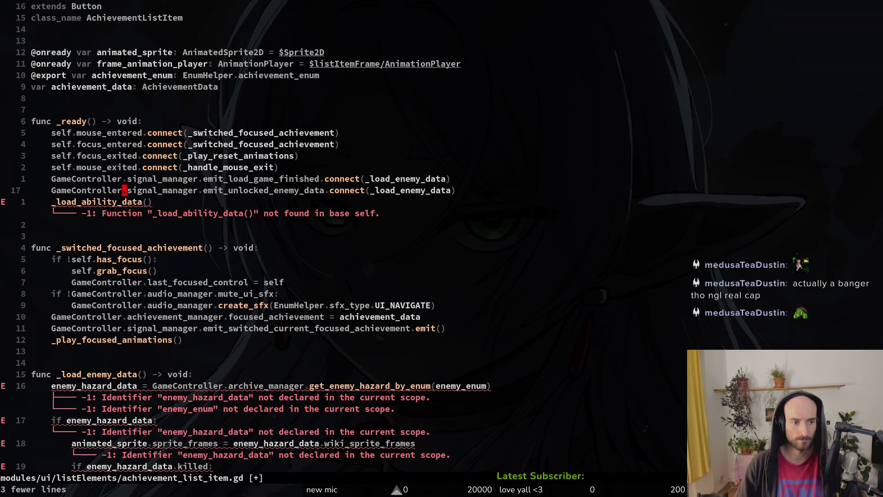
type("cwe")
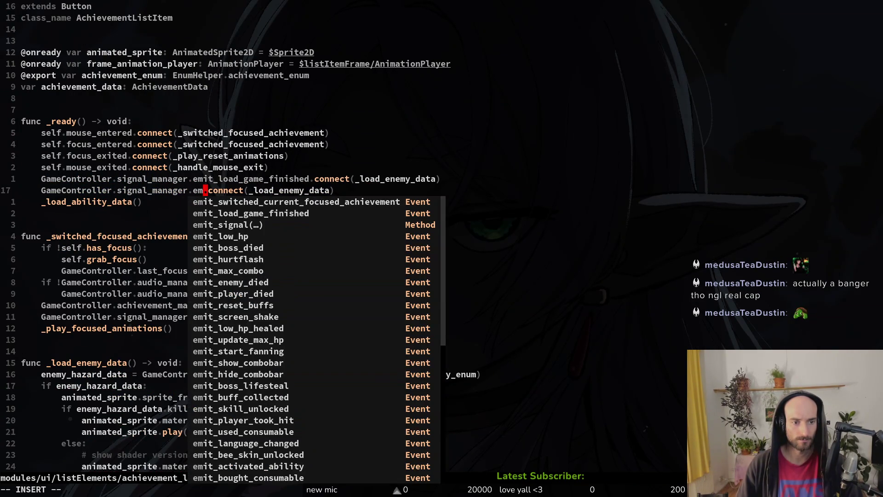
key("Escape")
key("u")
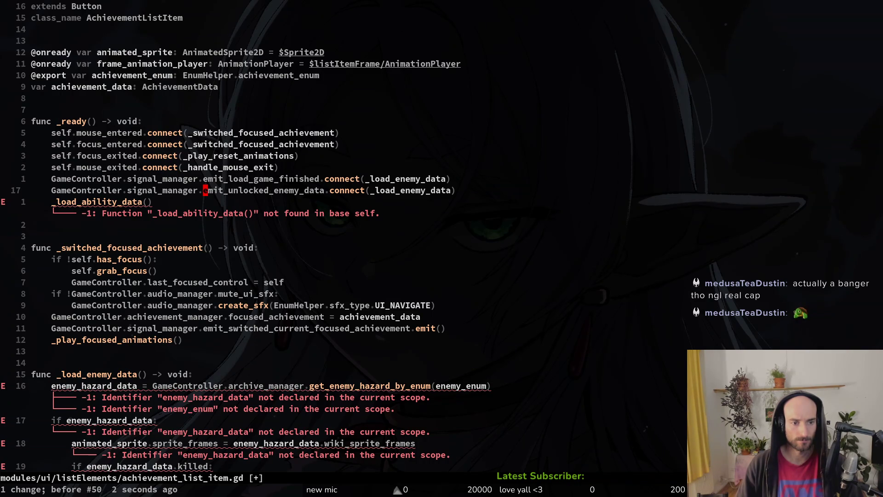
Change the connected signal from emit_unlocked_enemy_data to emit_unlocked_achievement_data.
type("cwemit_load")
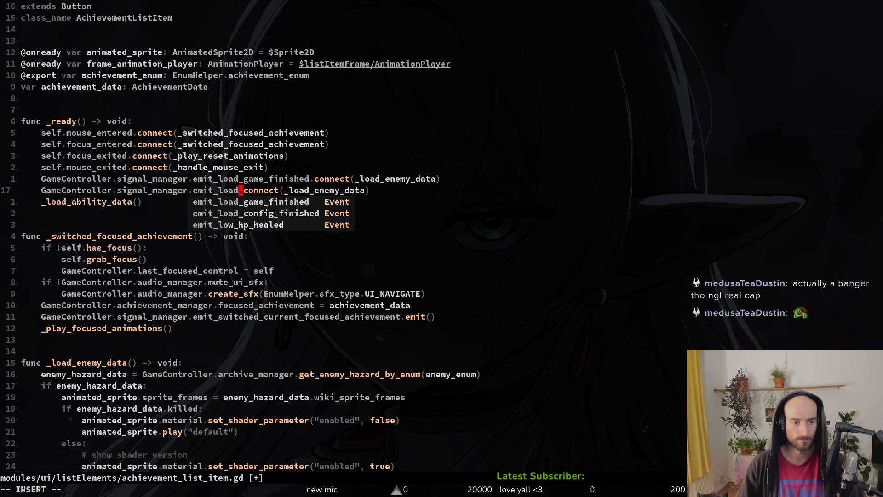
key("BackSpace")
key("BackSpace")
key("BackSpace")
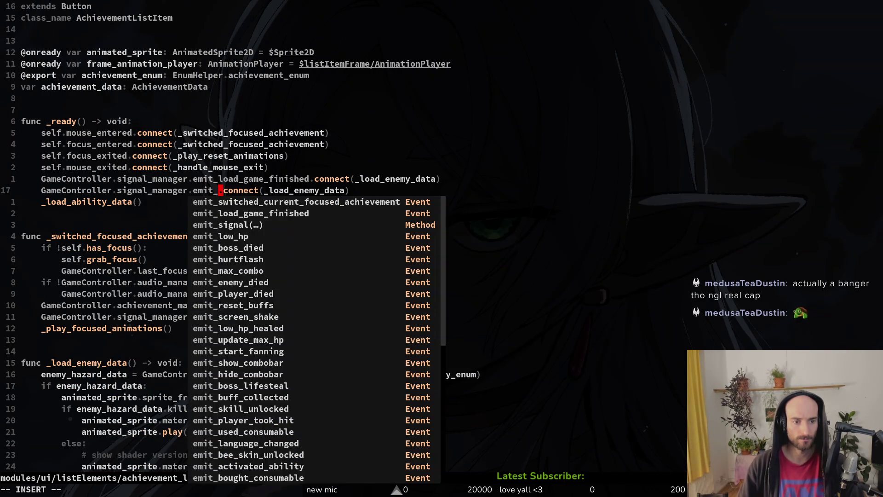
key("Escape")
key("u")
type("cw")
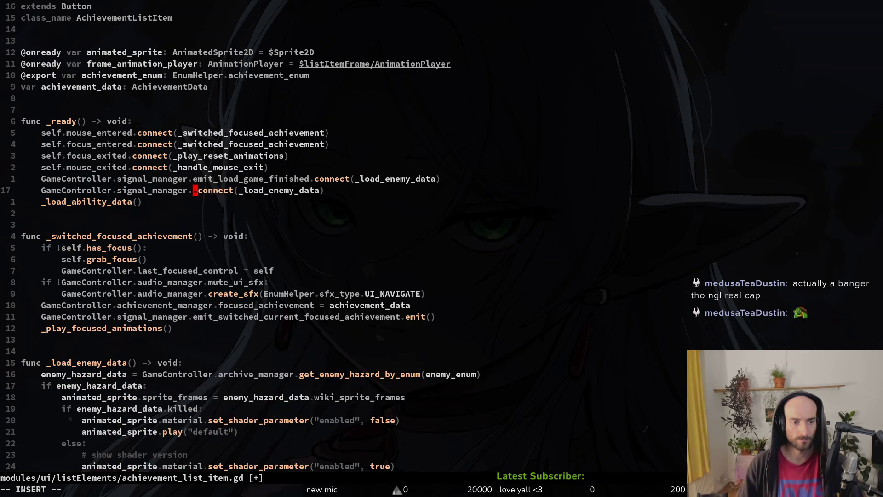
type("emit_unl")
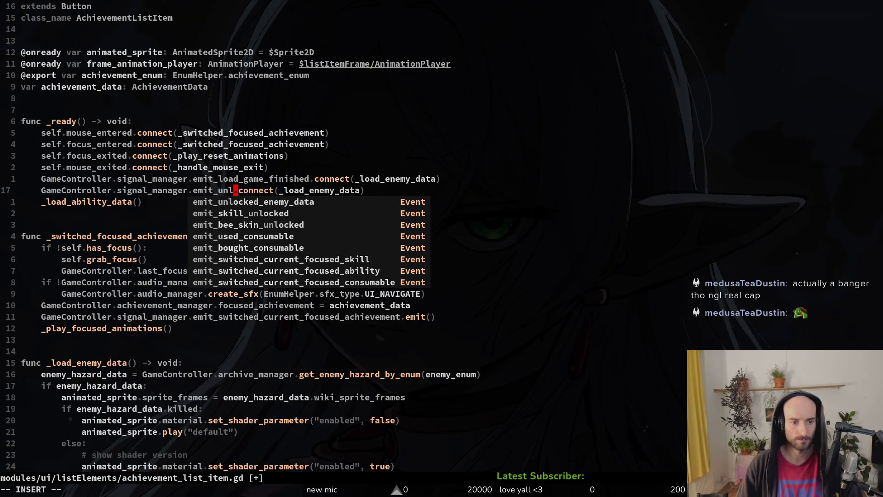
key("Tab")
key("Return")
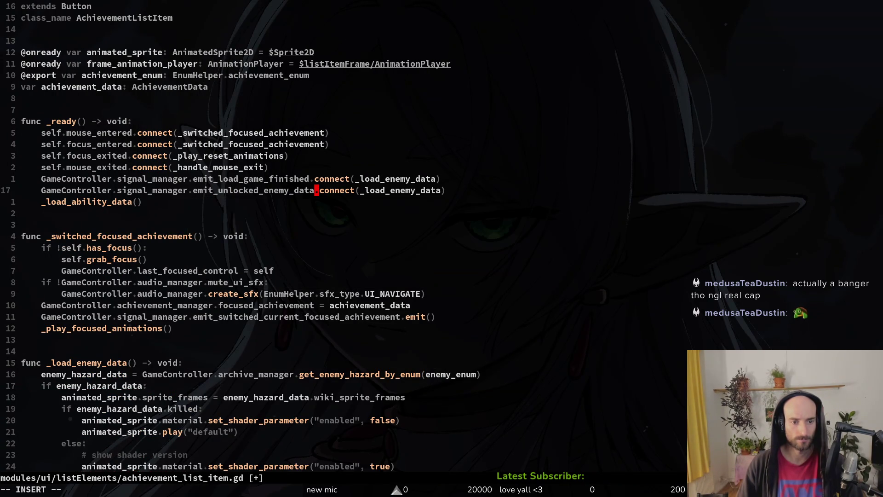
key("BackSpace")
key("BackSpace")
key("BackSpace")
key("BackSpace")
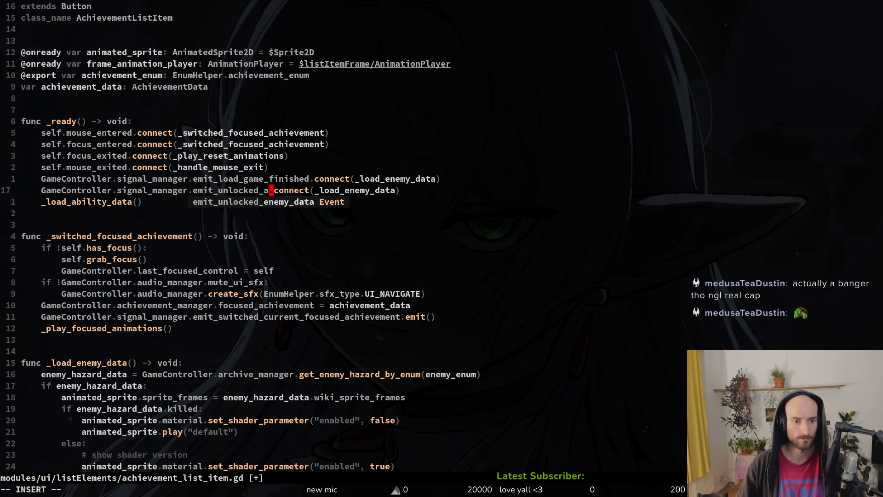
type("achievement_data")
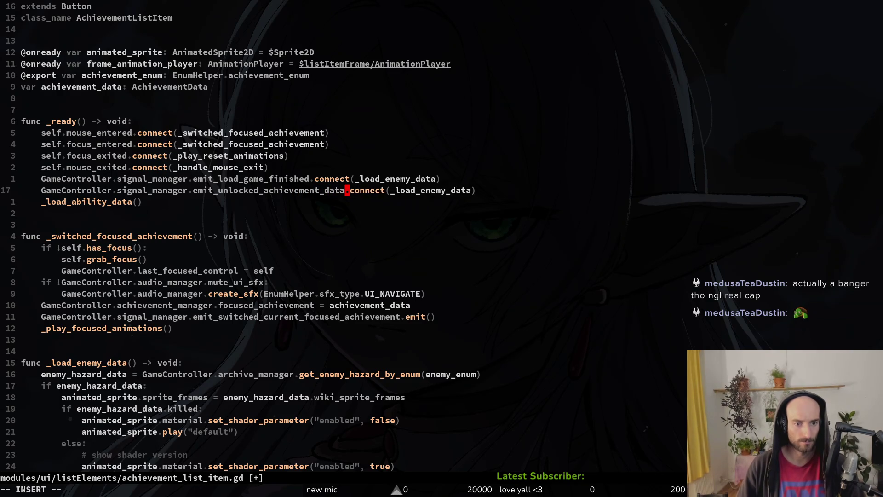
key("Escape")
Set the connected callback to _load_achievement_data and save.
key("w")
key("w")
key("w")
type("wciw_load")
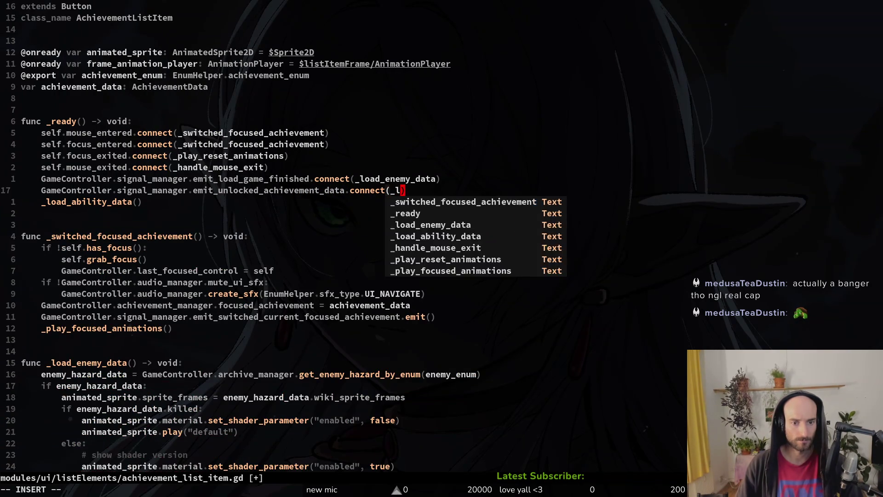
type("_achievement_dat")
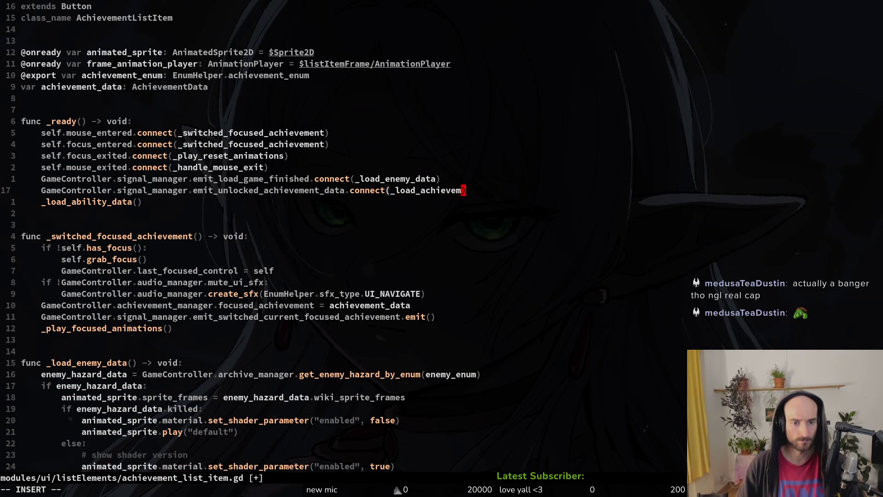
type("at")
key("Escape")
type("b")
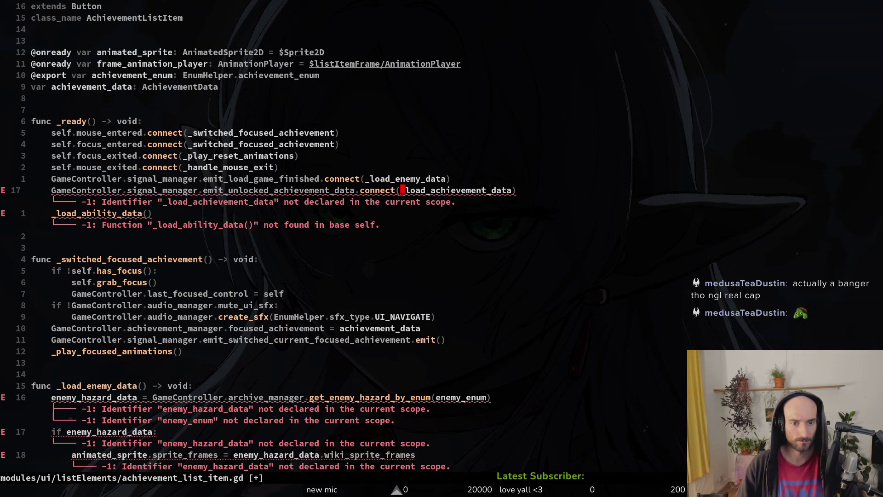
type(":w")
key("Return")
Rename the pasted _load_enemy_data function to _load_achievement_data and save.
key("1")
key("5")
key("j")
key("b")
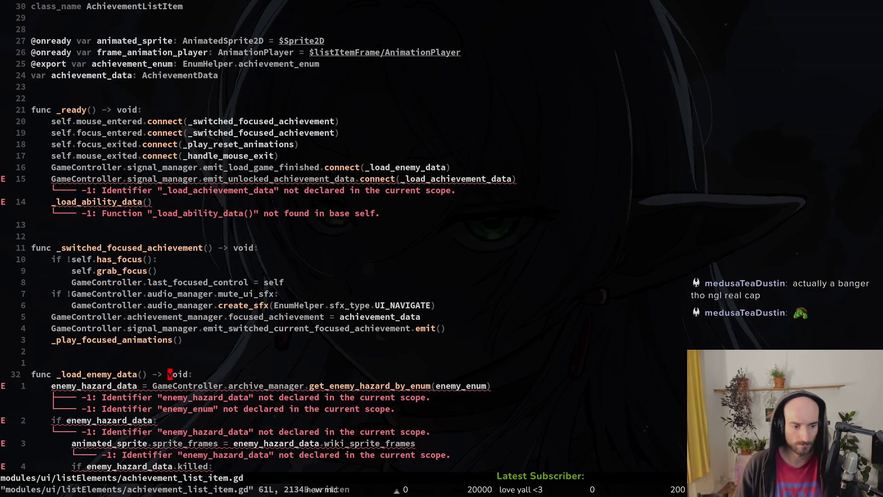
key("b")
key("b")
type("ciw_load_achievement_data")
key("Escape")
type("j:w")
key("Return")
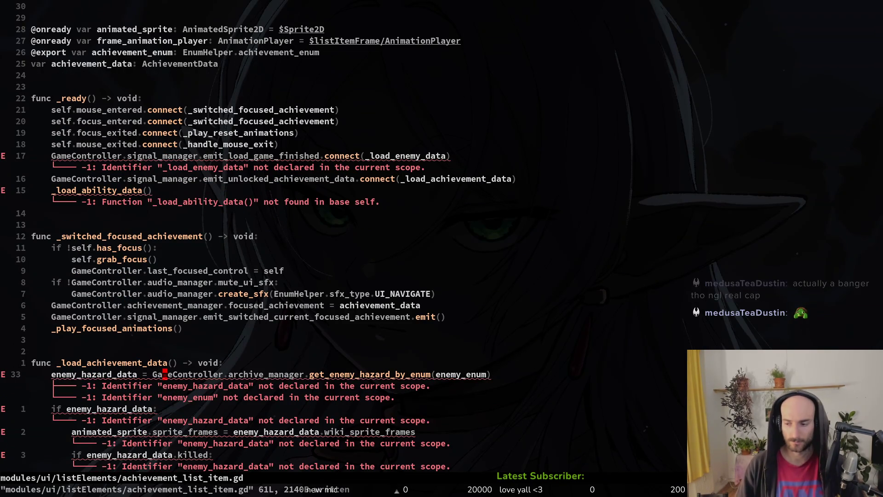